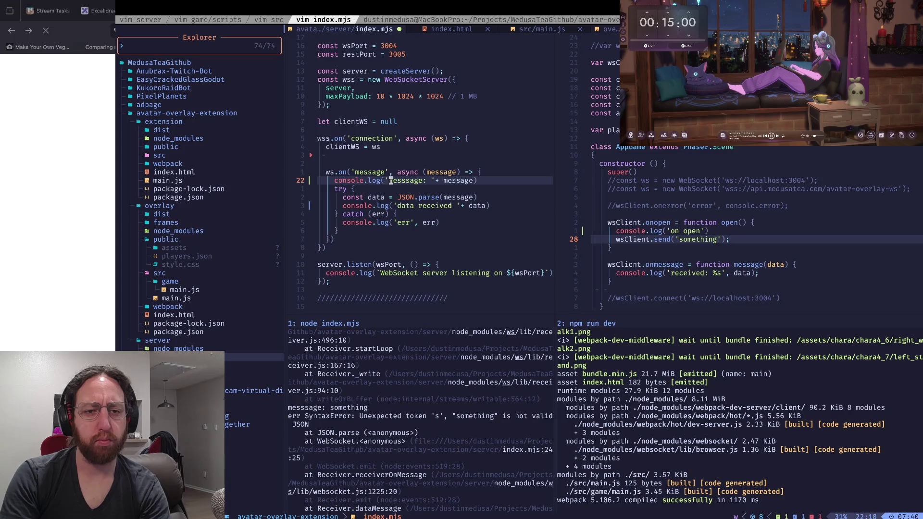
Step: Comment out the JSON.parse line in index.mjs with I// and save
key(w)
key(j)
key(j)
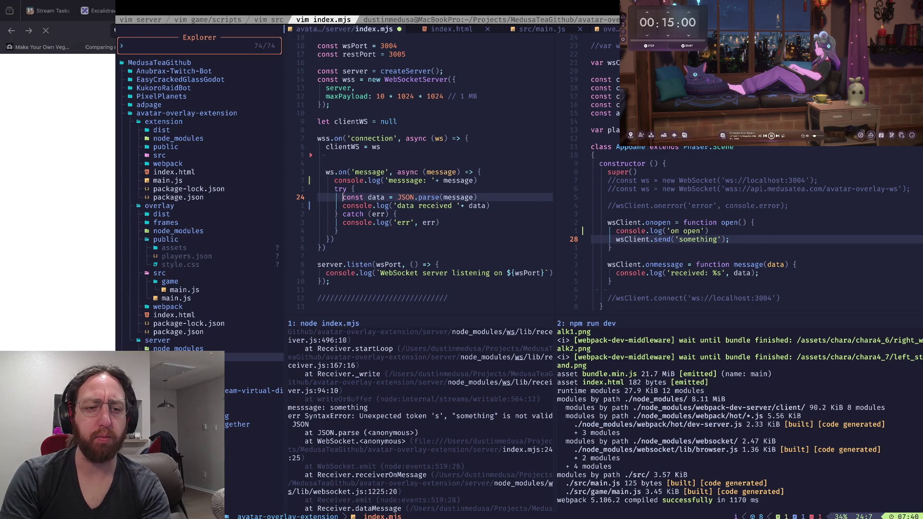
text(I//)
key(Escape)
key(j)
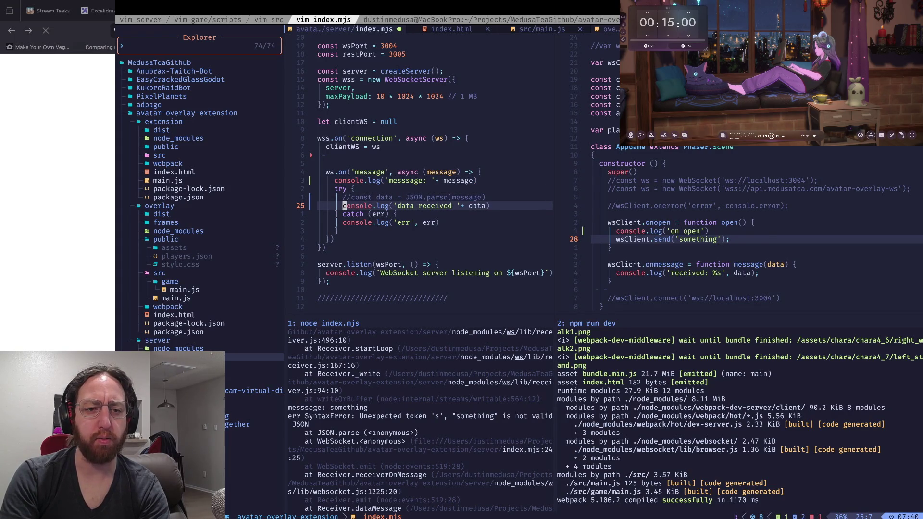
key(j)
key(j)
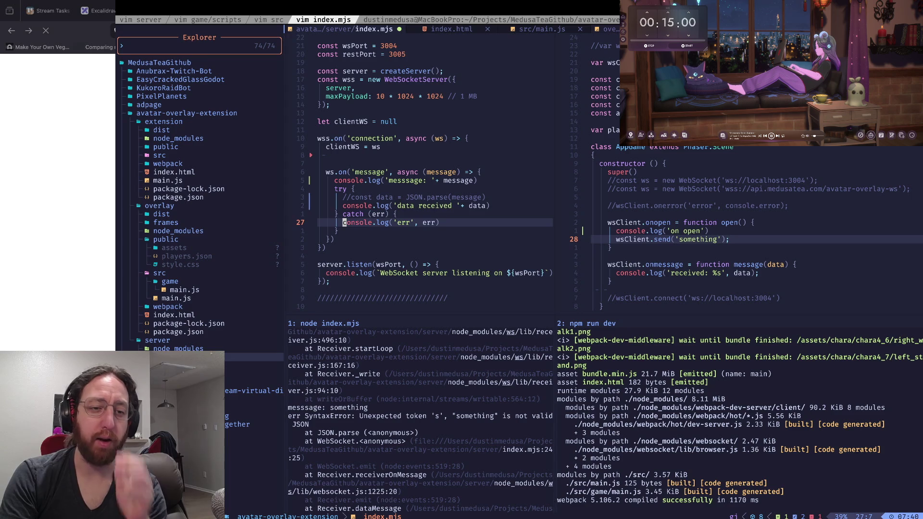
key(k)
key(k)
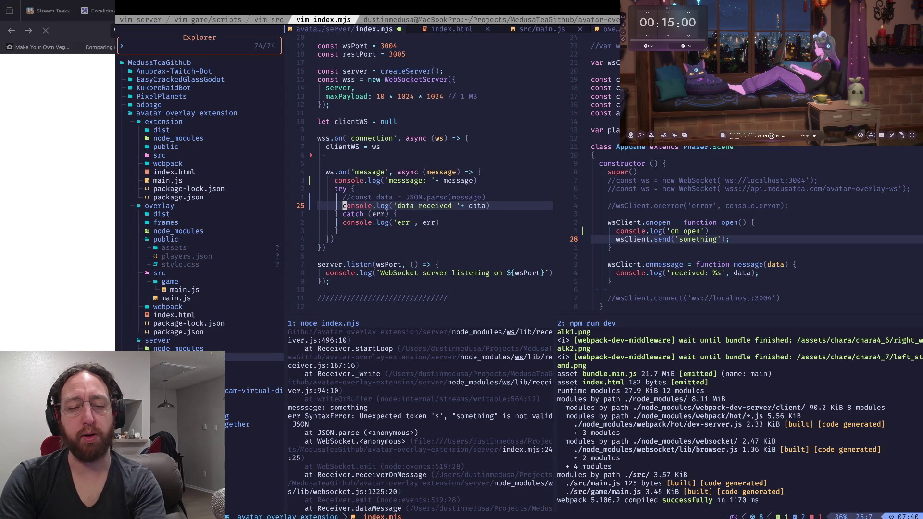
key(j)
key(j)
key(k)
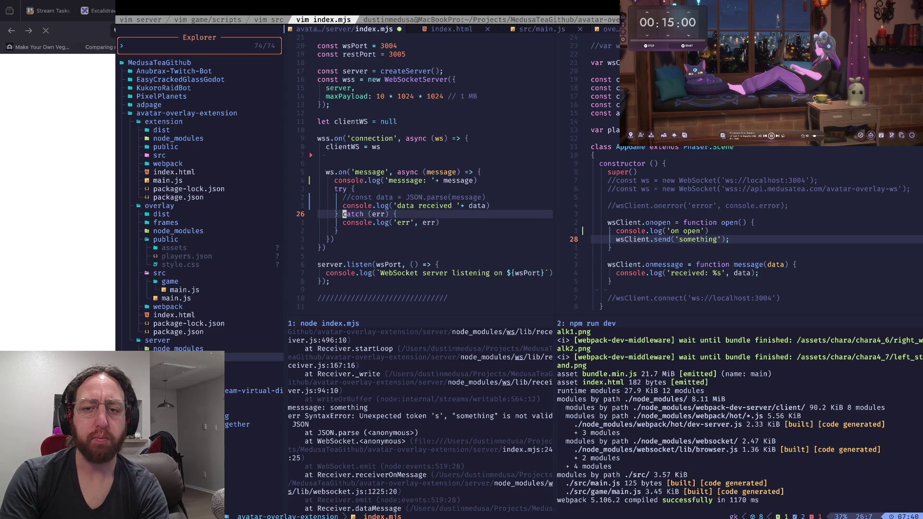
key(k)
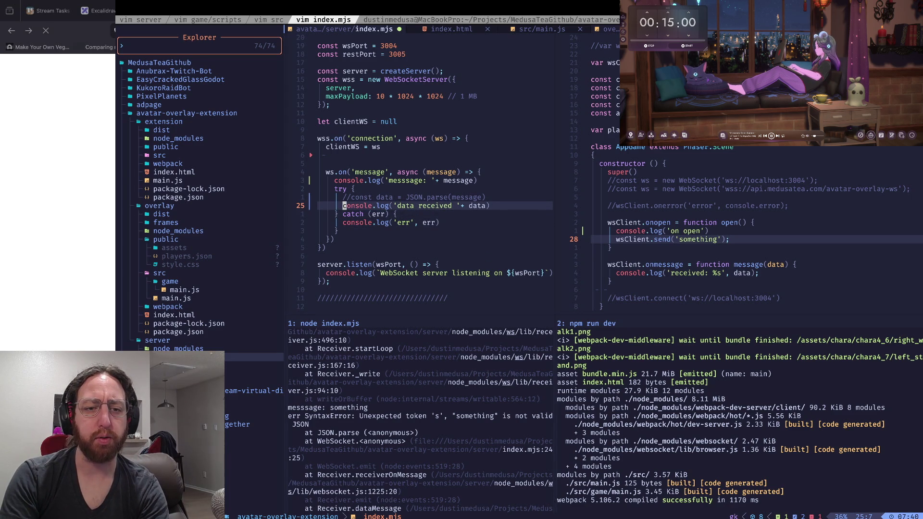
text(:w)
key(Return)
Step: Delete the 'messsage' console.log line and log the raw message instead of data, then save
key(k)
key(k)
key(k)
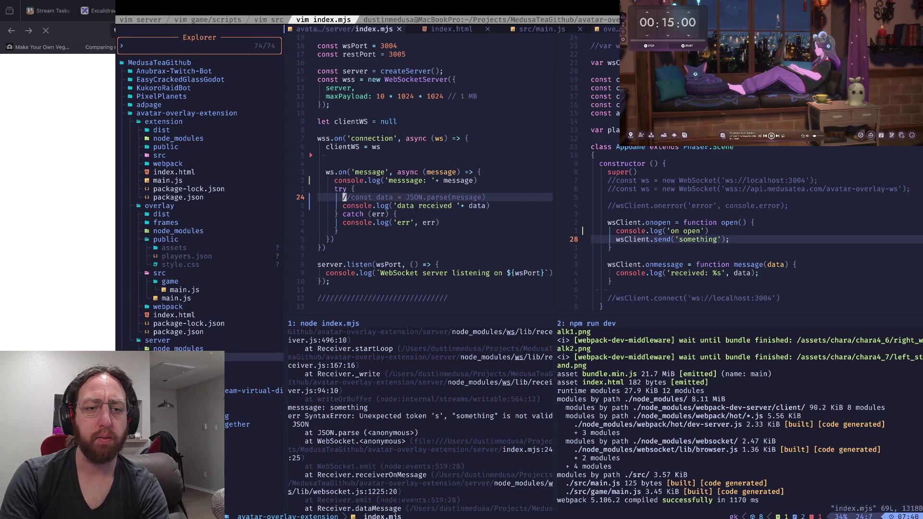
key(d)
key(d)
text(:w)
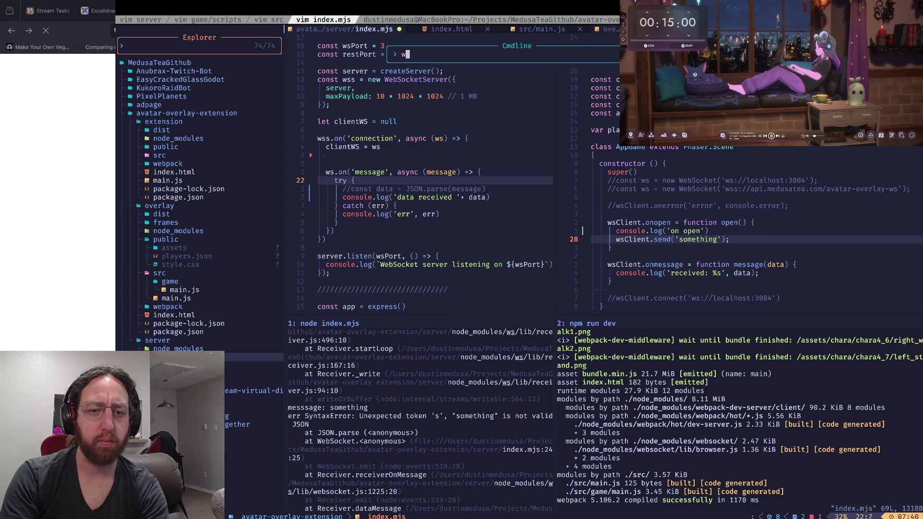
key(Return)
click(479, 189)
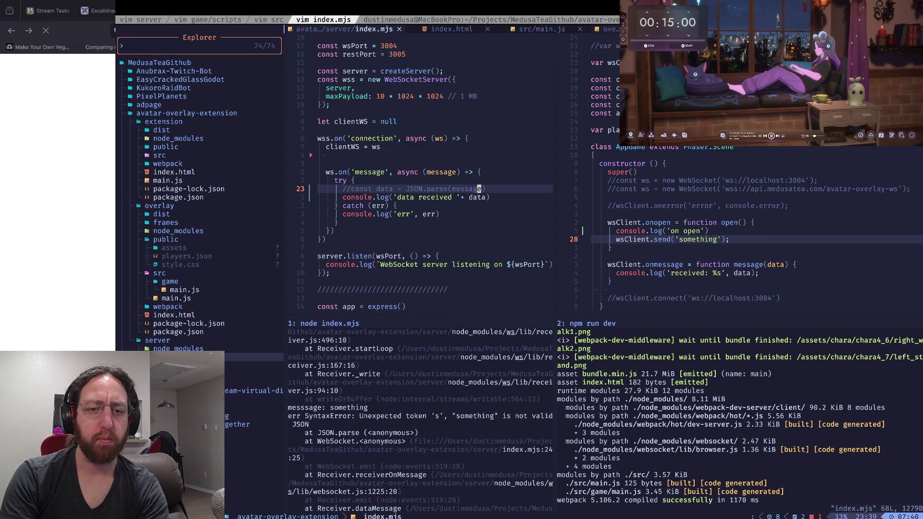
text(jciwmessage)
key(Escape)
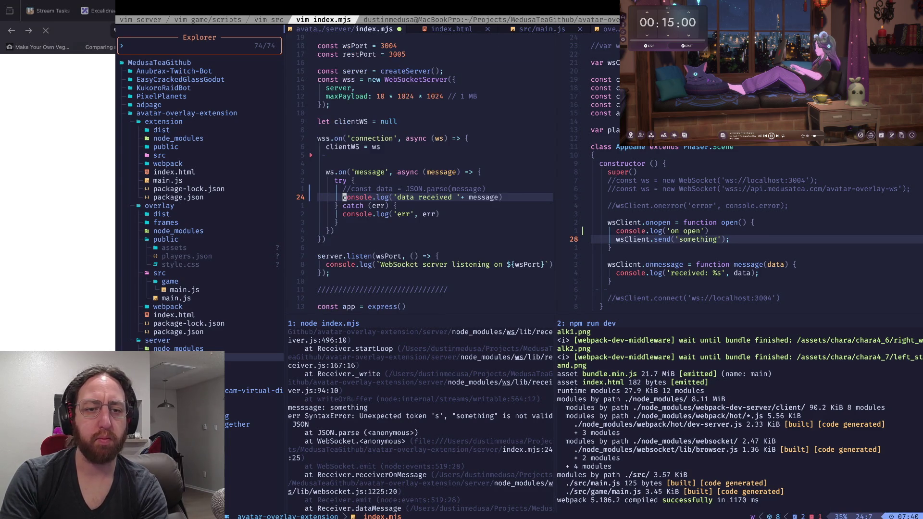
text(:w)
key(Return)
Step: Restart the node server (node index.mjs) and the webpack dev server (npm run dev)
key(ctrl+w)
key(j)
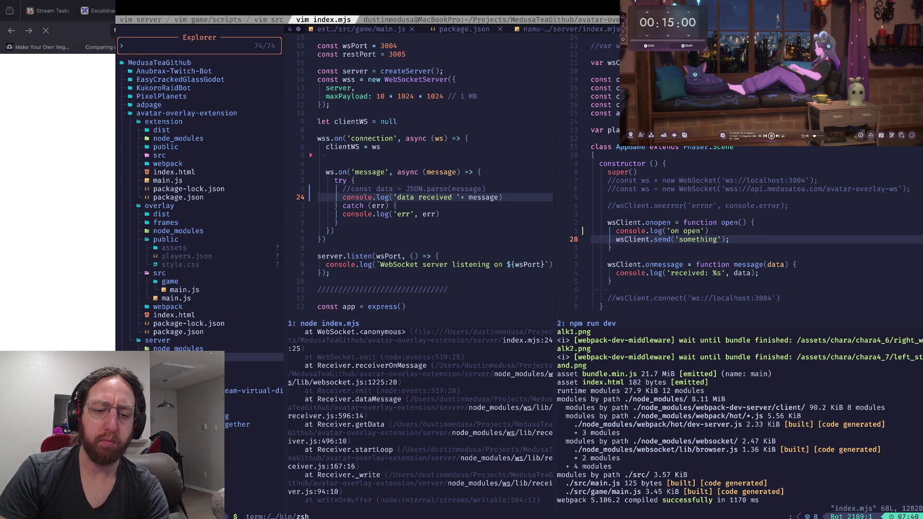
key(ctrl+c)
key(Up)
key(Return)
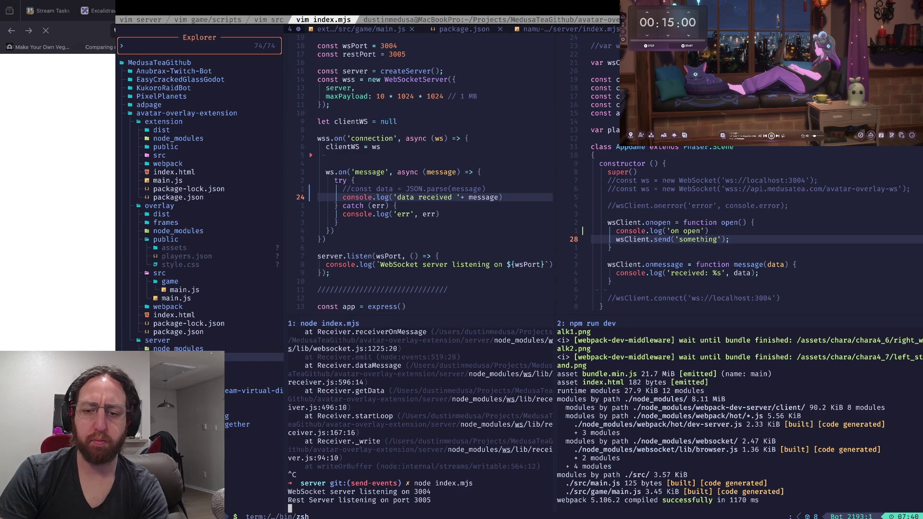
key(ctrl+w)
key(l)
key(ctrl+c)
text(npm run dev)
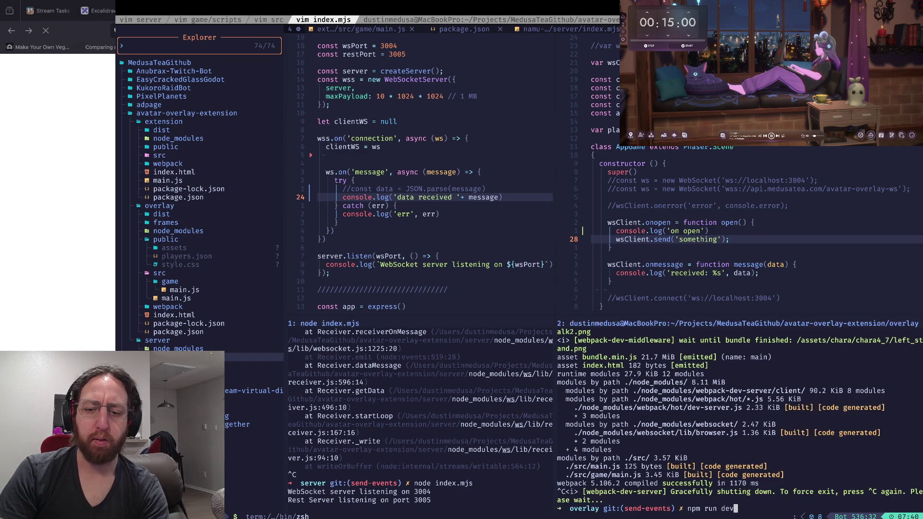
key(Up)
key(Return)
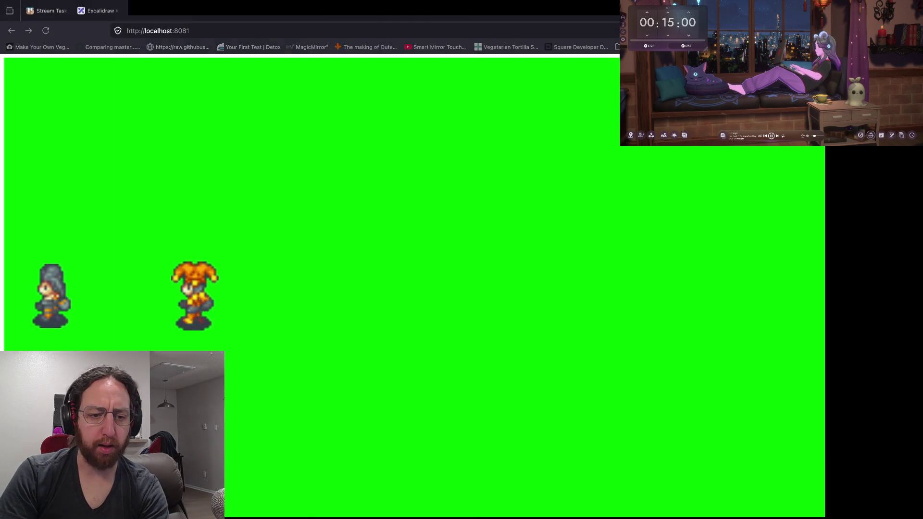
Step: Return to the kitty terminal once the localhost:8081 overlay has connected to the server
key(super+Tab)
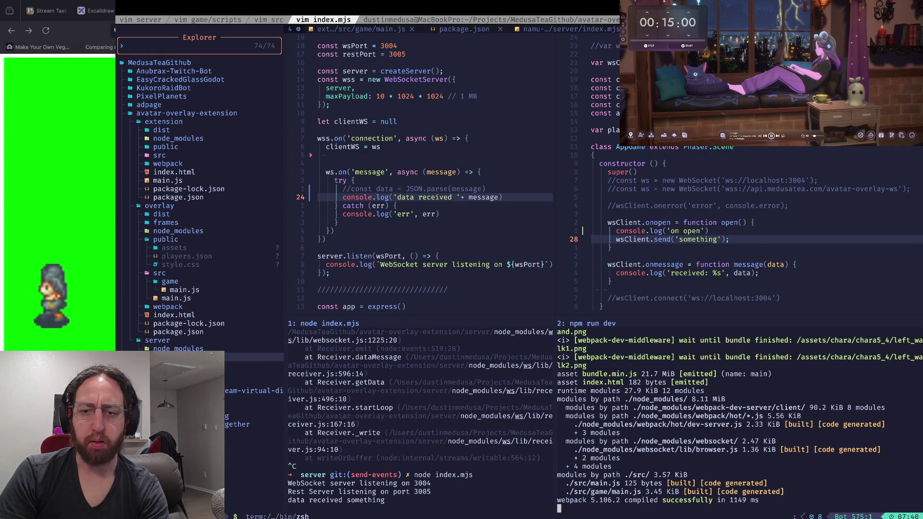
Step: Wrap the update route's 'if (!clientWS) return;' in a braced block
drag(607, 273, 734, 272)
click(743, 272)
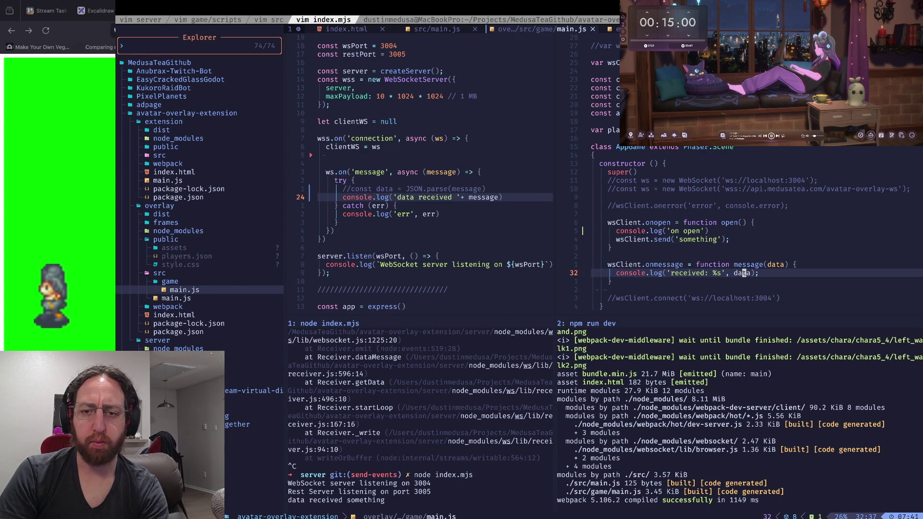
scroll(432, 168, down, 7)
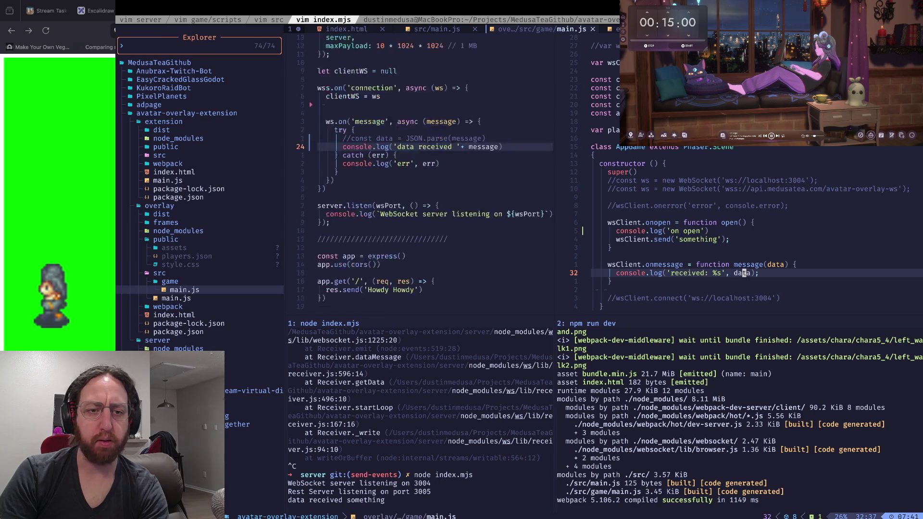
scroll(433, 168, down, 2)
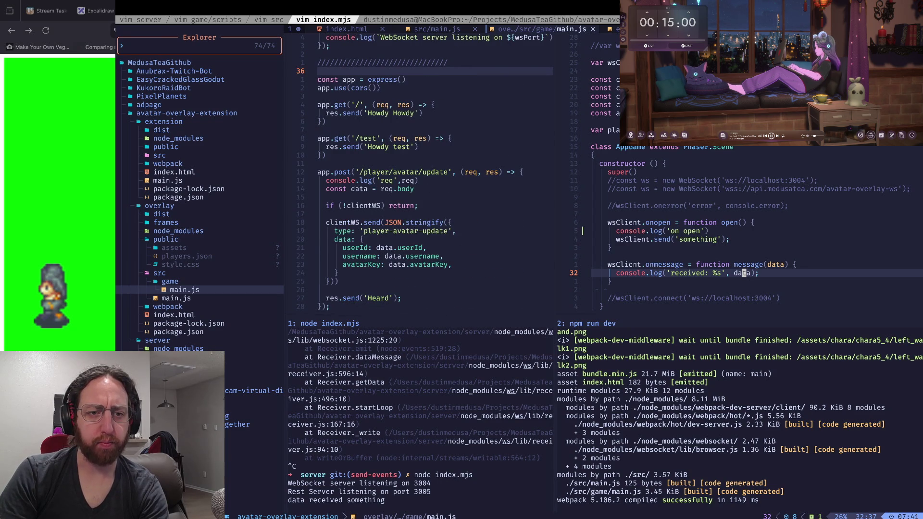
scroll(432, 172, down, 1)
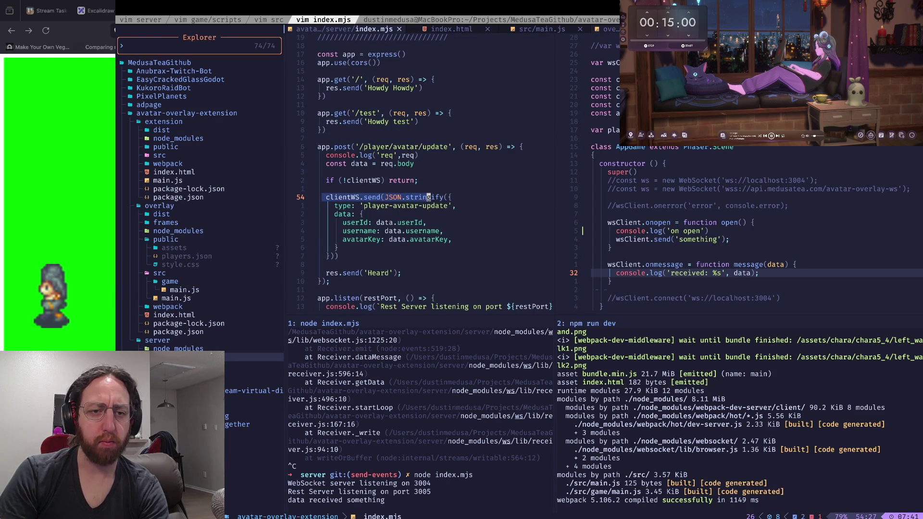
click(416, 180)
text(b)
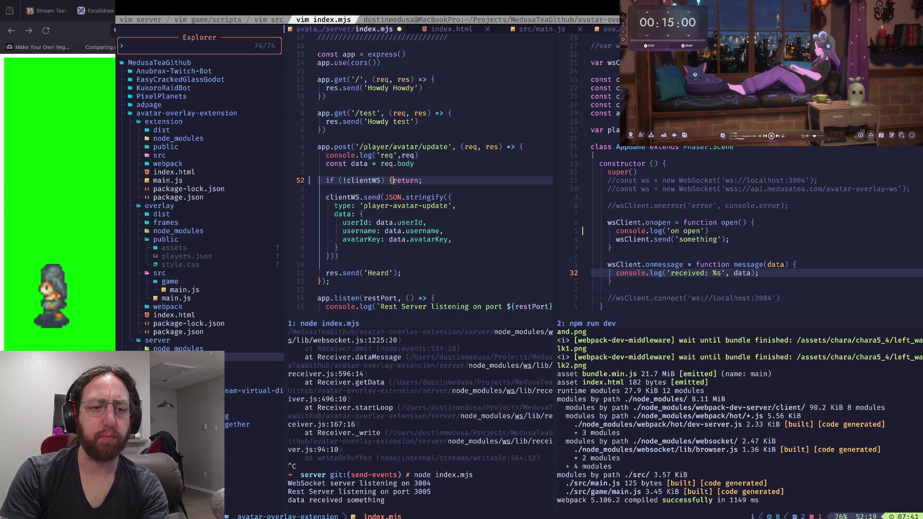
text(i{)
key(Return)
key(Escape)
key(dollar)
text(o})
key(Escape)
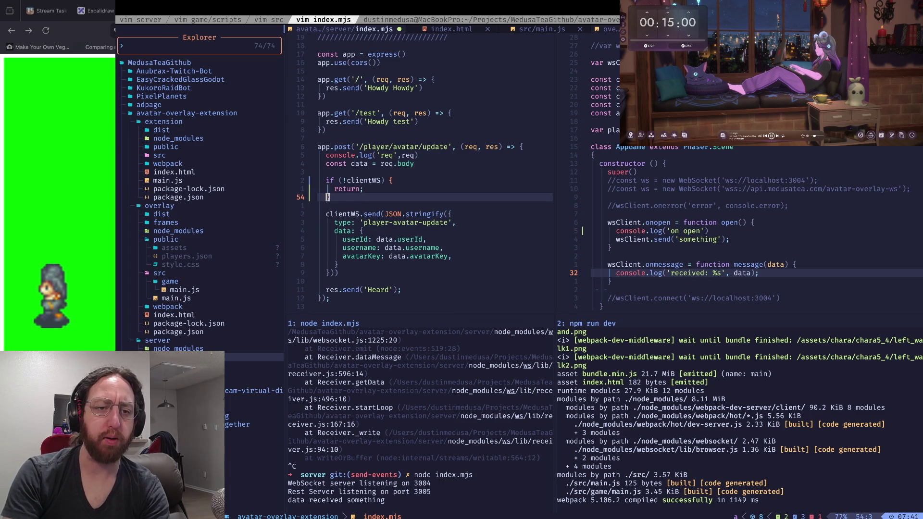
key(k)
key(k)
key(k)
Step: Add console.log('no client ws') inside the block, reusing the req log line without its argument
key(y)
key(y)
key(j)
key(j)
key(j)
key(P)
key(w)
key(w)
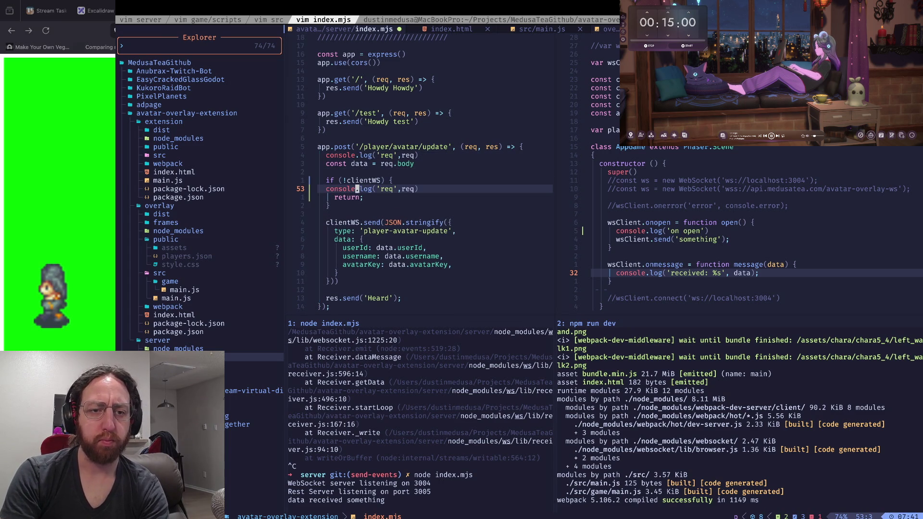
key(c)
key(i)
key(apostrophe)
text(no client ws)
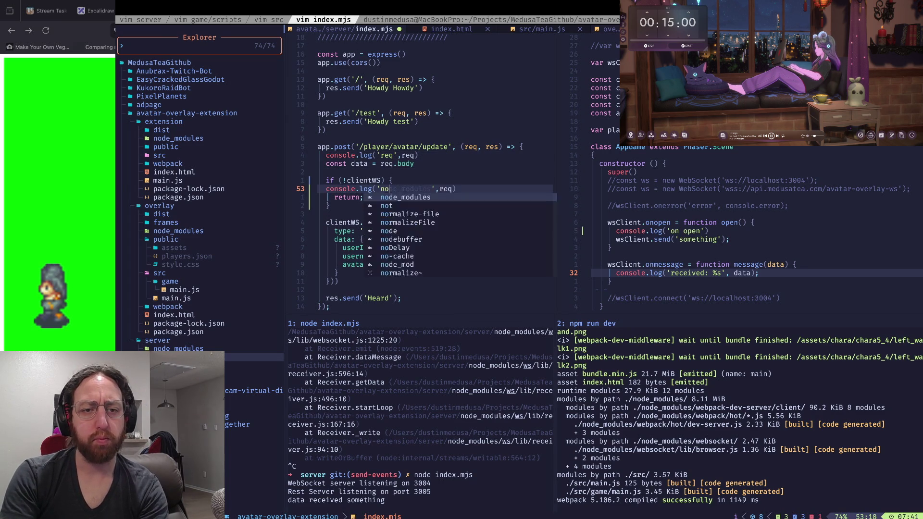
key(Escape)
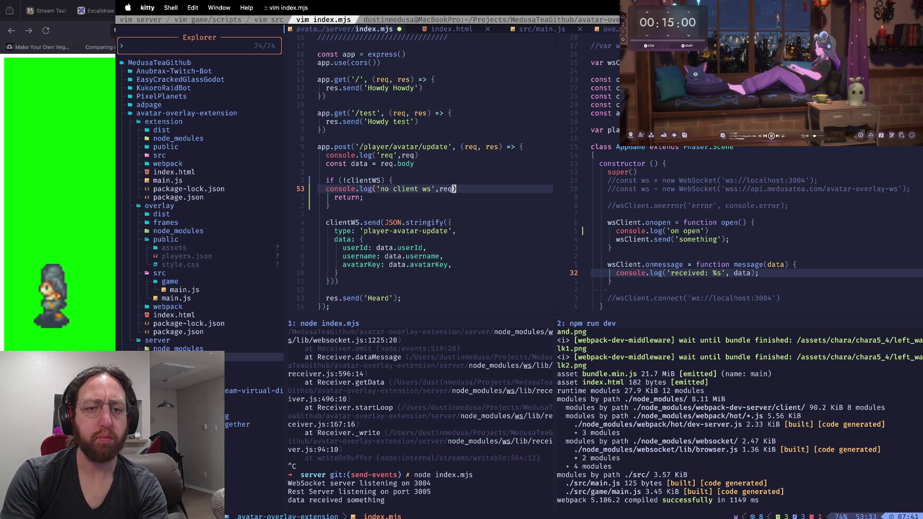
key(f)
key(comma)
key(d)
key(t)
key(parenright)
Step: Review the clientWS declaration and server.listen code in index.mjs
key(k)
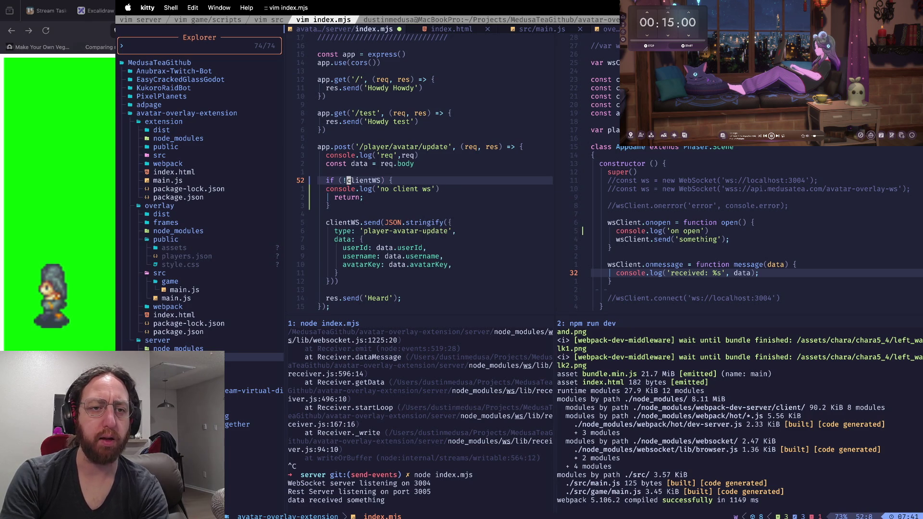
key(ctrl+u)
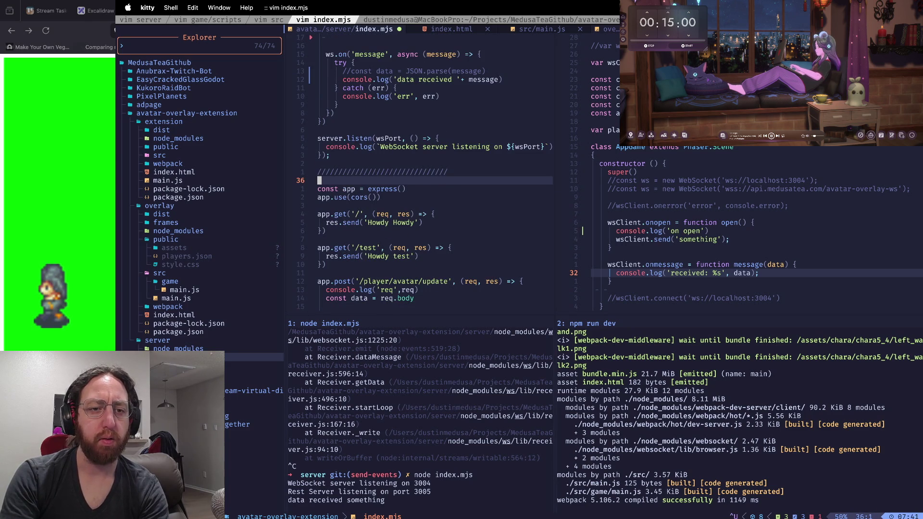
key(ctrl+d)
key(ctrl+u)
key(ctrl+u)
key(ctrl+u)
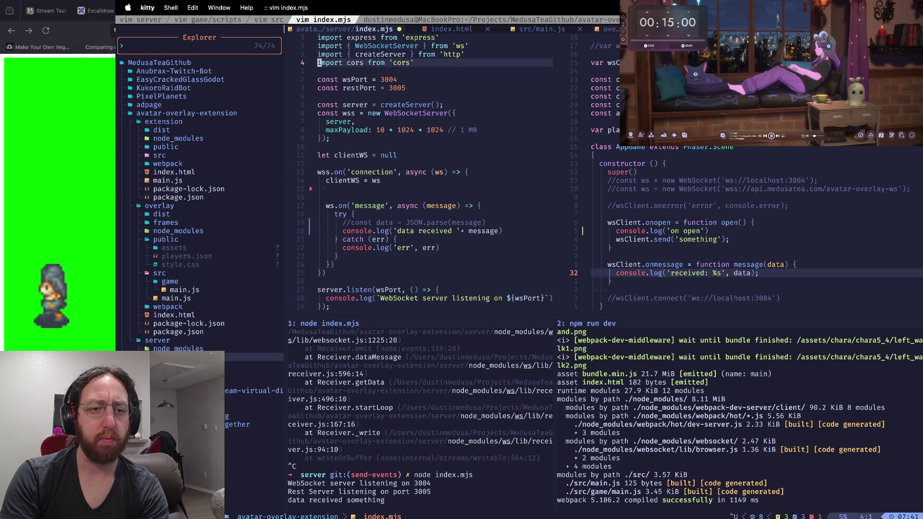
key(j)
key(j)
key(j)
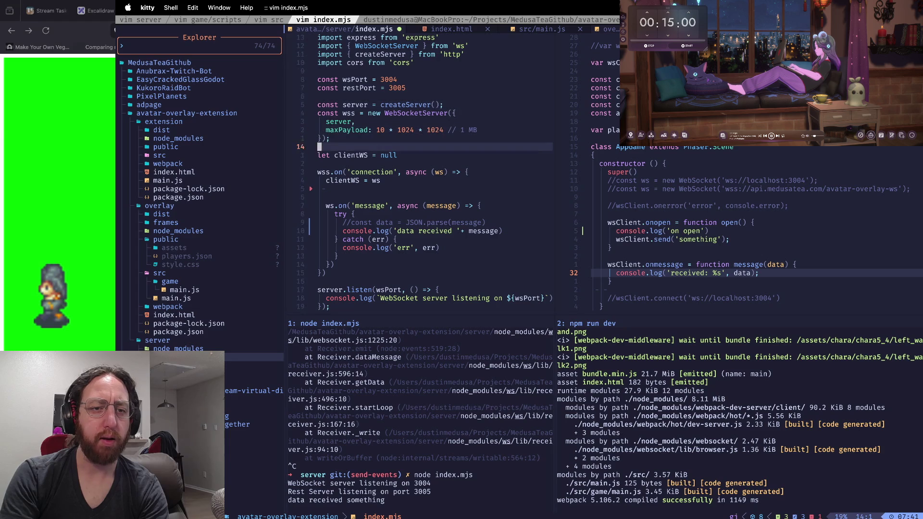
key(w)
key(w)
key(ctrl+d)
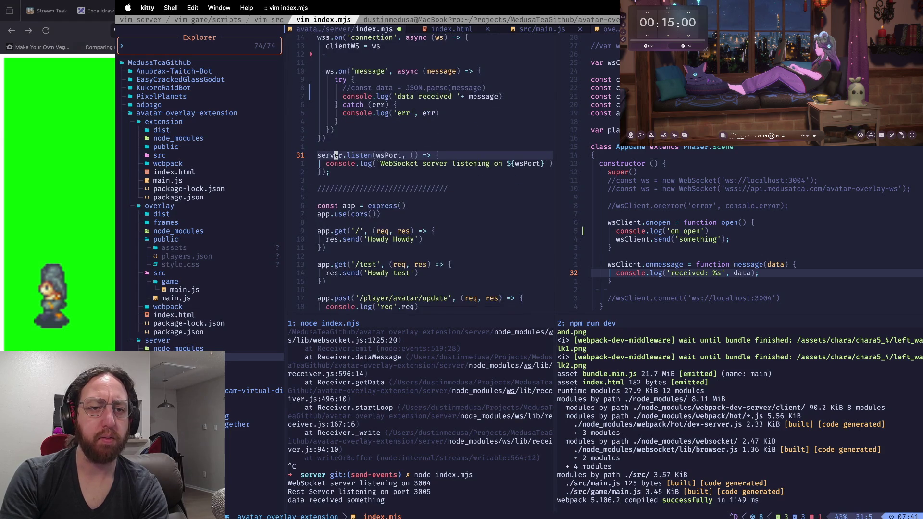
key(ctrl+d)
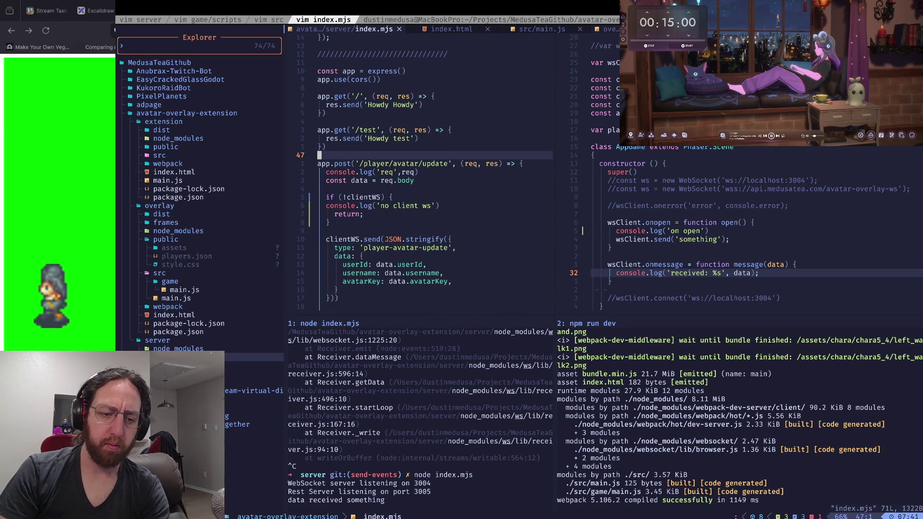
Step: Restart the node server and the webpack dev server
key(ctrl+c)
key(Up)
key(Return)
key(ctrl+w)
key(l)
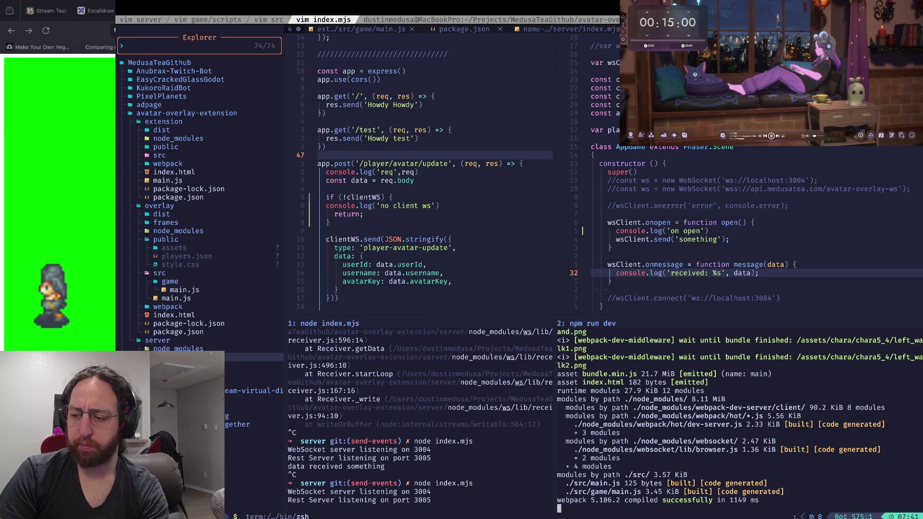
key(ctrl+c)
key(Up)
key(Return)
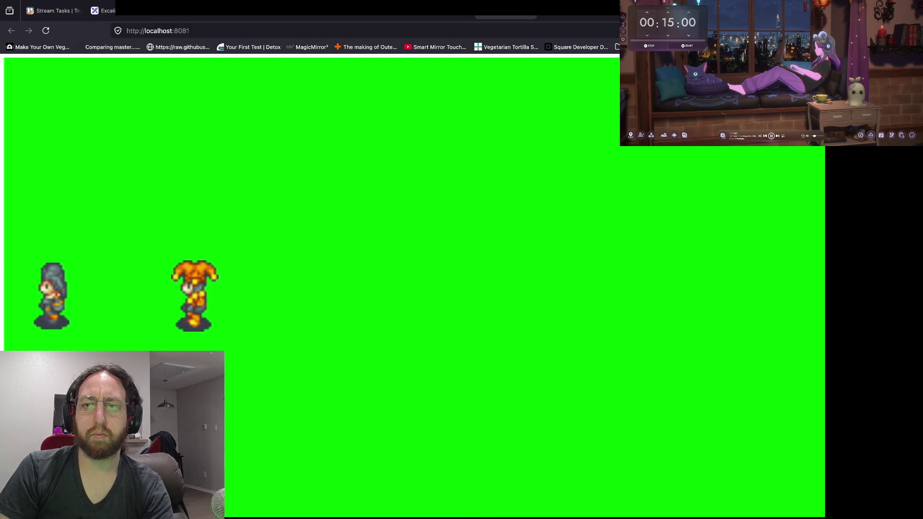
Step: Cycle tabs past the CORS answer to the localhost:3005 Howdy Howdy page, then back to the overlay
key(ctrl+Tab)
key(ctrl+Tab)
key(ctrl+Tab)
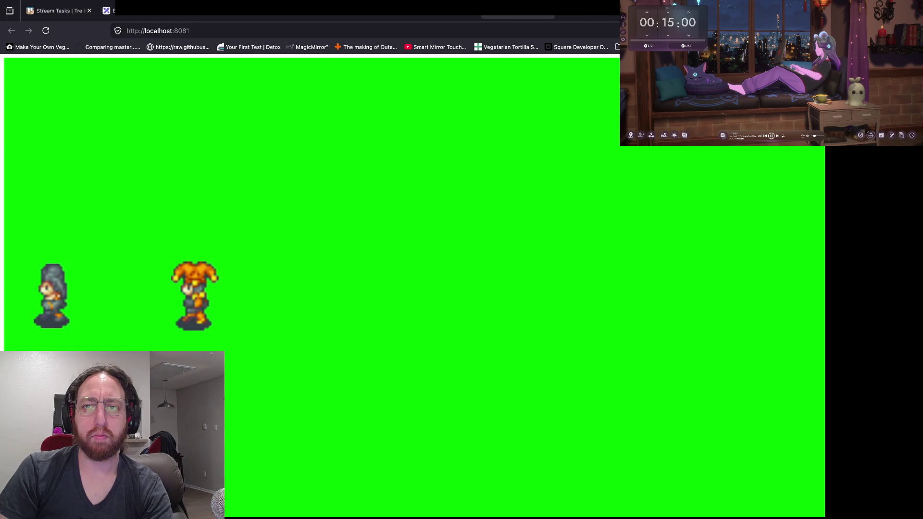
key(ctrl+Tab)
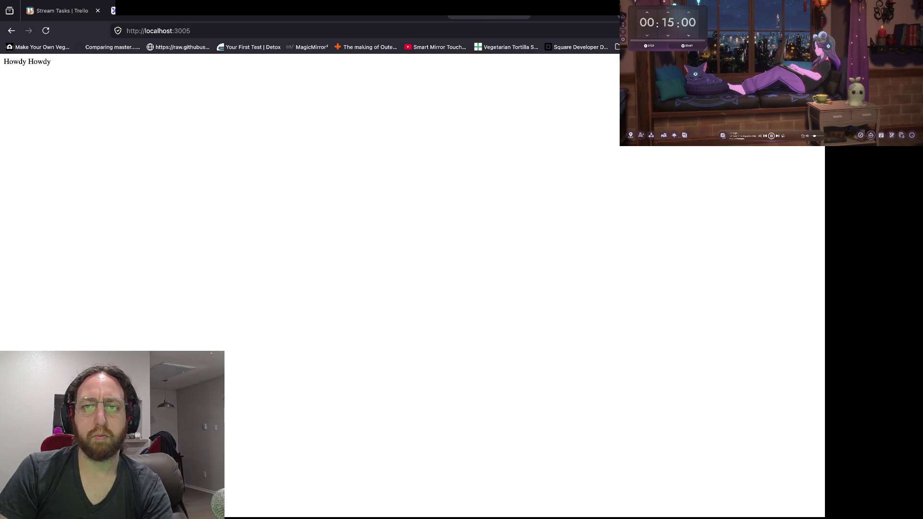
key(ctrl+Tab)
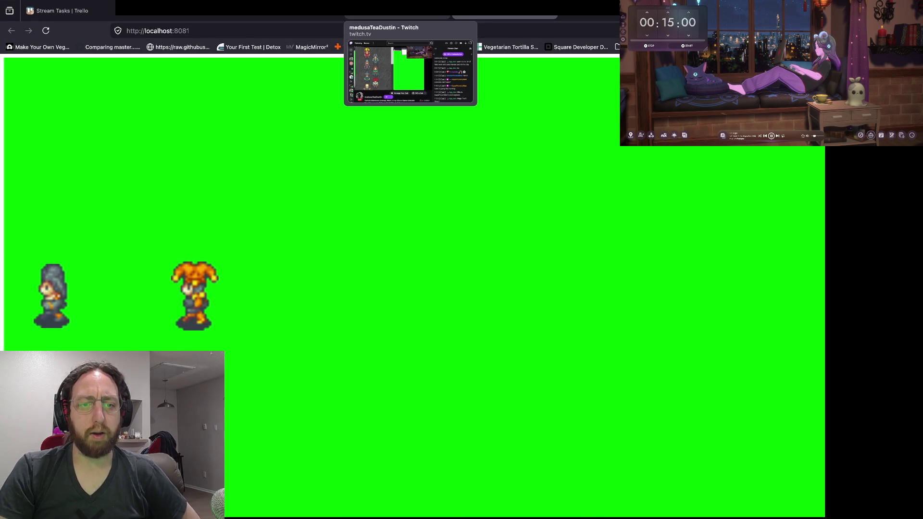
Step: Open the OverlayAvatar extension on the Twitch stream, then return to the terminal
click(397, 15)
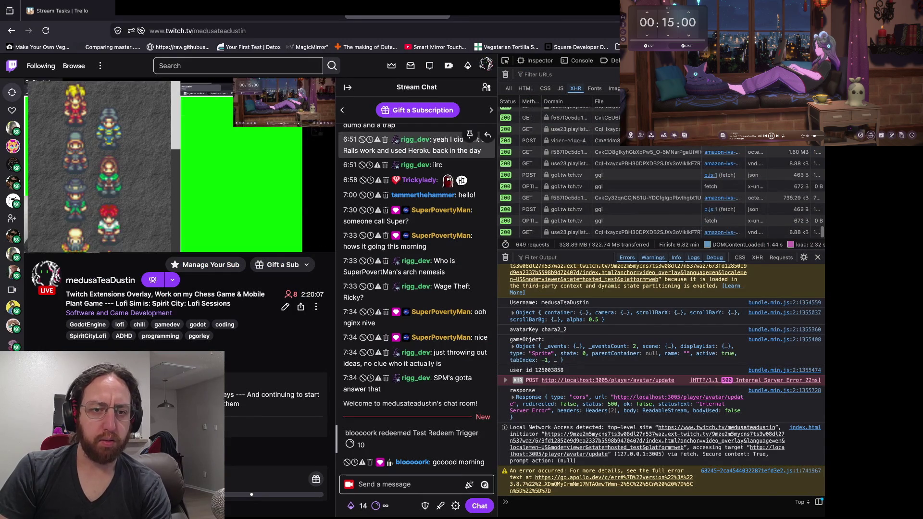
click(320, 164)
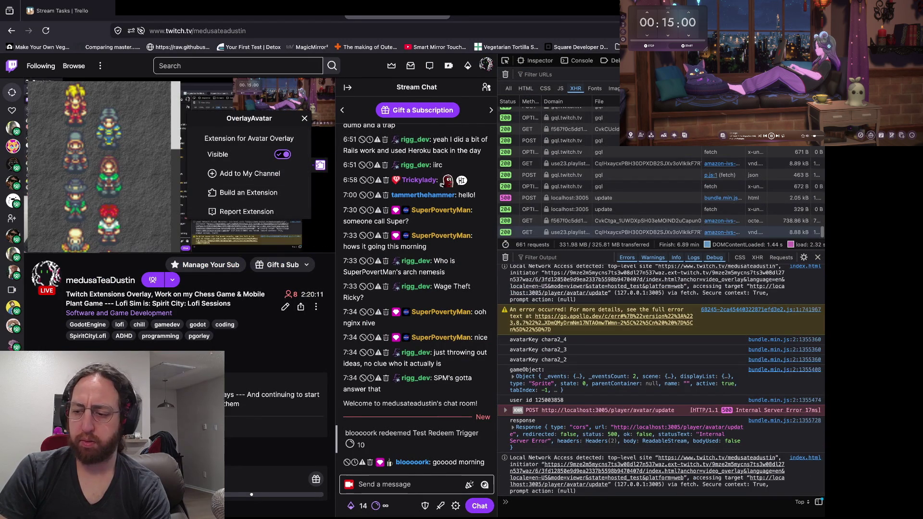
key(super+Tab)
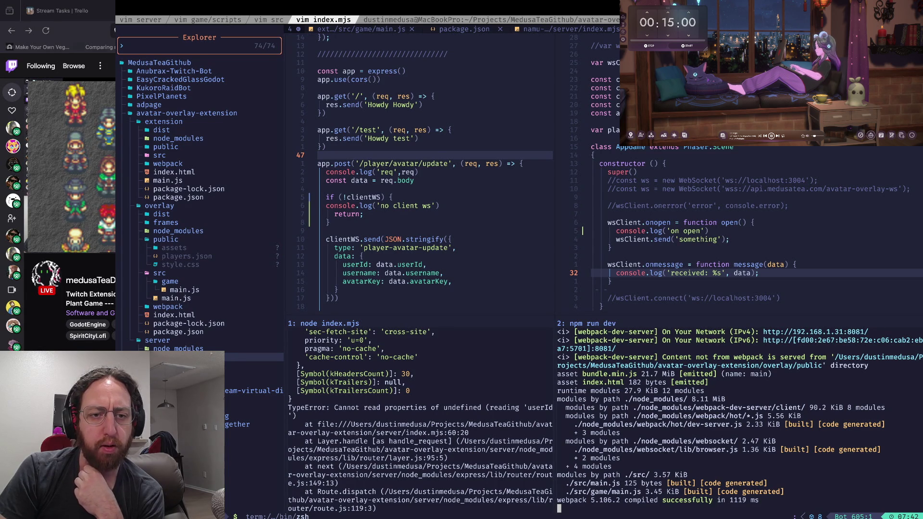
Step: Move the req.body line above the log and change it to console.log('data', JSON.parse(data))
click(319, 188)
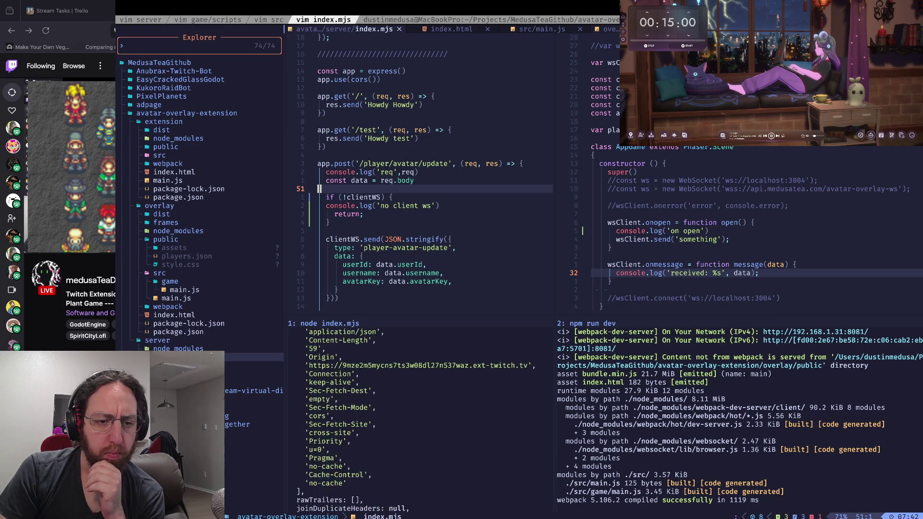
click(361, 214)
key(k)
key(k)
key(k)
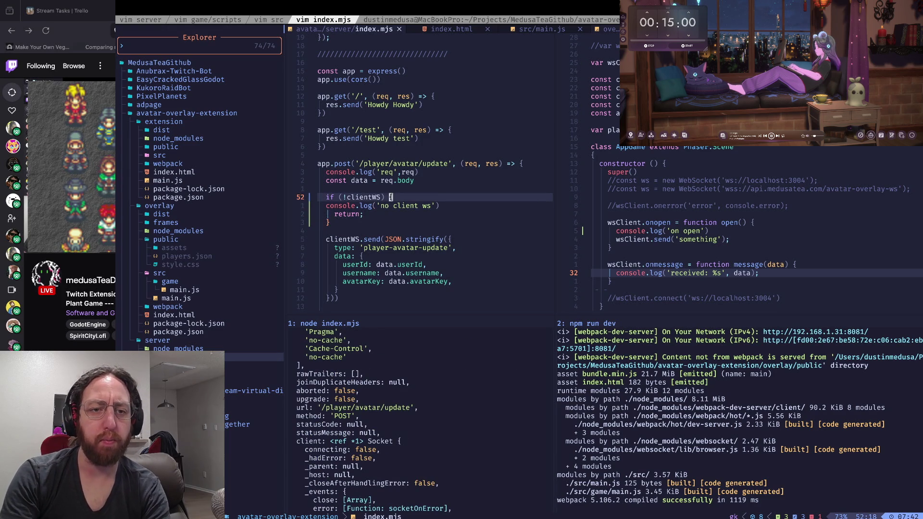
key(d)
key(d)
key(k)
key(P)
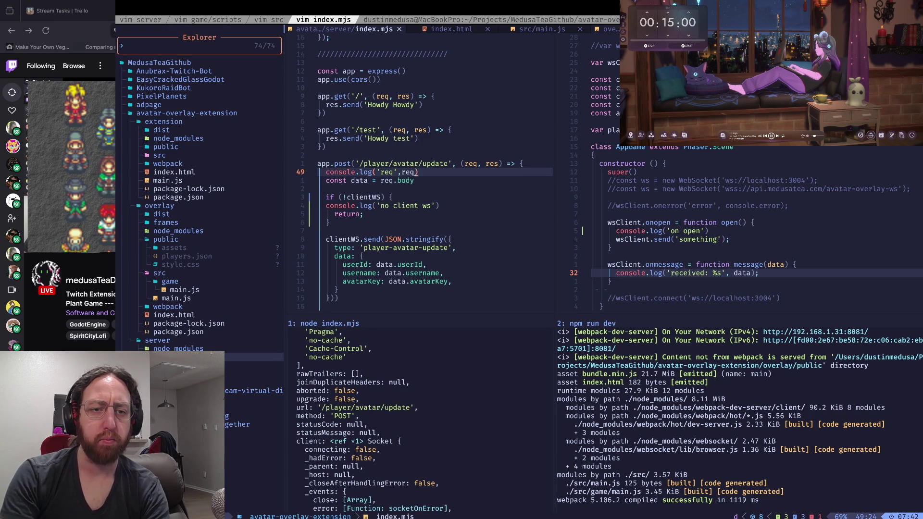
text(j)
text(ci'data)
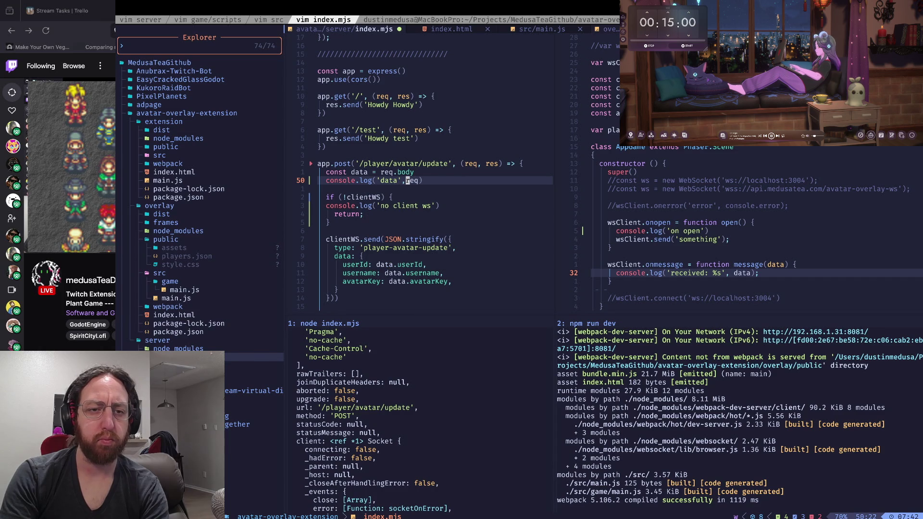
text(ciwdat)
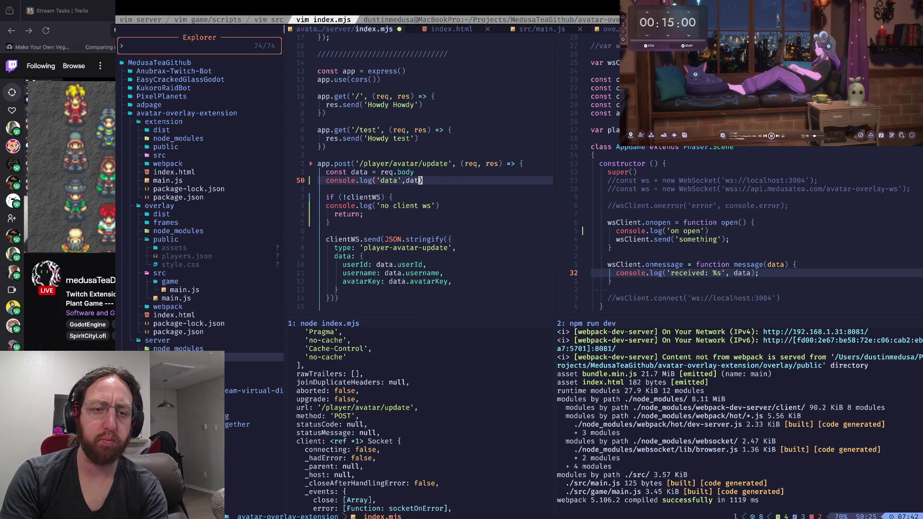
text(JSON.parse()
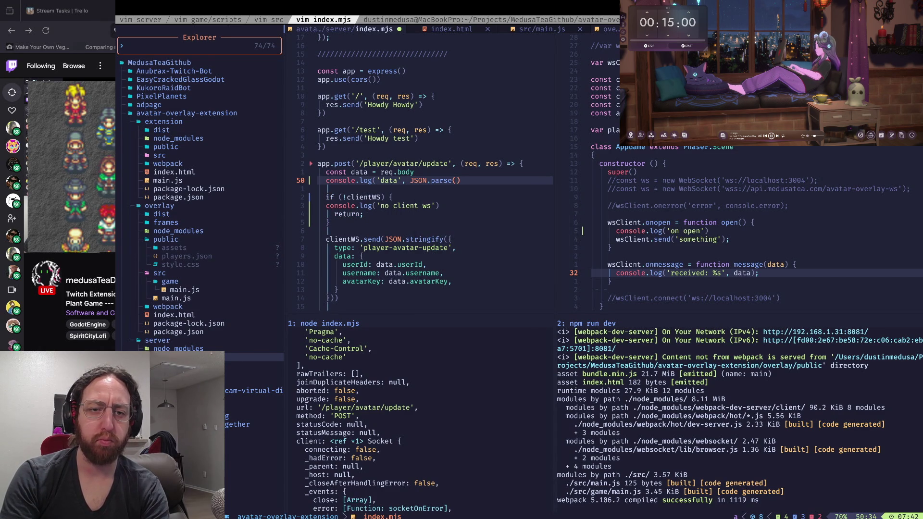
text(data)))
key(Escape)
key(asciicircum)
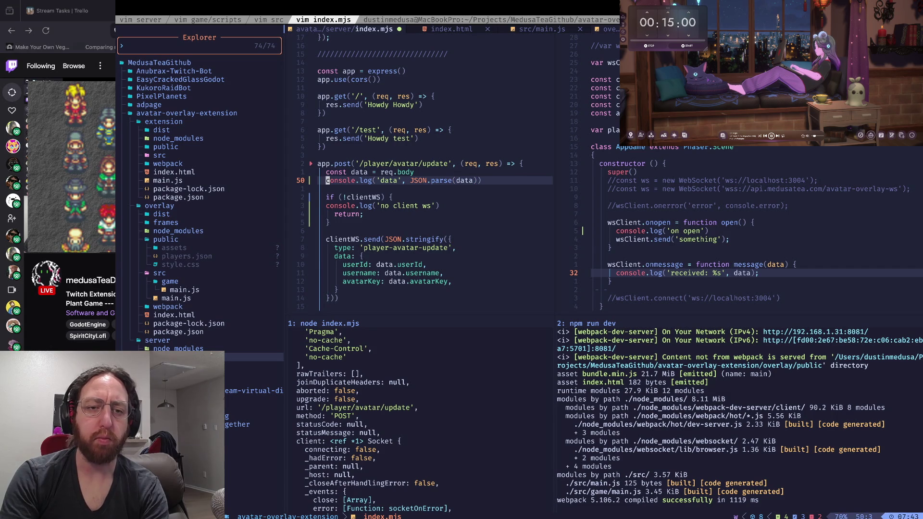
Step: Save index.mjs and restart the node server
text(:w)
key(Return)
key(j)
key(j)
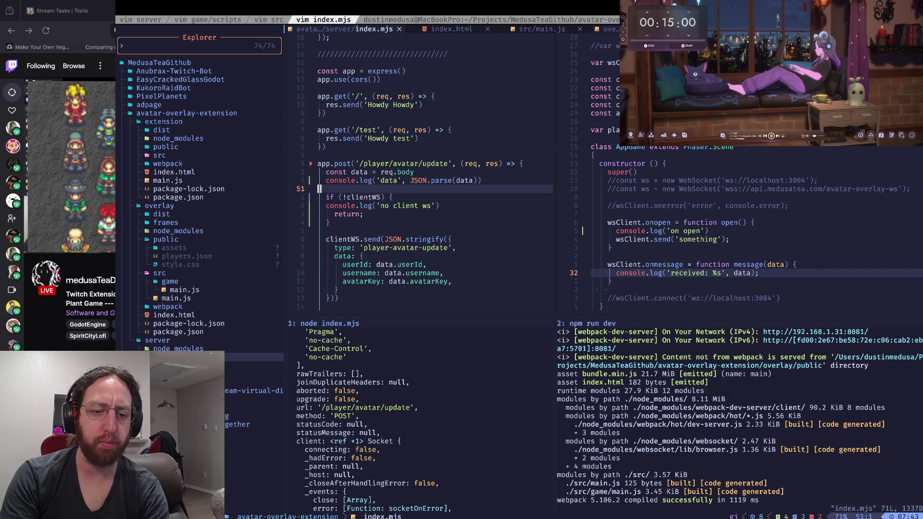
key(ctrl+j)
key(ctrl+c)
key(Up)
key(Return)
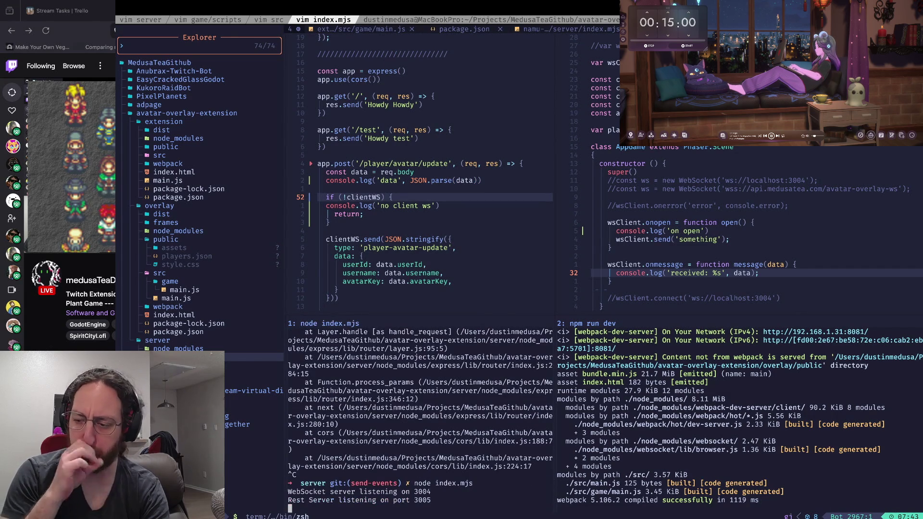
key(ctrl+l)
Step: Restart the webpack dev server and check the reloaded overlay tab before returning to Twitch
key(ctrl+c)
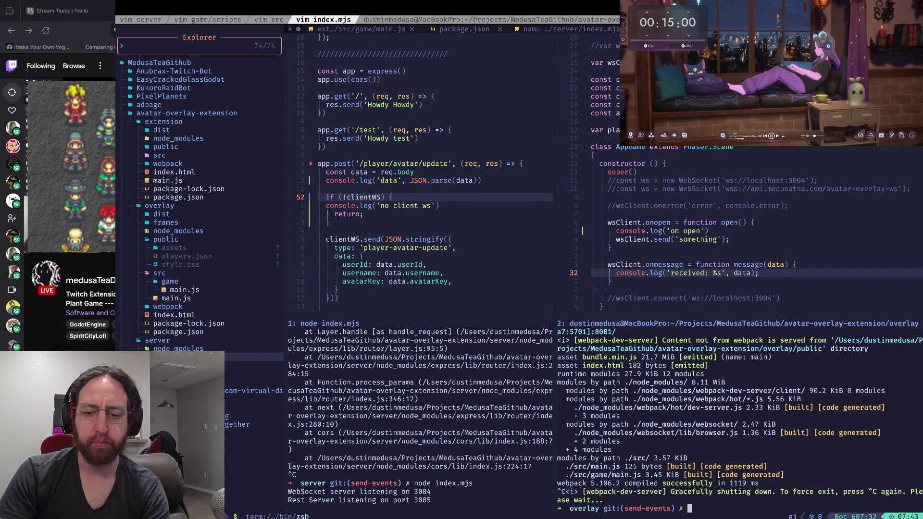
key(Up)
key(Return)
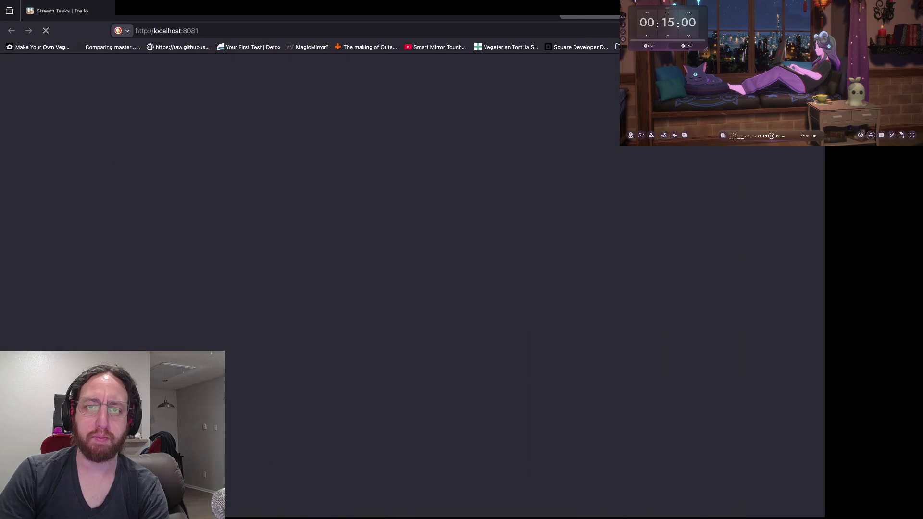
key(ctrl+w)
key(ctrl+Tab)
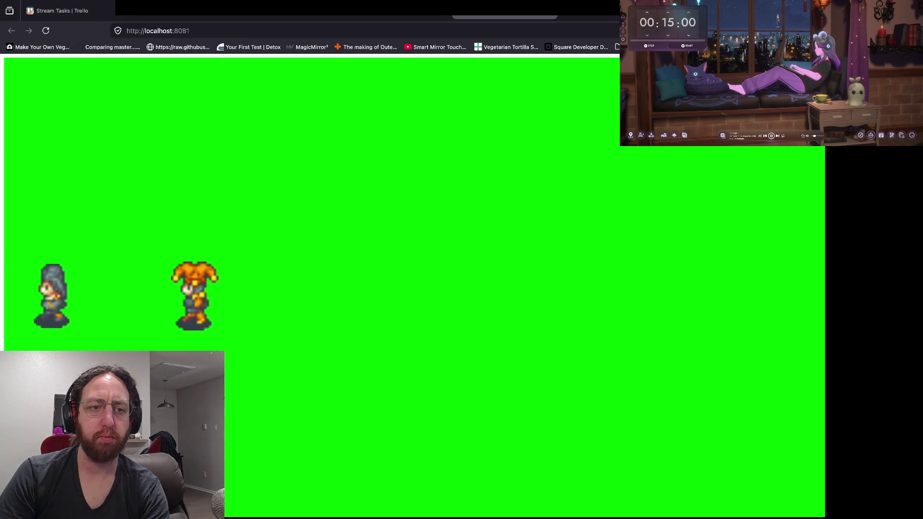
key(ctrl+shift+Tab)
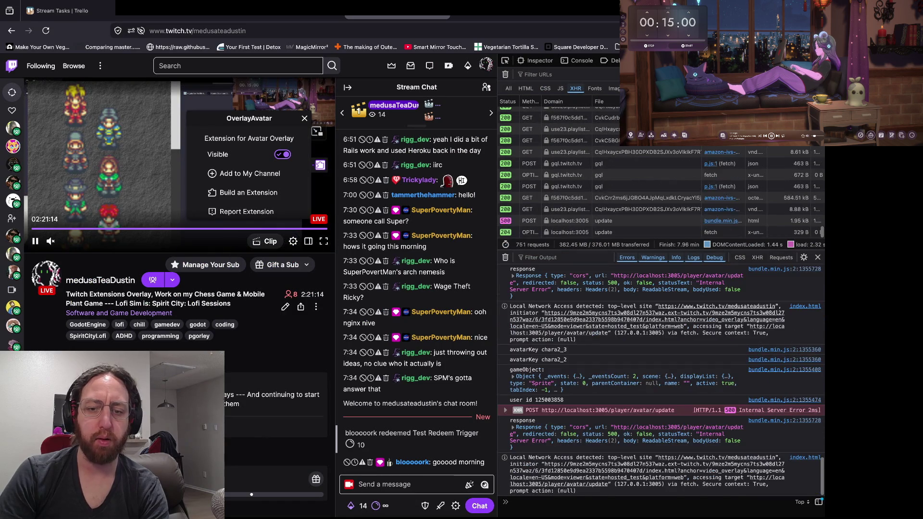
Step: Read the 'undefined is not valid JSON' error at req.body in the terminal, then return to Firefox
key(super+Tab)
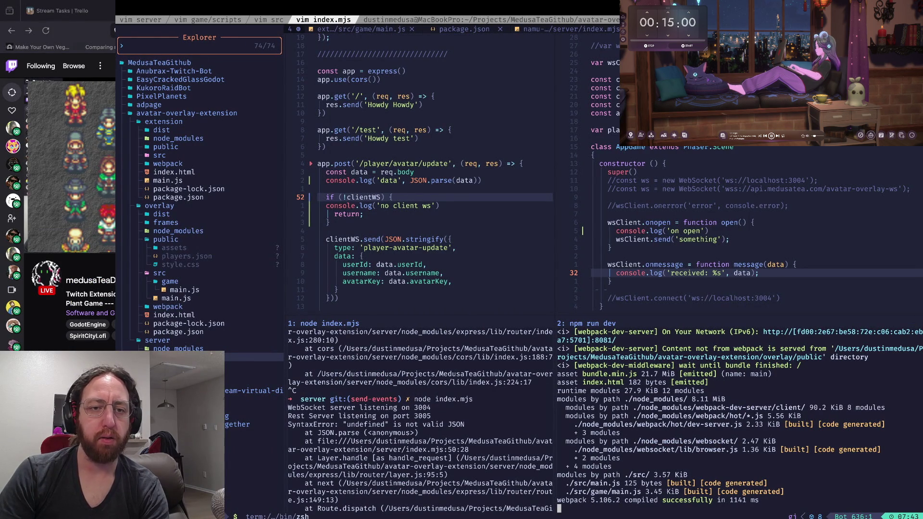
click(412, 171)
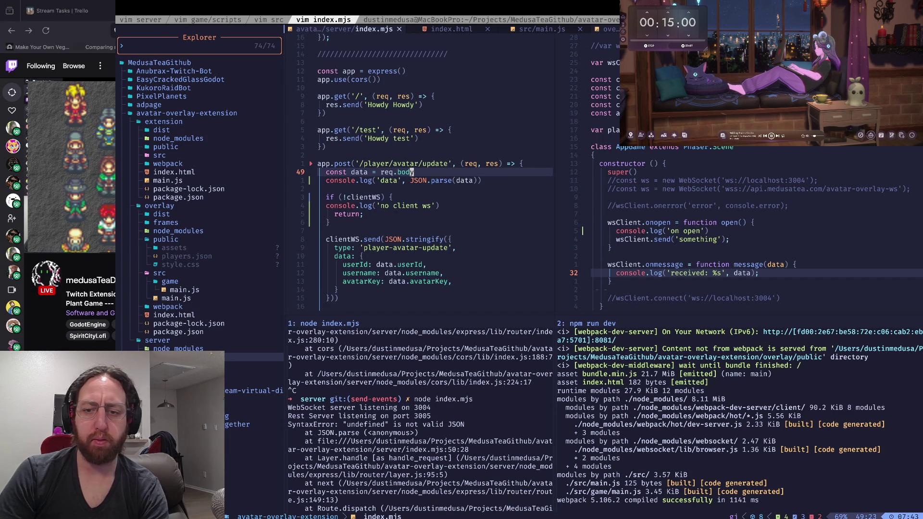
key(super+Tab)
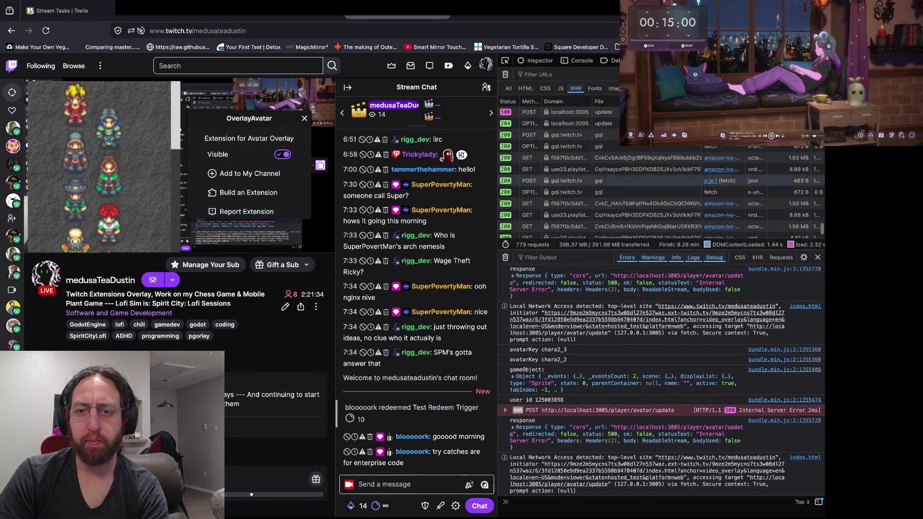
Step: Open the failing 500 POST update request's details and enlarge the details pane
click(570, 153)
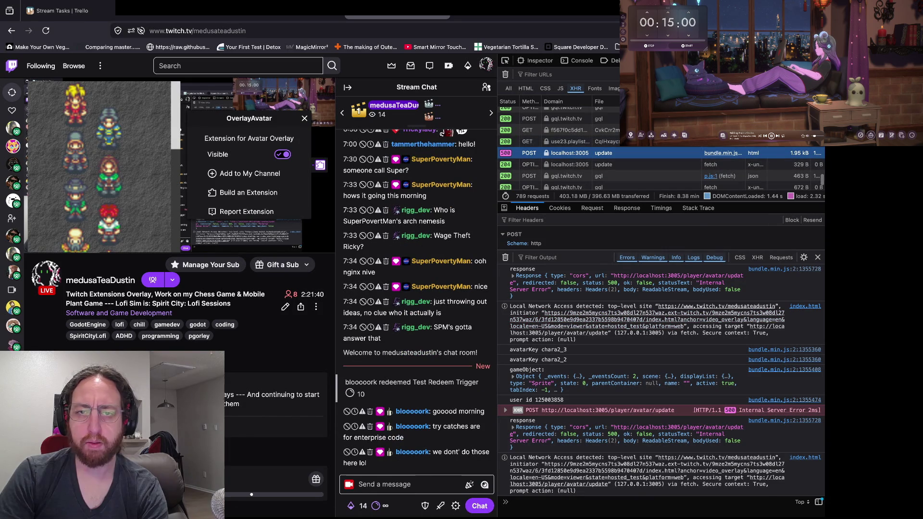
double_click(569, 153)
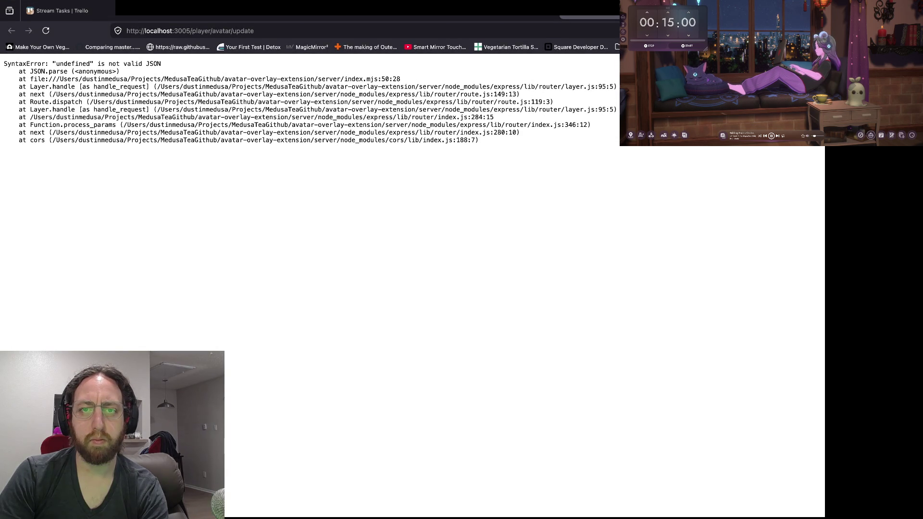
key(ctrl+shift+Tab)
key(ctrl+shift+Tab)
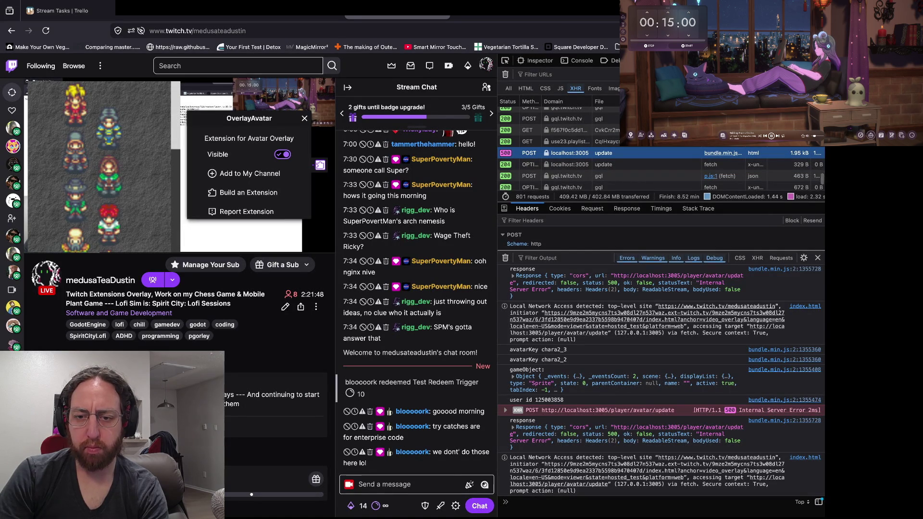
drag(660, 250, 660, 382)
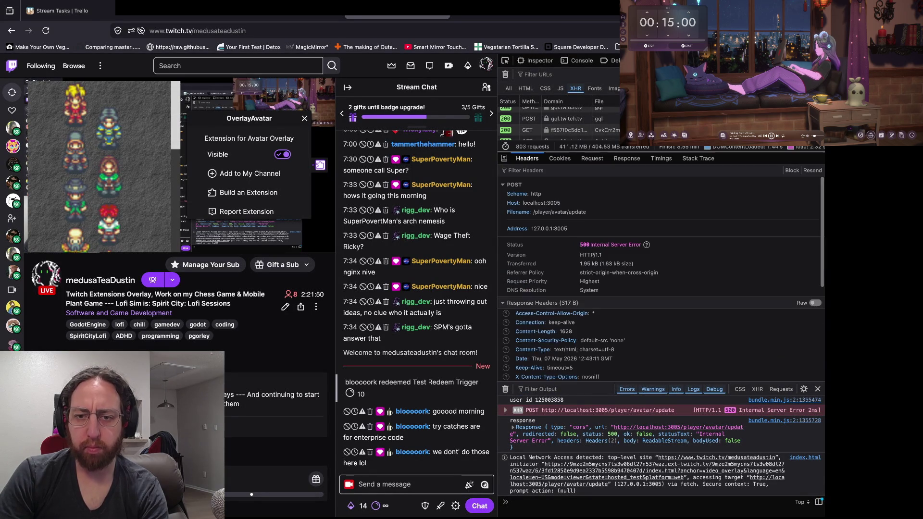
drag(660, 333, 660, 152)
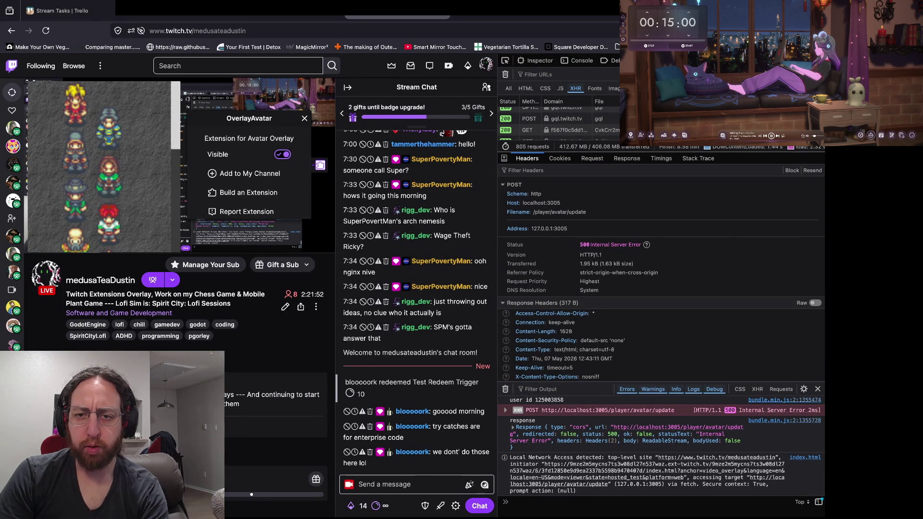
Step: View the raw JSON payload, showing avatarKey 'chara2_2' with an empty username, then return to Neovim
click(591, 158)
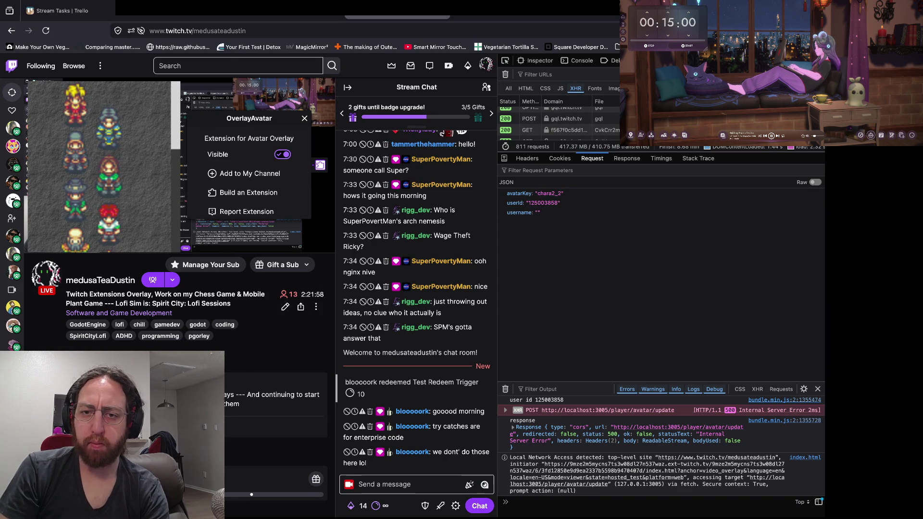
click(814, 183)
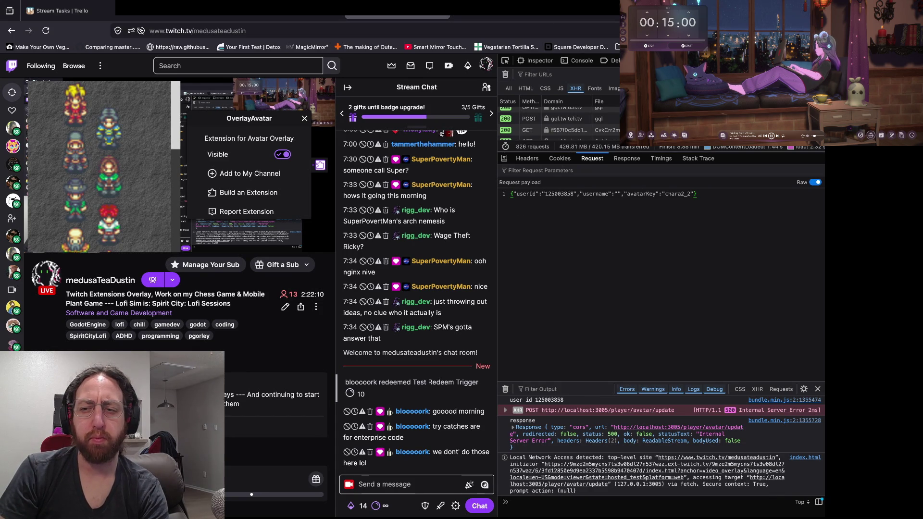
key(super+Tab)
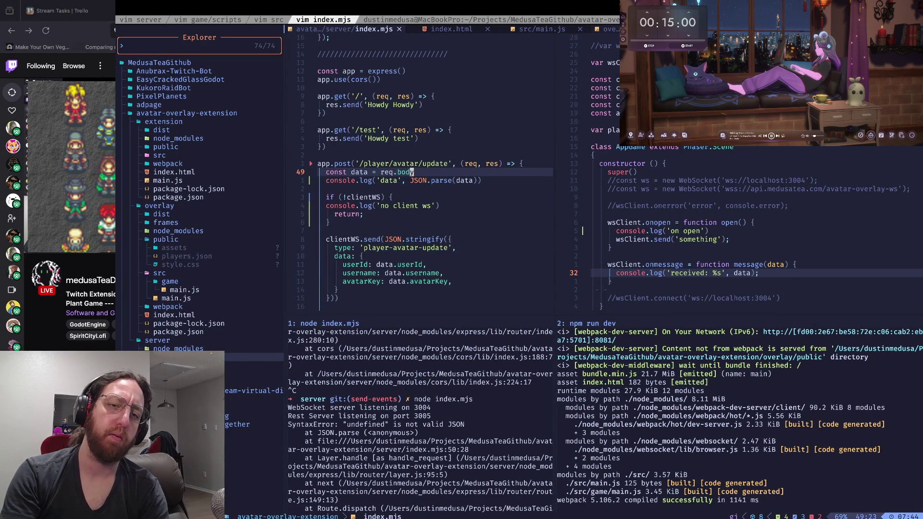
Step: Move from the update route into the file explorer and browse up to PixelPlanets
key(j)
key(j)
key(j)
key(j)
key(j)
key(ctrl+w)
key(h)
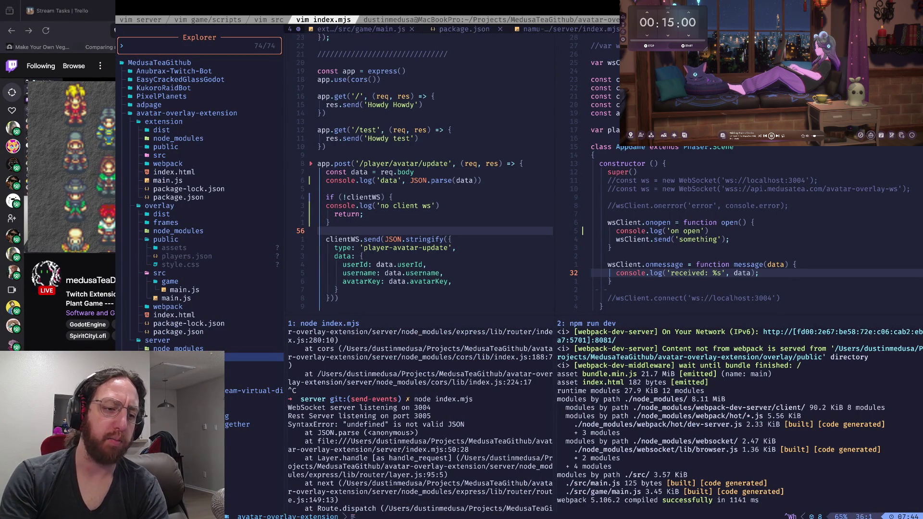
key(j)
key(j)
key(j)
key(j)
key(j)
key(j)
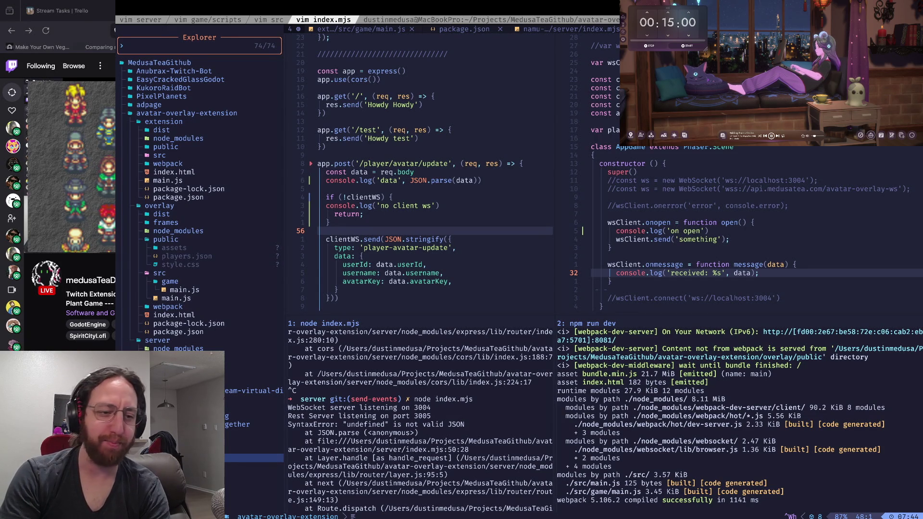
key(k)
key(k)
key(k)
key(j)
key(j)
key(j)
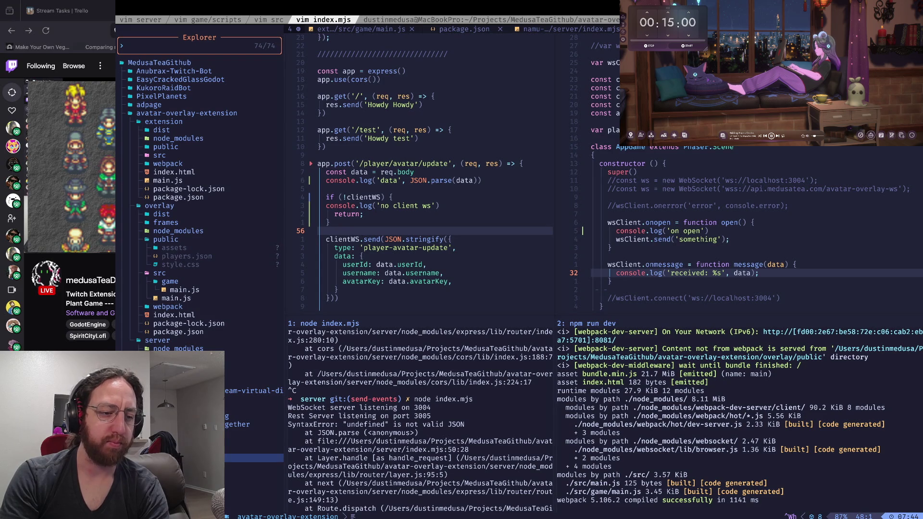
key(k)
key(k)
key(ctrl+u)
key(ctrl+u)
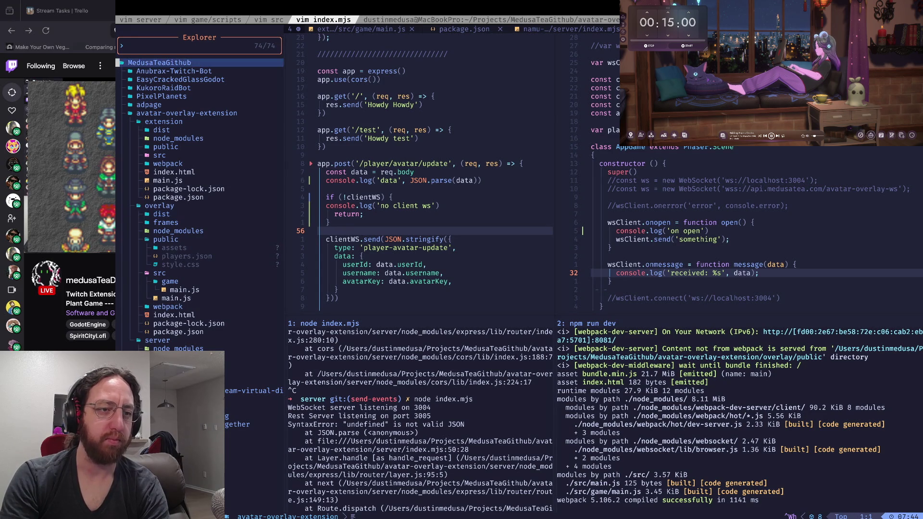
key(j)
key(j)
key(j)
Step: Browse the tree past avatar-overlay-extension, then back up to the easyglassdemo folder
key(j)
key(j)
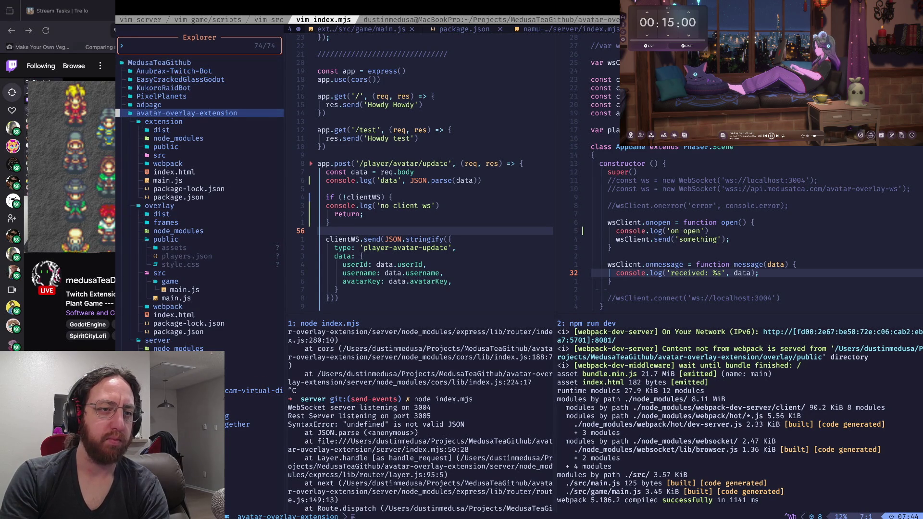
key(k)
key(k)
key(k)
key(j)
key(j)
key(j)
key(ctrl+d)
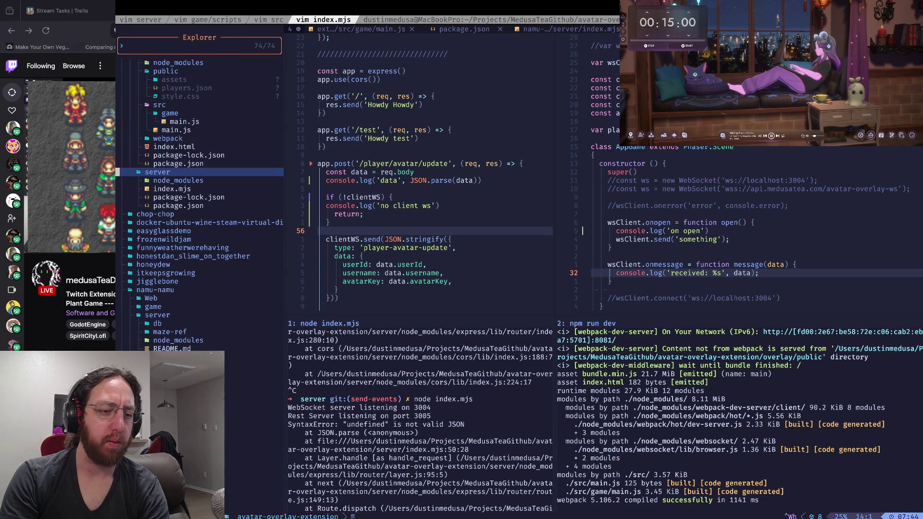
key(ctrl+d)
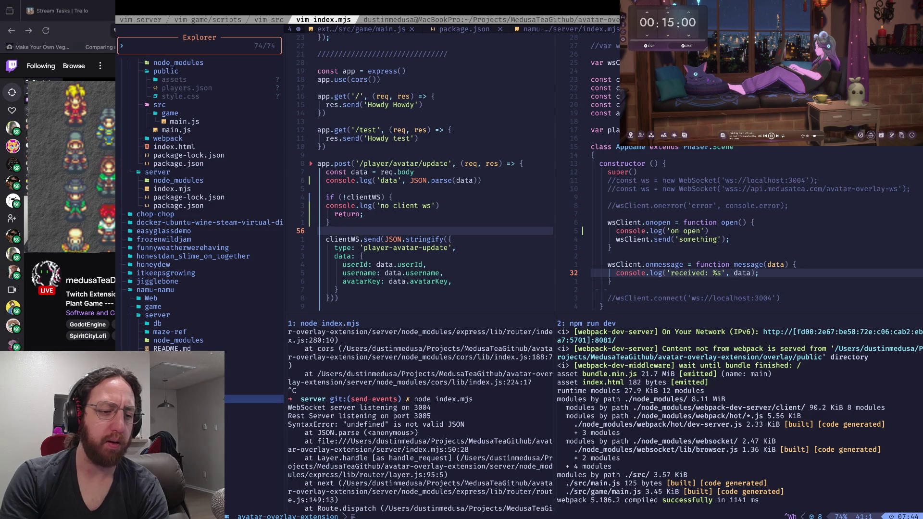
key(j)
key(j)
key(j)
key(k)
key(k)
key(k)
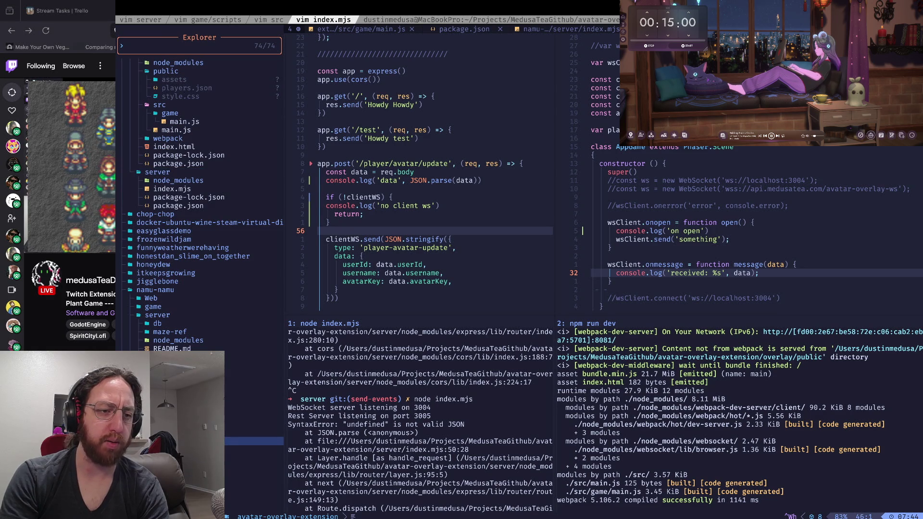
key(k)
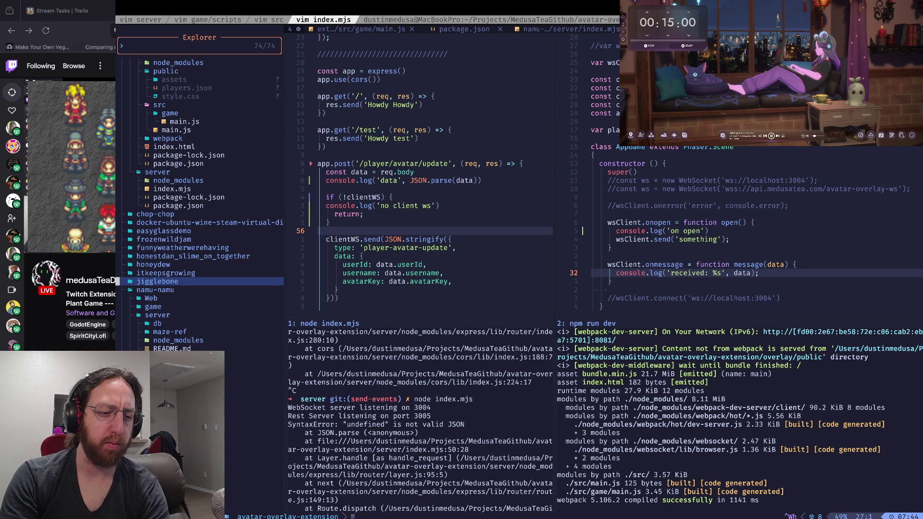
key(k)
key(k)
key(k)
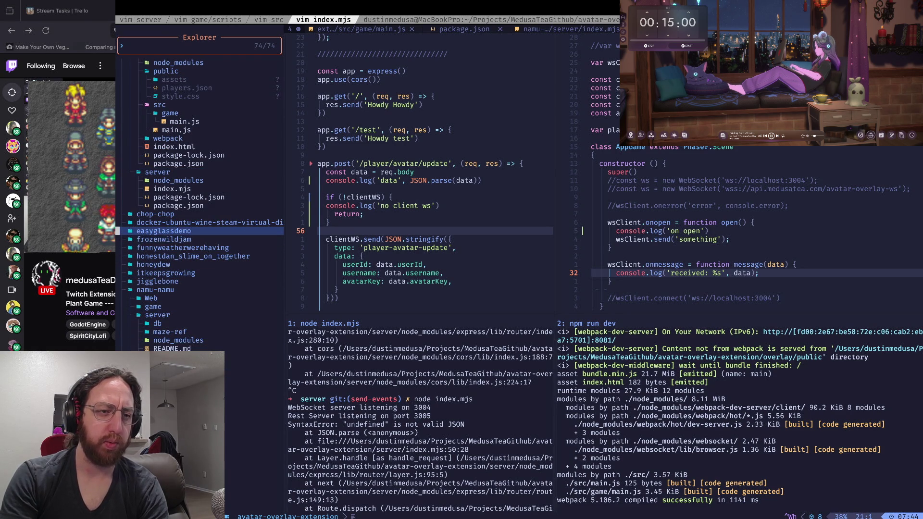
Step: Hide the file tree and reopen it at the Projects root
key(Escape)
key(space)
key(e)
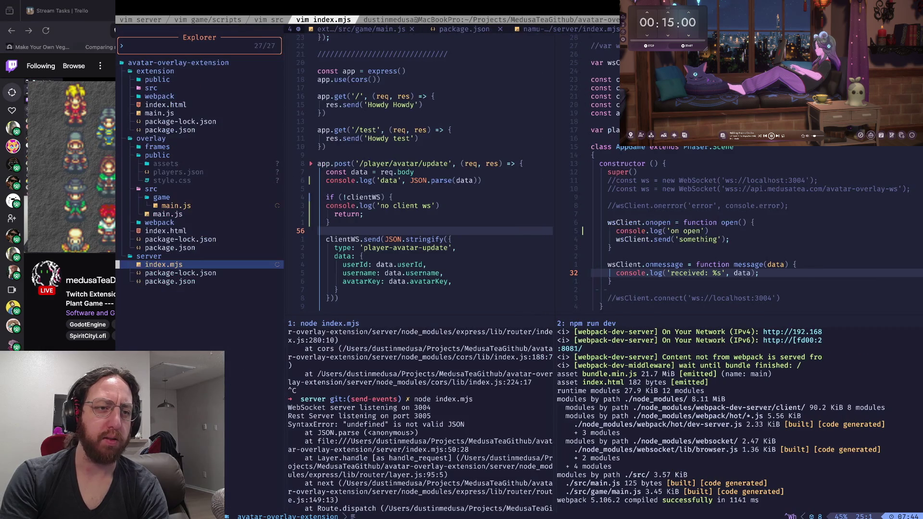
key(g)
key(g)
Step: Collapse the MedusaTeaGithub folder, then expand it again
key(j)
key(j)
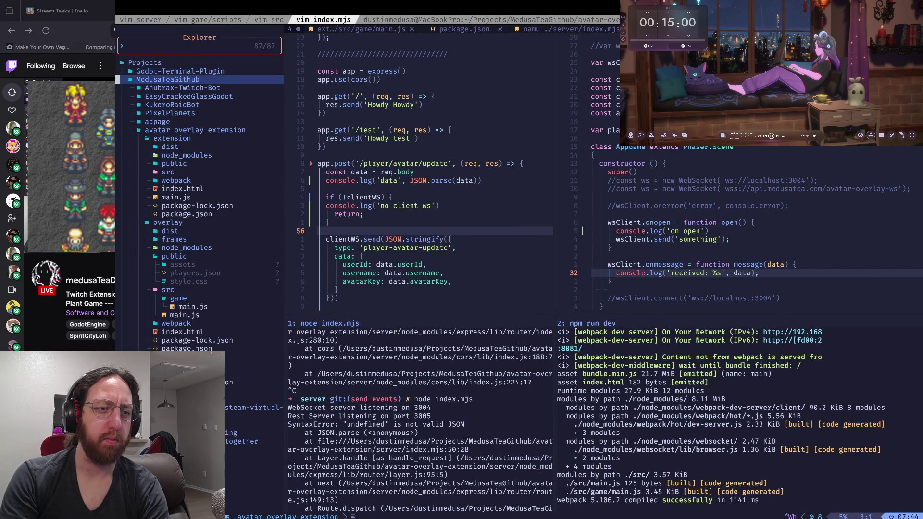
key(Return)
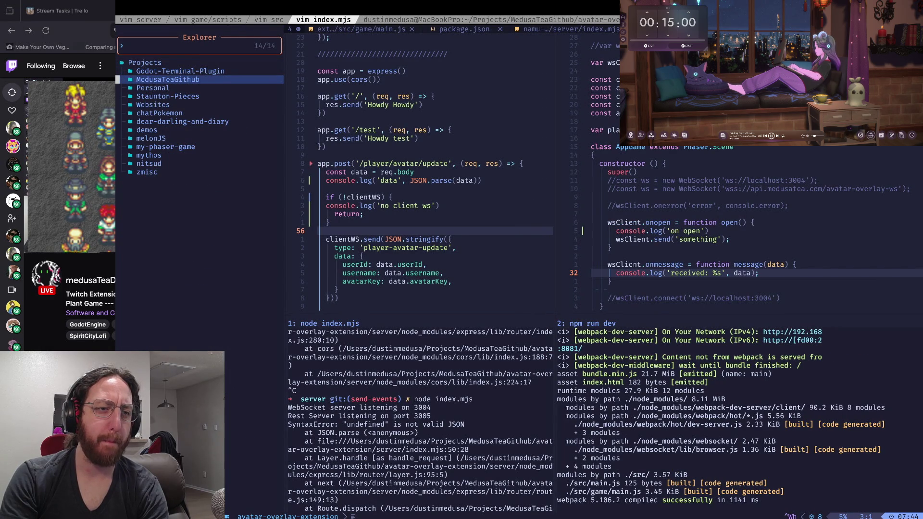
key(j)
key(k)
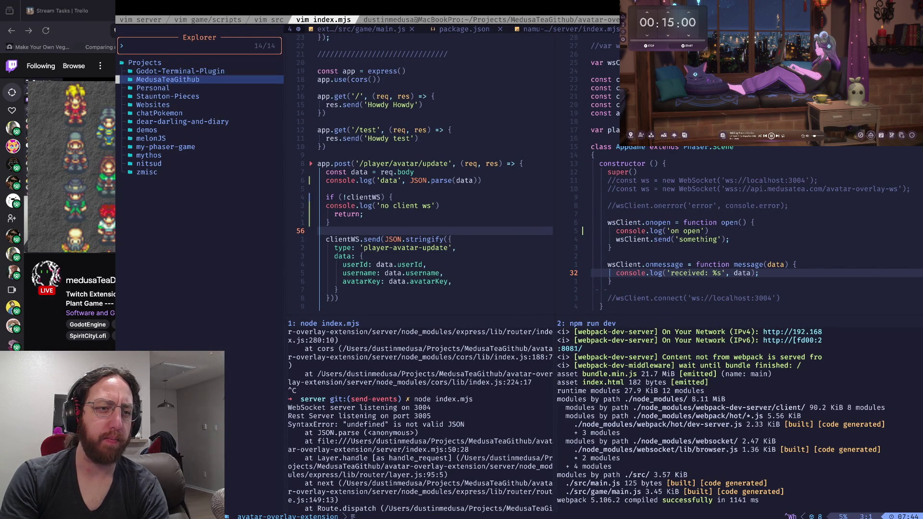
key(k)
key(j)
key(Return)
key(j)
key(j)
key(j)
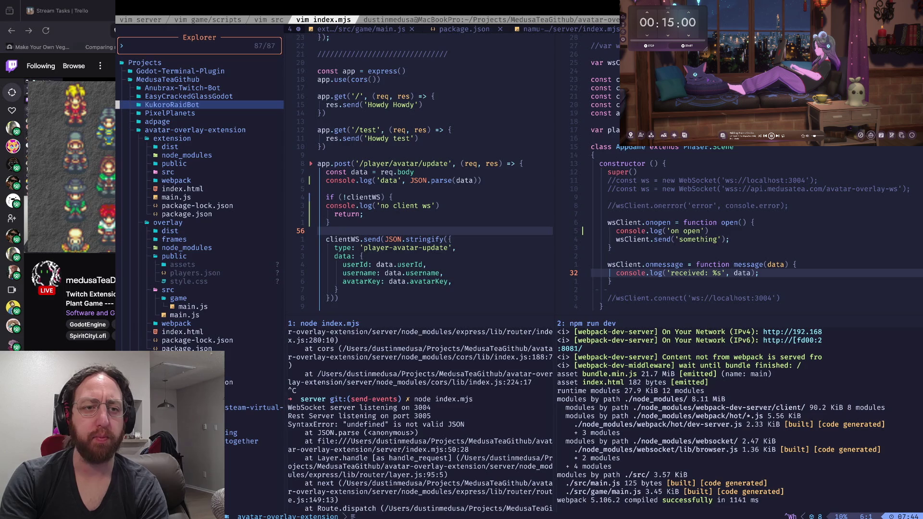
Step: Re-root the tree at avatar-overlay-extension, revealing server/index.mjs, and return to the server code
key(space)
key(e)
key(space)
key(e)
key(g)
key(k)
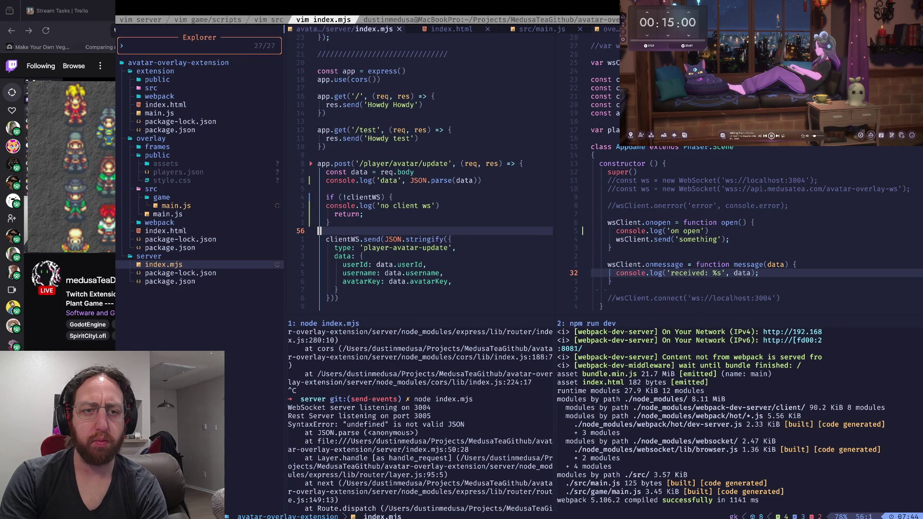
Step: Search 'expressjs node post http req payload' in a new Firefox tab
key(super+Tab)
key(super+t)
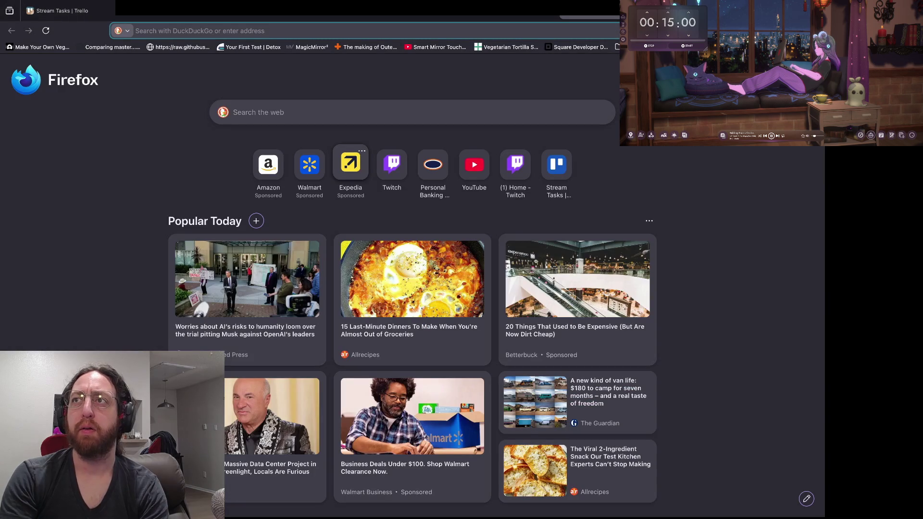
text(expr)
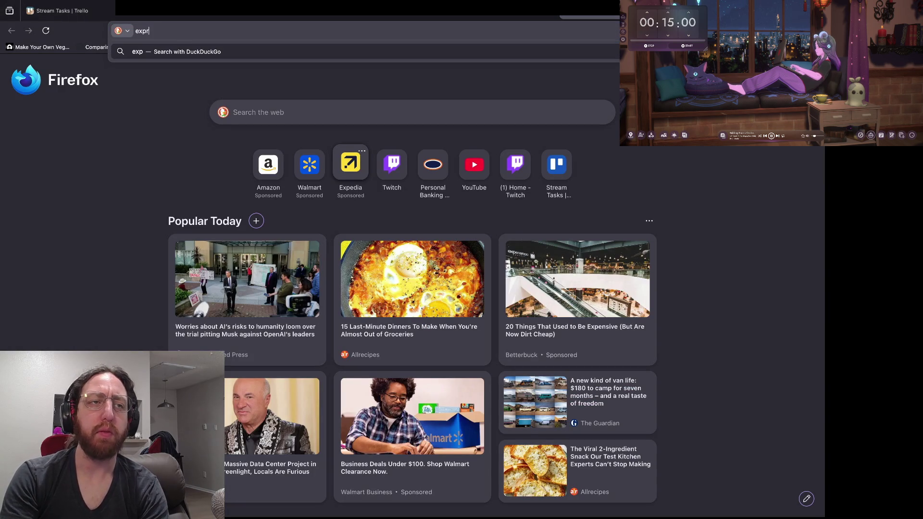
text(essjs)
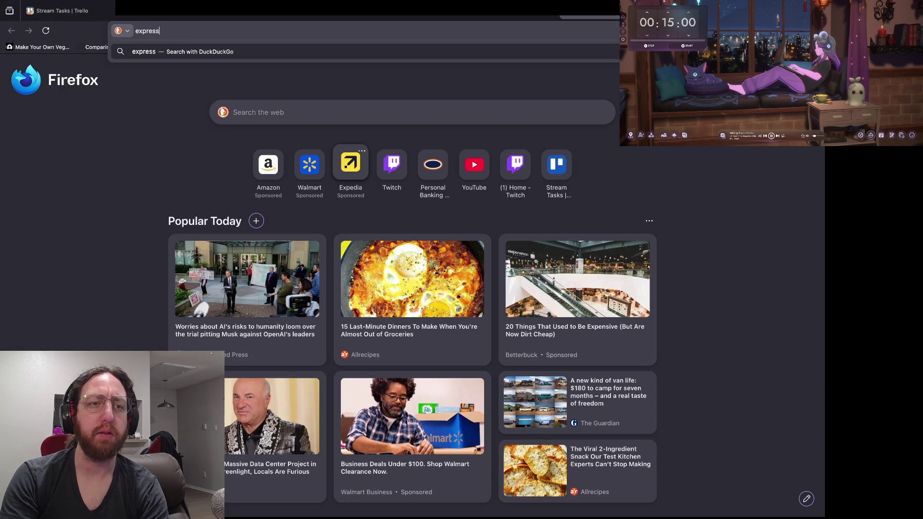
text( node )
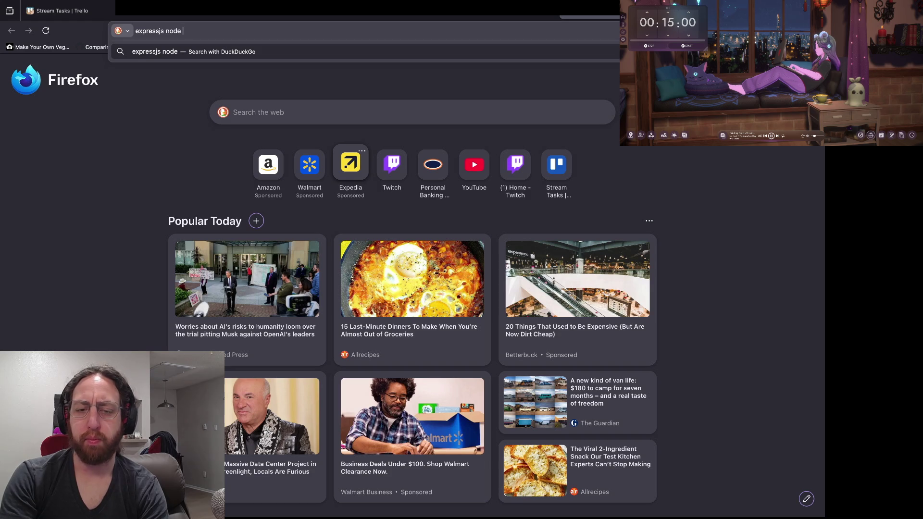
text(post )
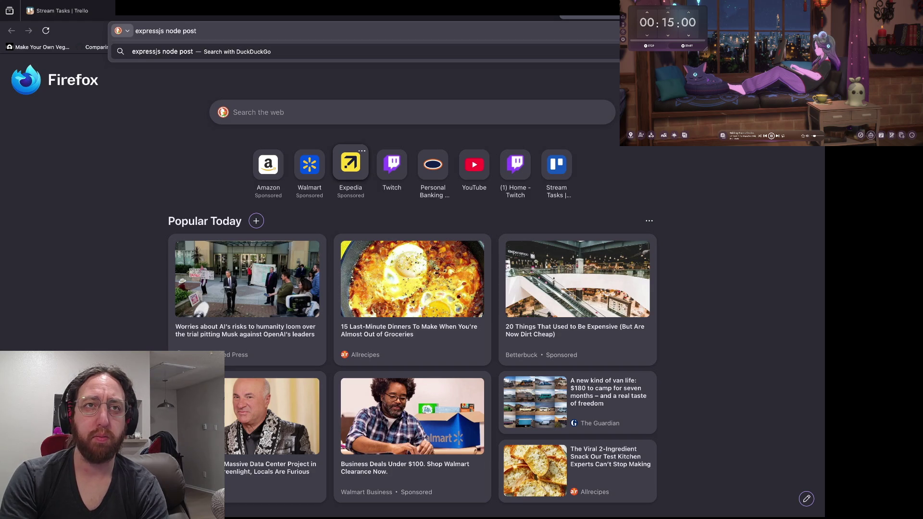
text(http )
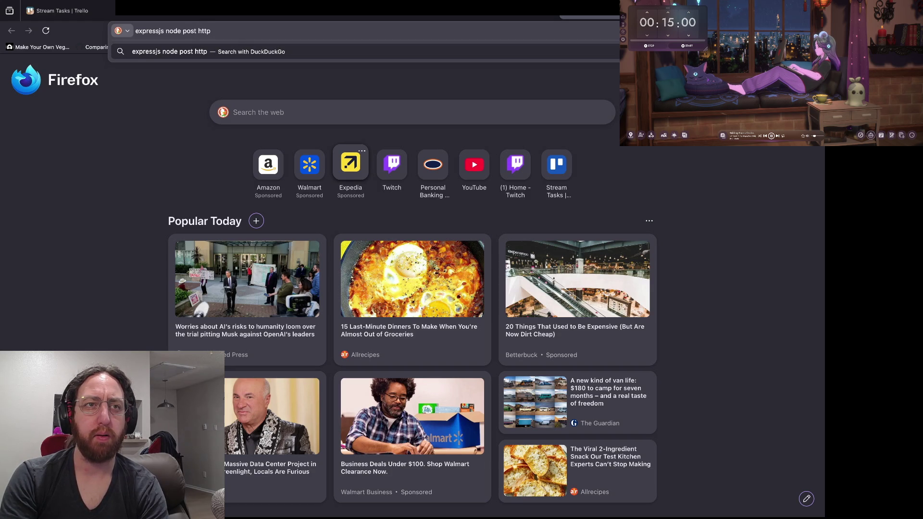
text(re)
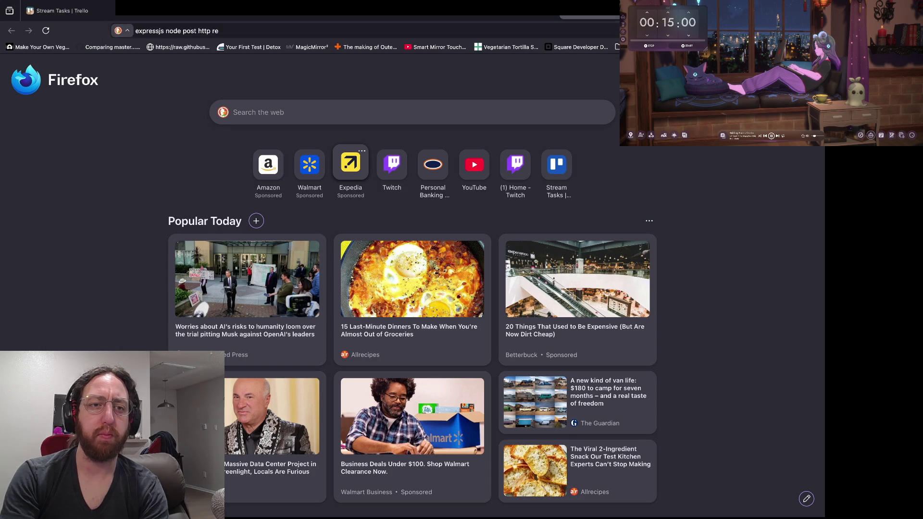
text(q payload)
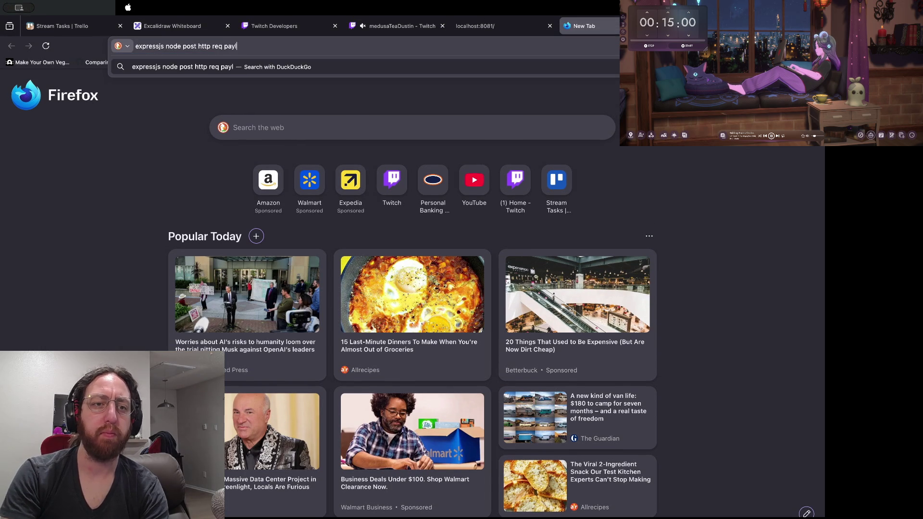
key(Return)
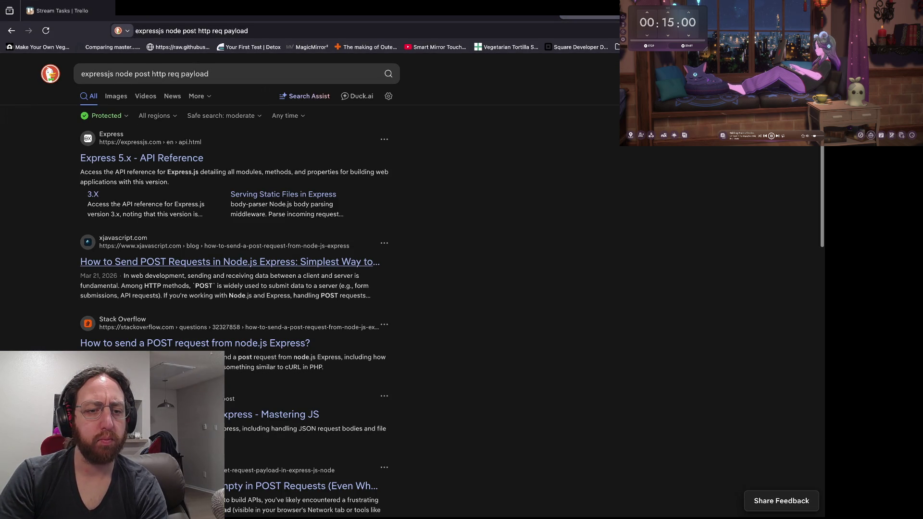
Step: Open the XJavascript.com article and scroll through it to the req.body example
click(230, 261)
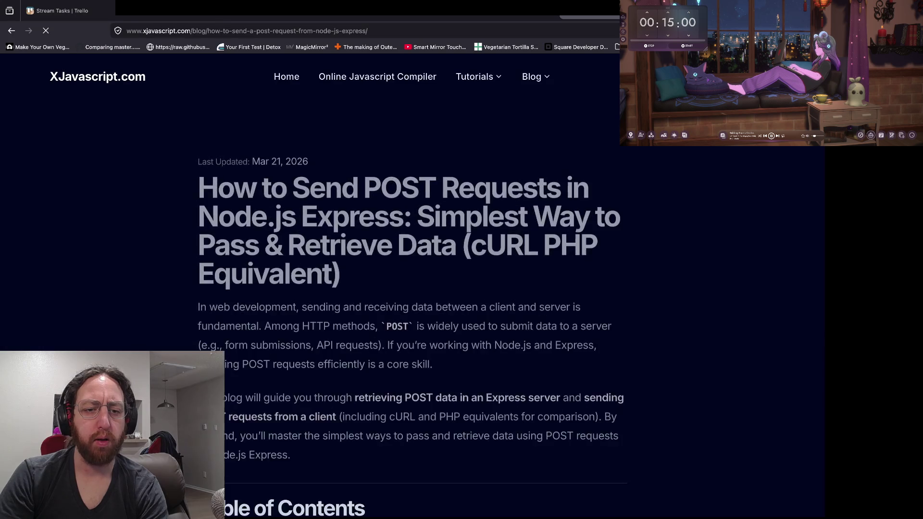
scroll(230, 262, down, 5)
scroll(412, 288, down, 10)
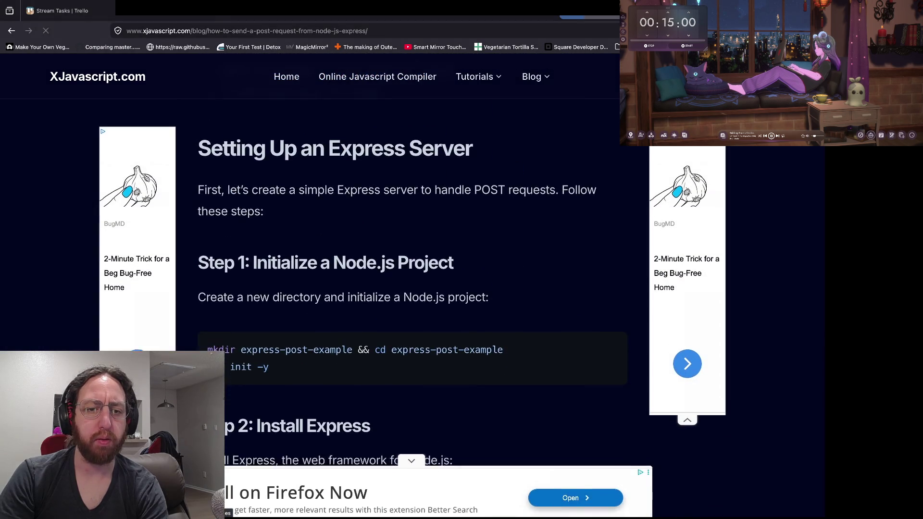
scroll(412, 288, down, 10)
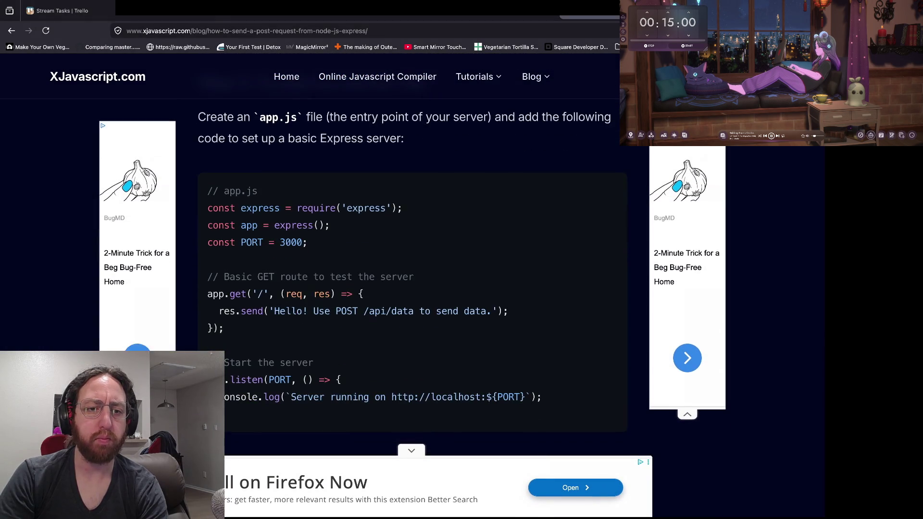
scroll(412, 289, down, 10)
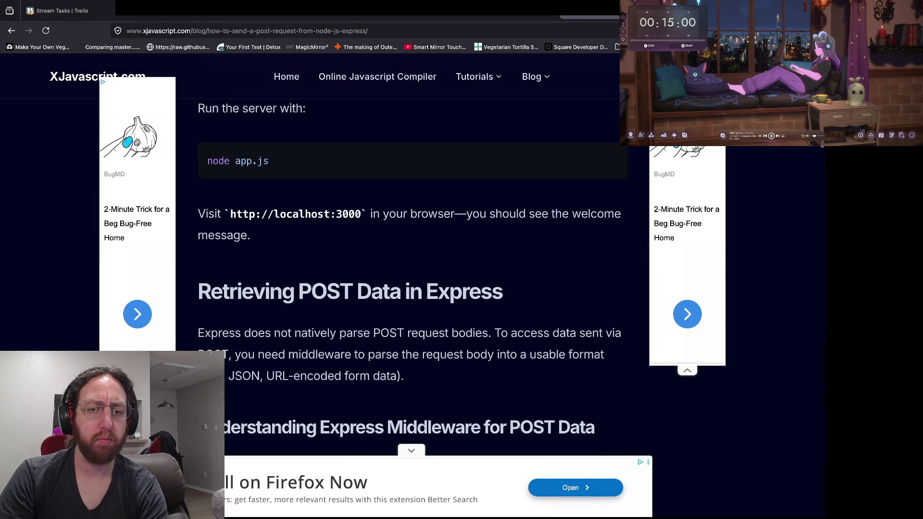
scroll(413, 288, down, 7)
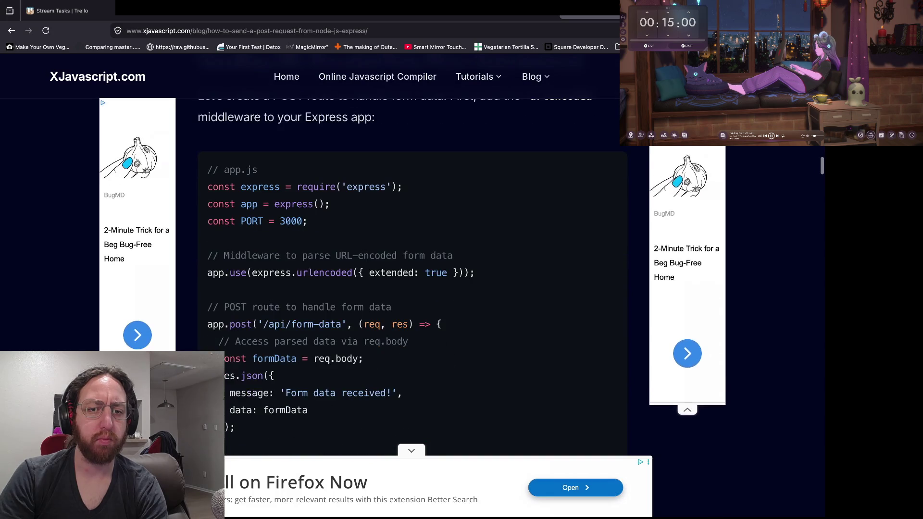
scroll(412, 288, down, 2)
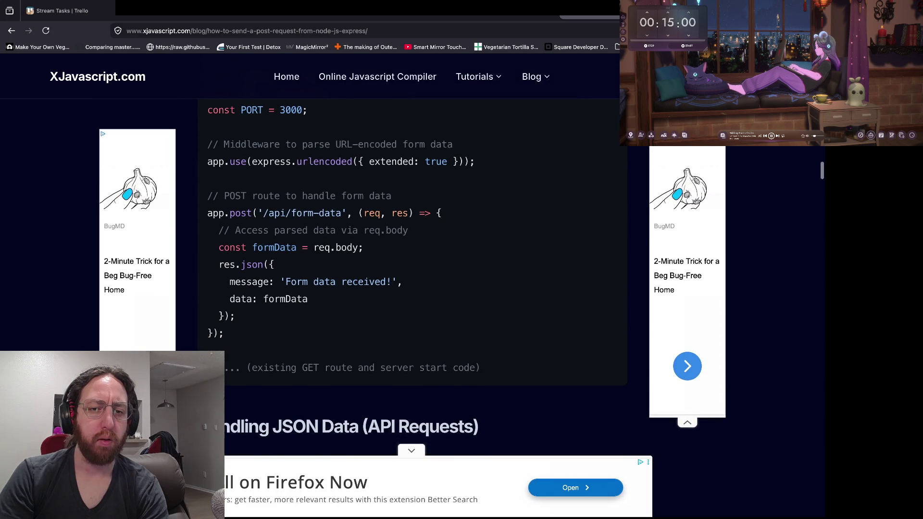
scroll(412, 289, down, 1)
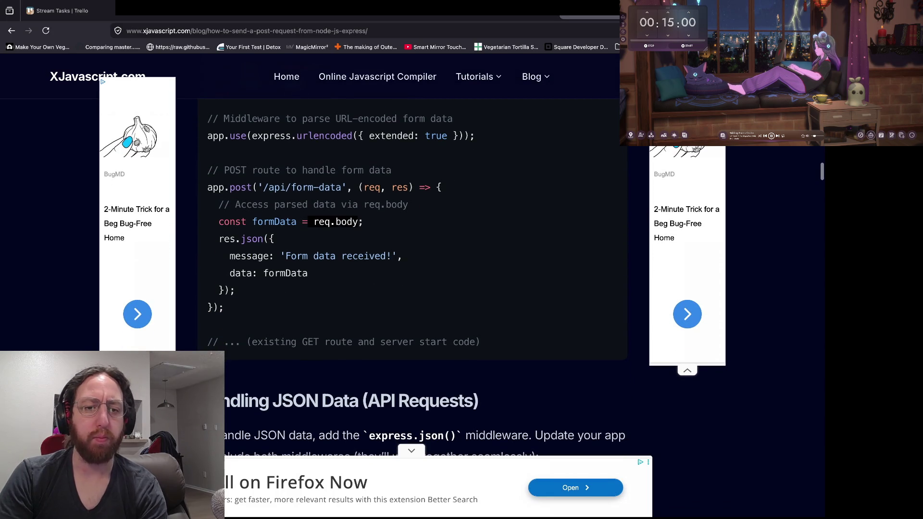
scroll(412, 289, down, 1)
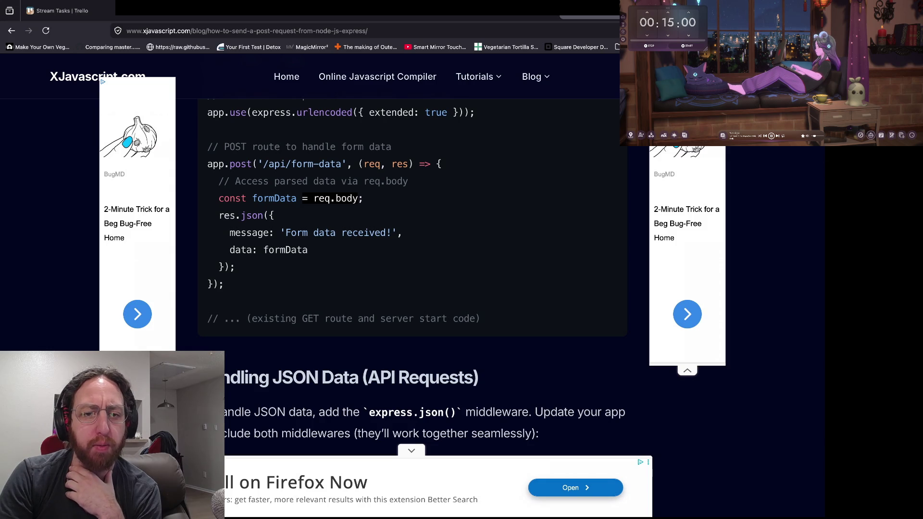
drag(269, 181, 402, 181)
click(402, 181)
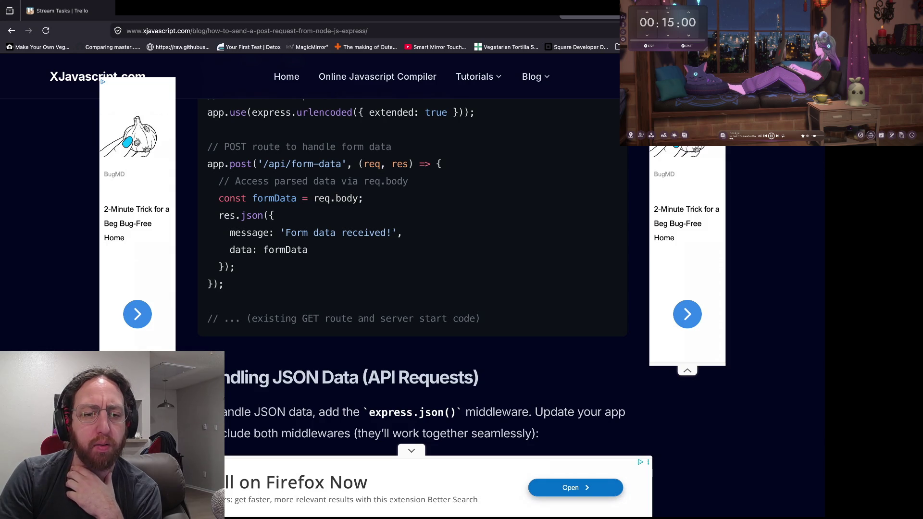
Step: Select the app.use(express.json()) line together with its comment
scroll(413, 270, down, 1)
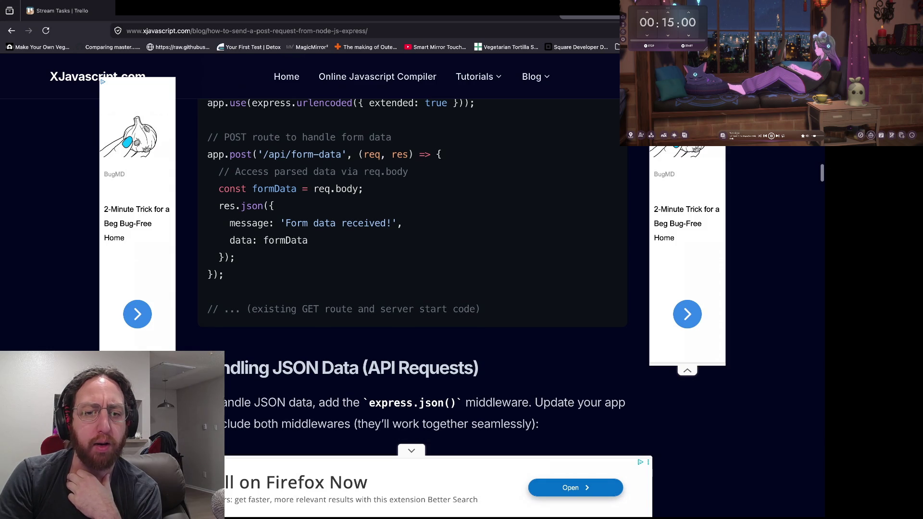
scroll(412, 264, down, 6)
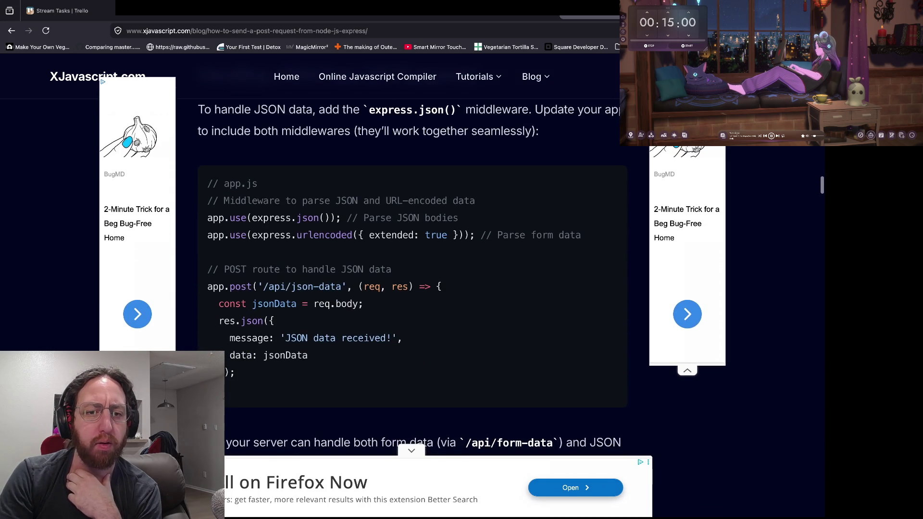
scroll(412, 271, up, 1)
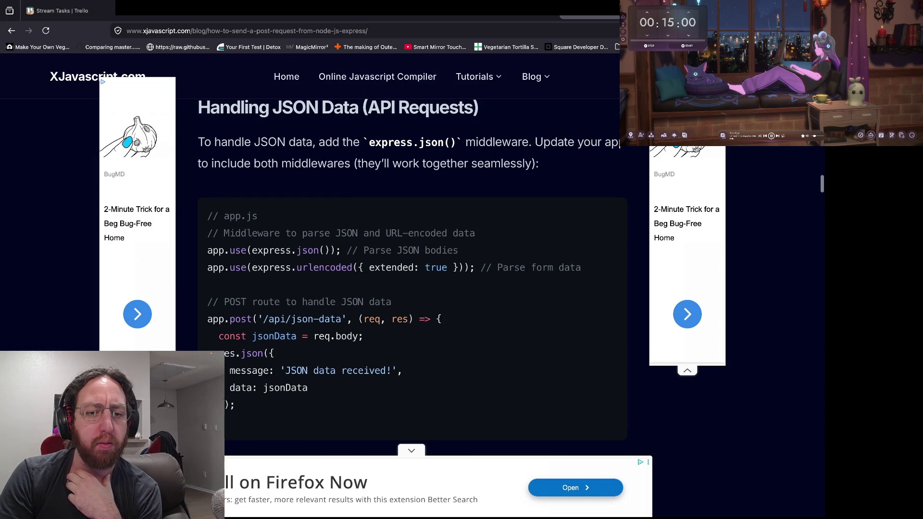
scroll(413, 269, down, 1)
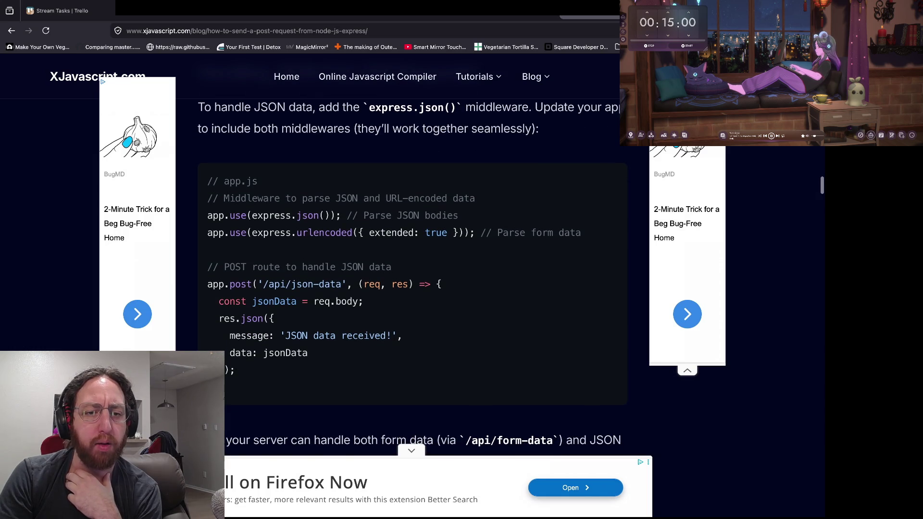
drag(207, 215, 340, 215)
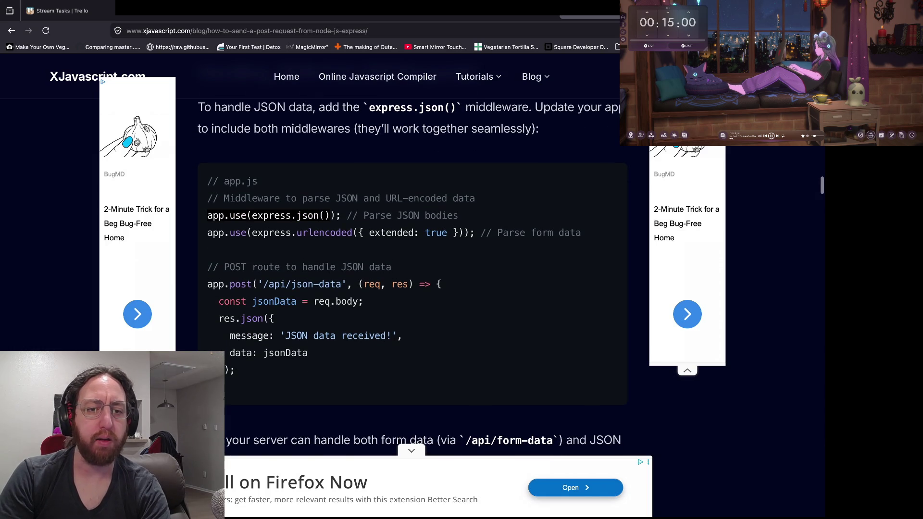
drag(207, 216, 340, 216)
drag(207, 216, 469, 215)
Step: Insert 'app.use(express.json()); // Parse JSON bodies' beside the CORS middleware in index.mjs
key(super+Tab)
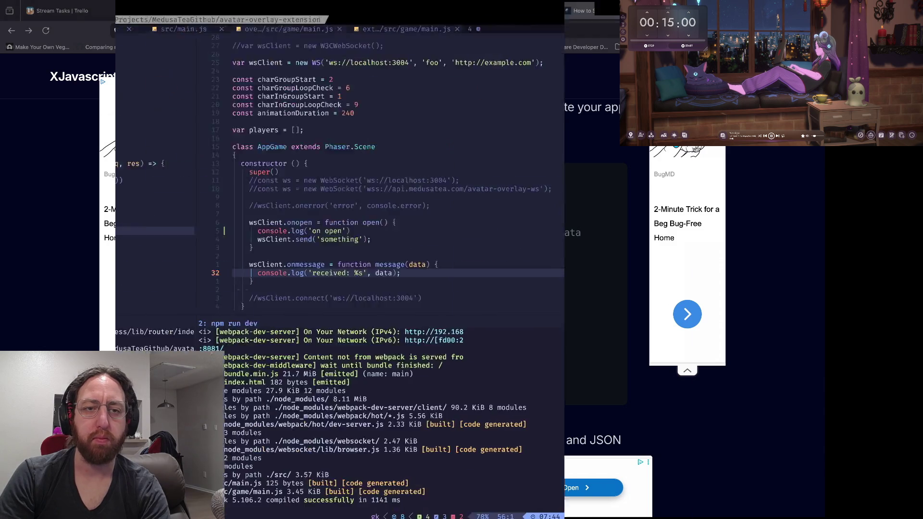
key(j)
key(j)
key(j)
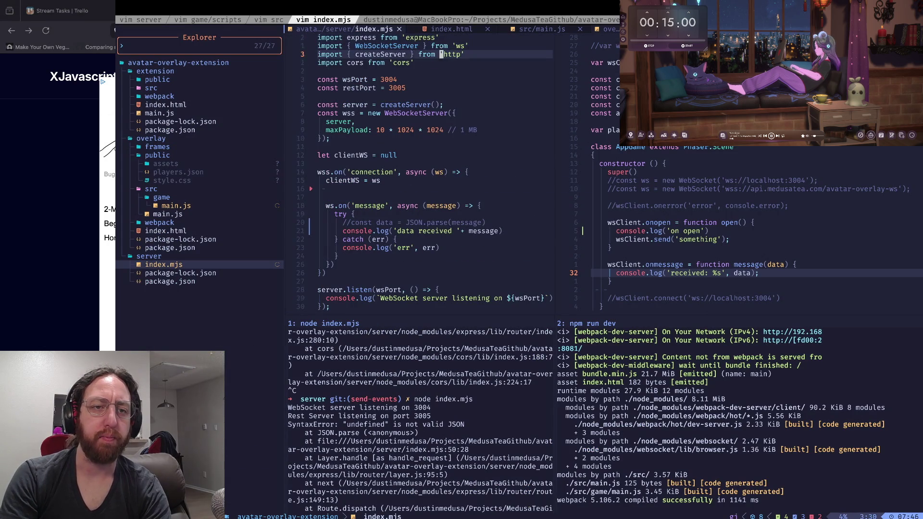
key(ctrl+d)
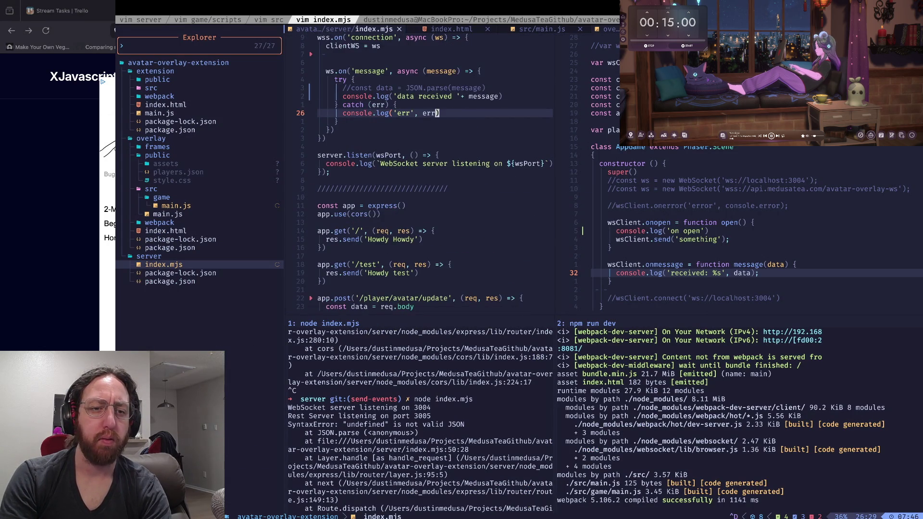
key(j)
key(j)
key(j)
key(j)
key(j)
key(j)
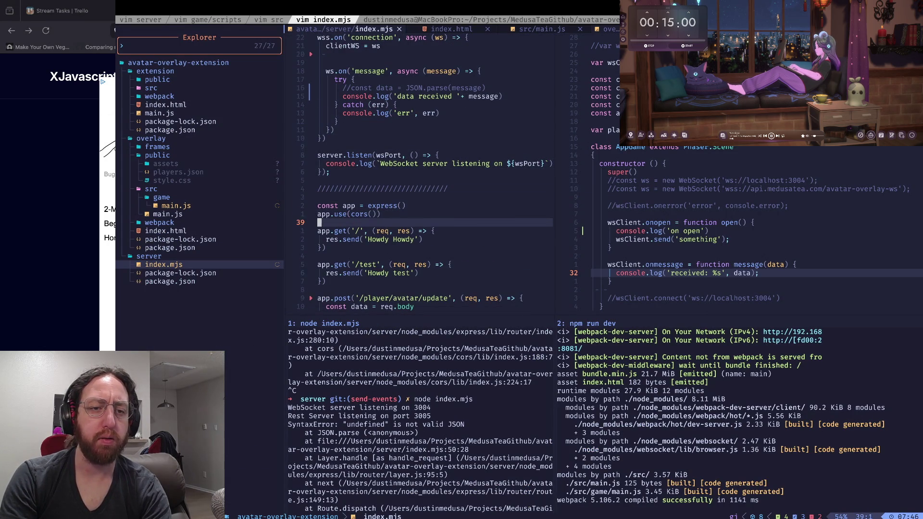
text(Oapp.use(express.json()); // Parse JSON bodies)
key(Escape)
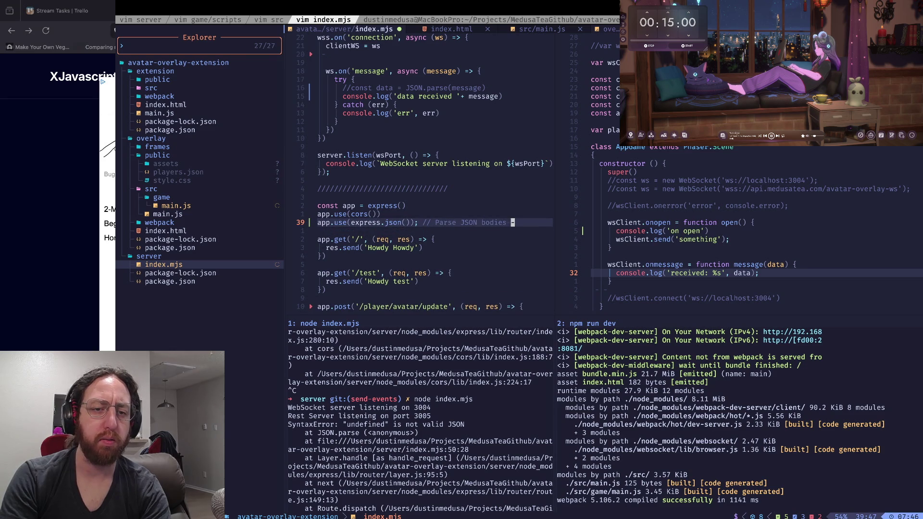
Step: Delete the semicolon and trailing comment from the new express.json() line
key(v)
key(b)
key(b)
key(b)
key(h)
key(d)
key(0)
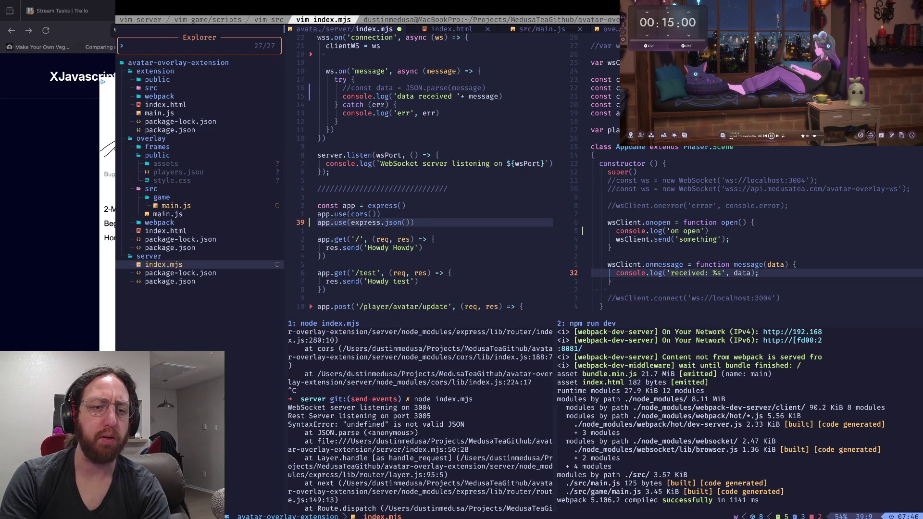
Step: Look up where cors is imported, then jump back to the edited line
key(b)
key(b)
key(k)
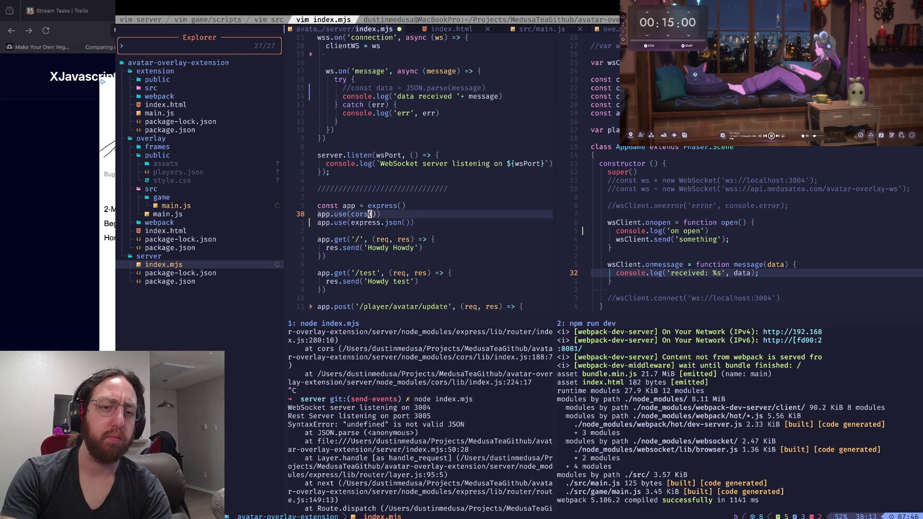
key(asterisk)
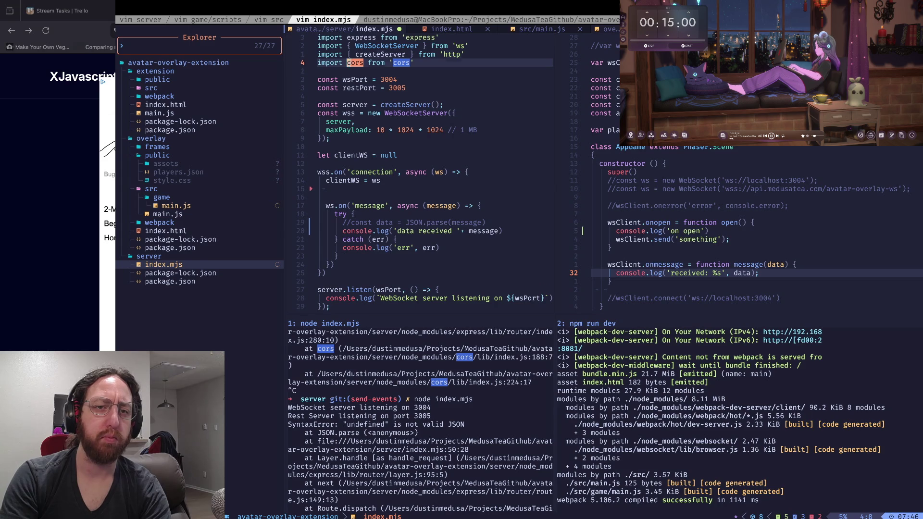
key(g)
key(i)
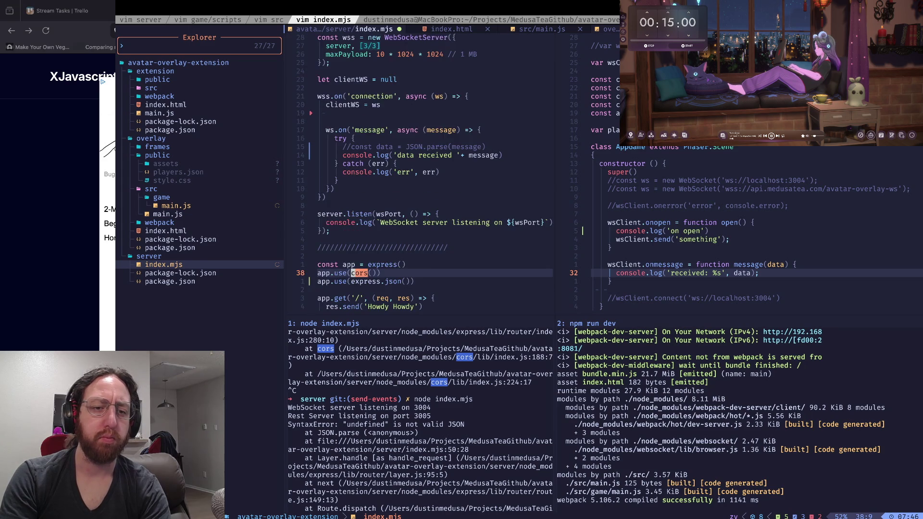
key(super+Tab)
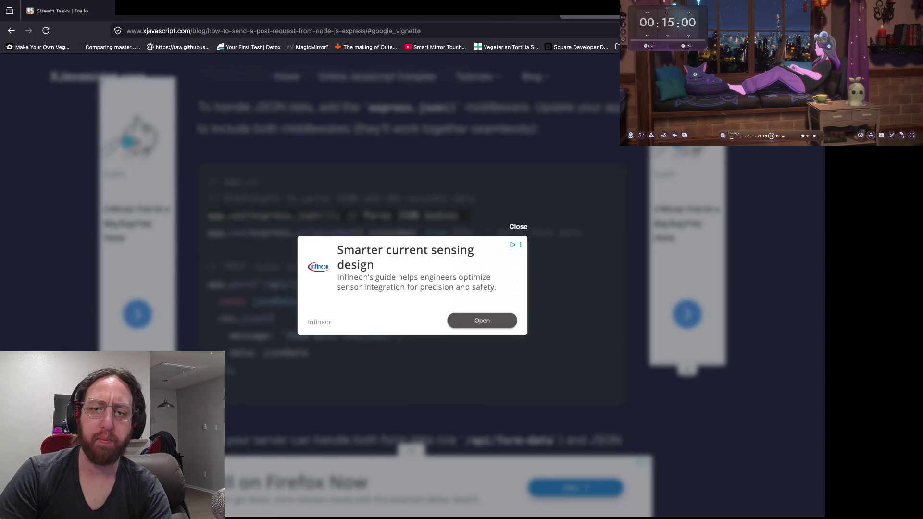
Step: Dismiss the article's ad and select the app.use(express.urlencoded(...)) line
key(Escape)
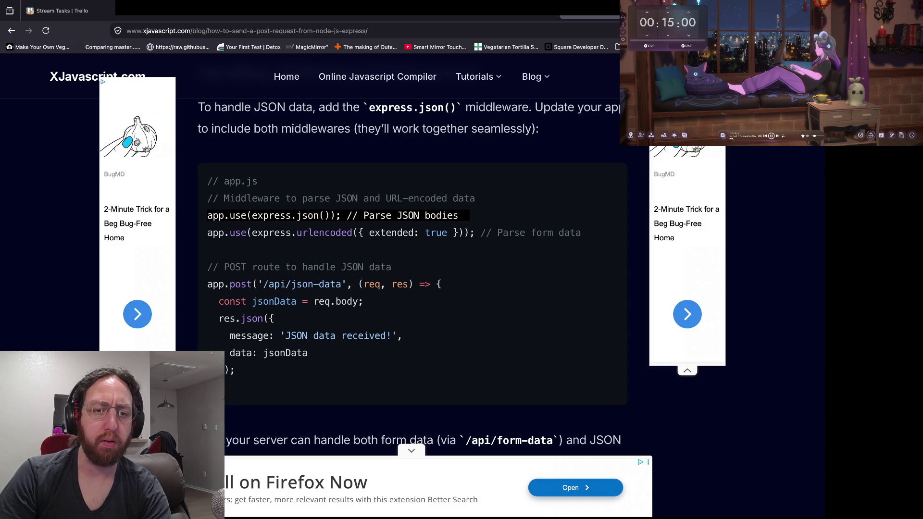
drag(207, 215, 474, 232)
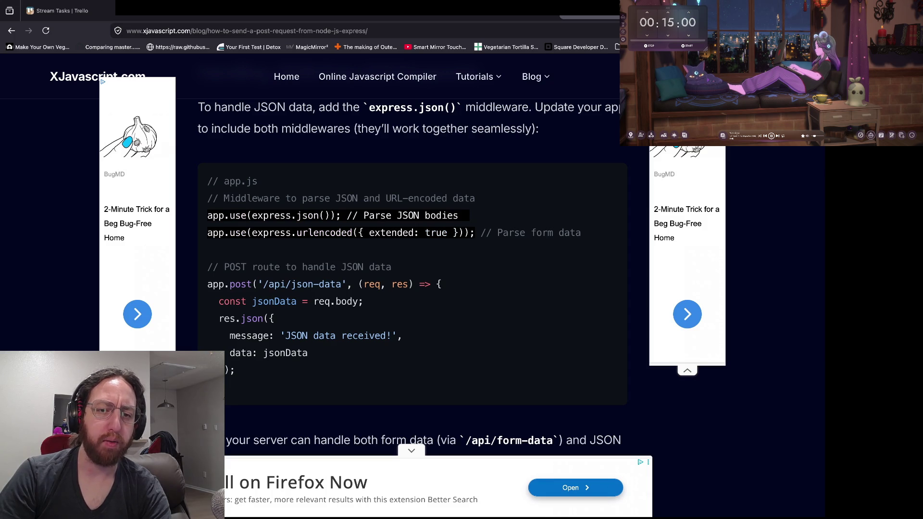
click(474, 232)
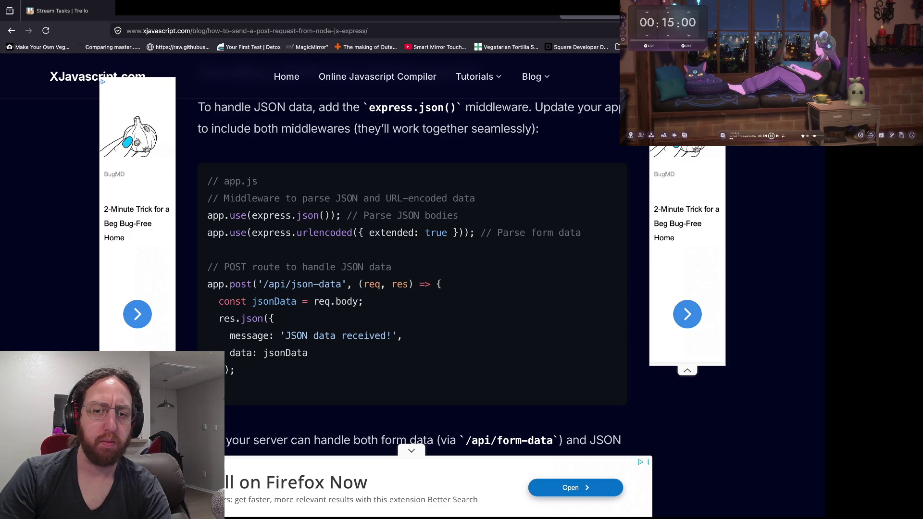
triple_click(464, 232)
key(super+c)
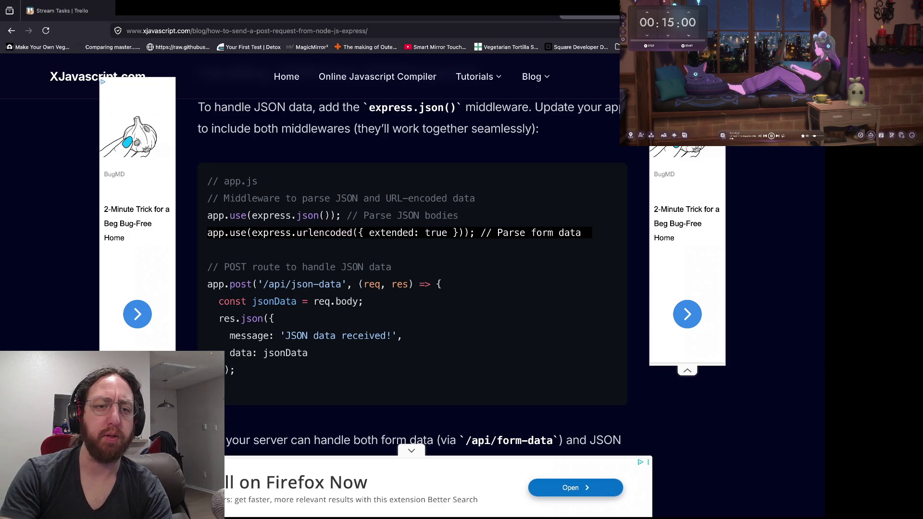
key(super+Tab)
Step: Paste the urlencoded line as a comment below express.json() and save index.mjs
key(o)
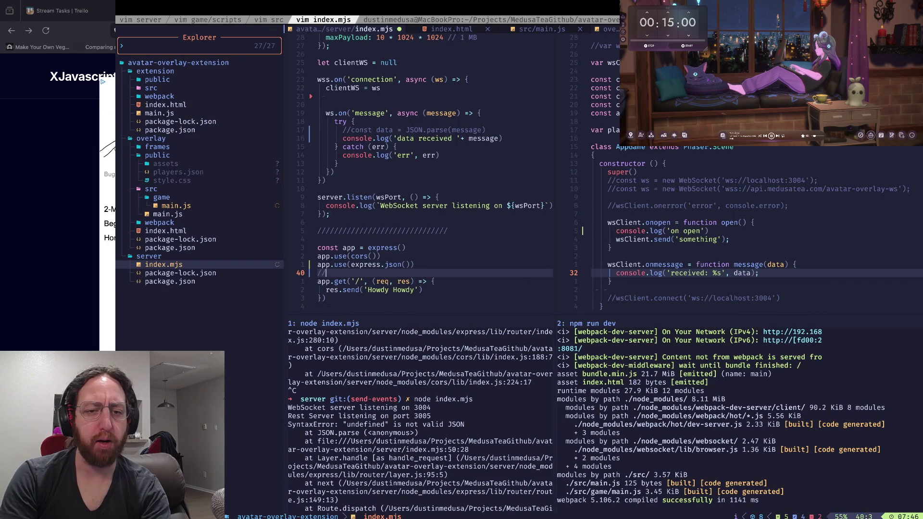
key(super+v)
key(BackSpace)
key(Escape)
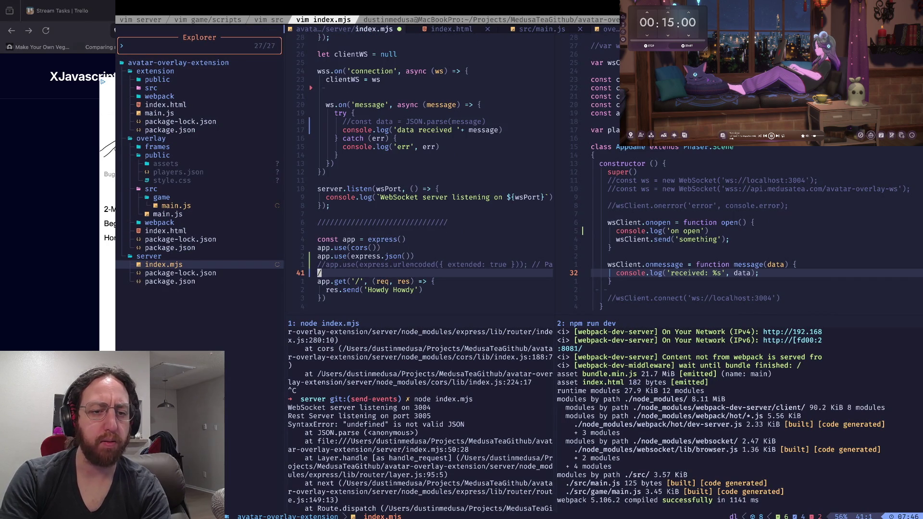
text(:w)
key(Return)
Step: Glance back at the article, then move down the server file to the test route
key(super+Tab)
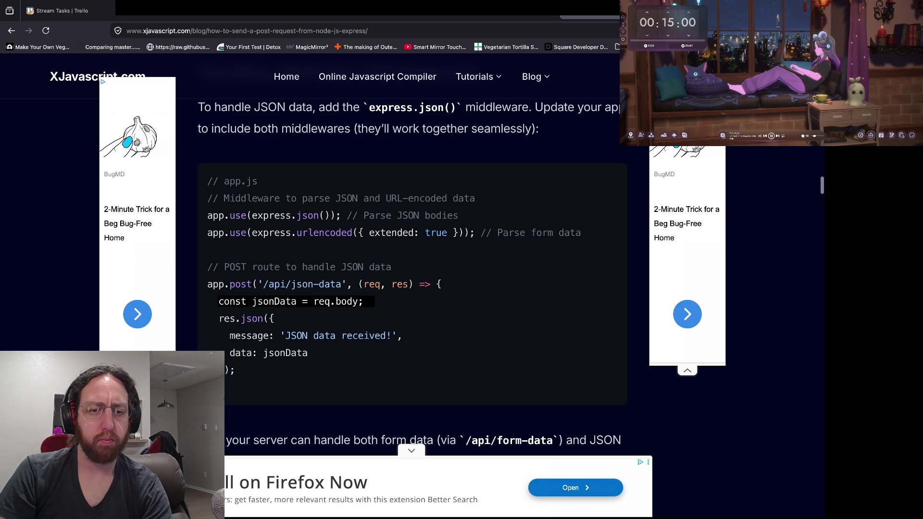
key(super+Tab)
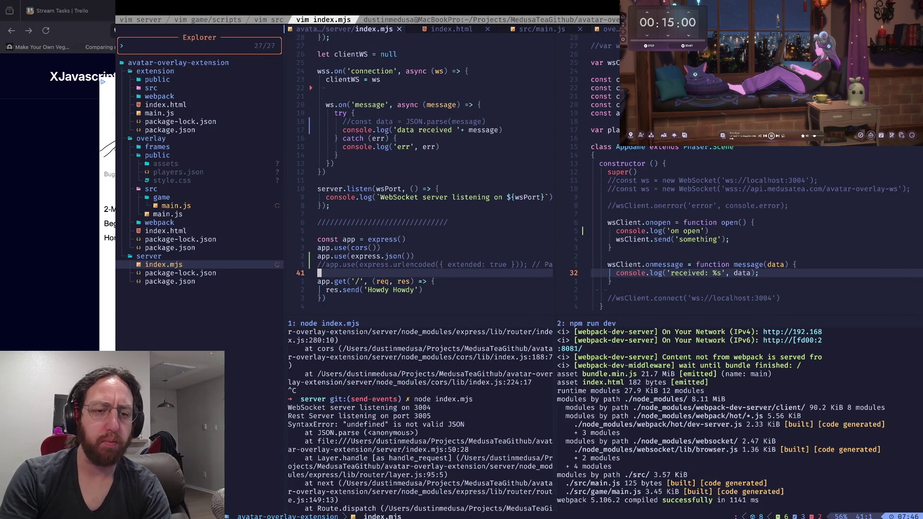
key(j)
key(j)
key(j)
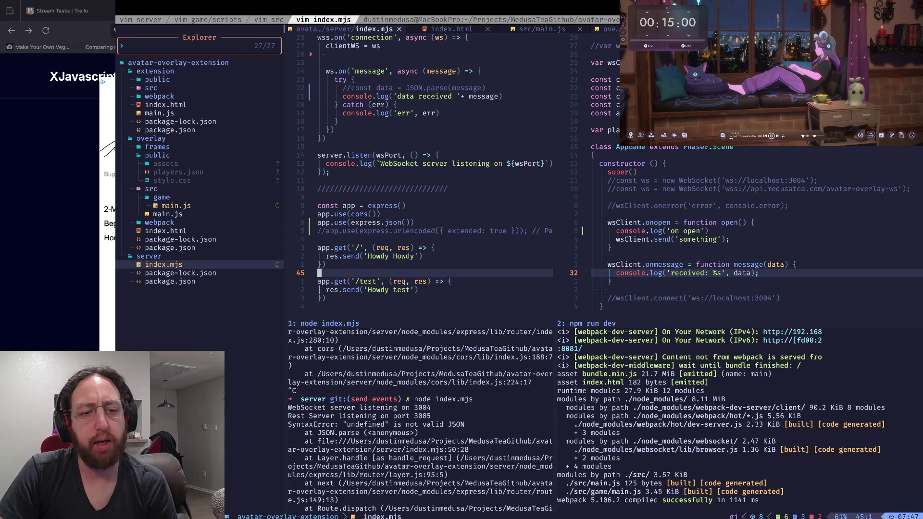
key(j)
key(j)
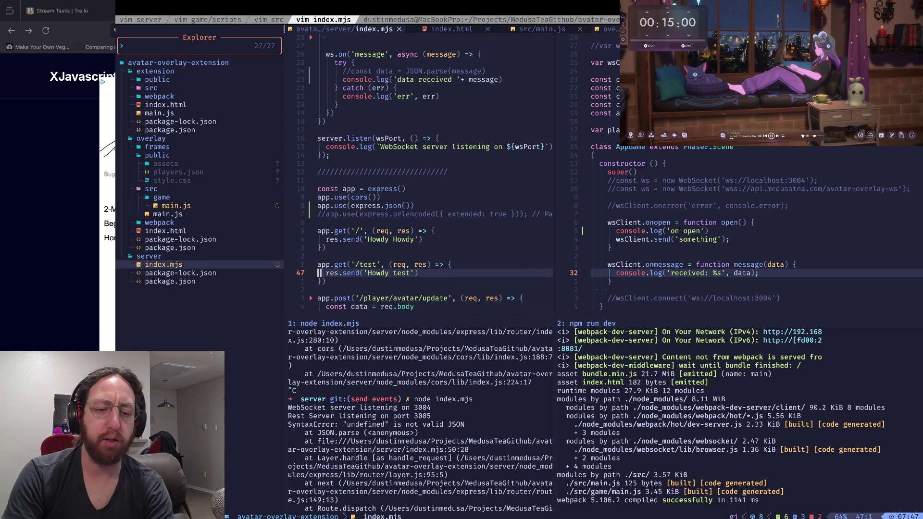
Step: Restart the node index.mjs server and the npm run dev build in tmux
key(ctrl+w)
key(j)
key(ctrl+c)
key(Up)
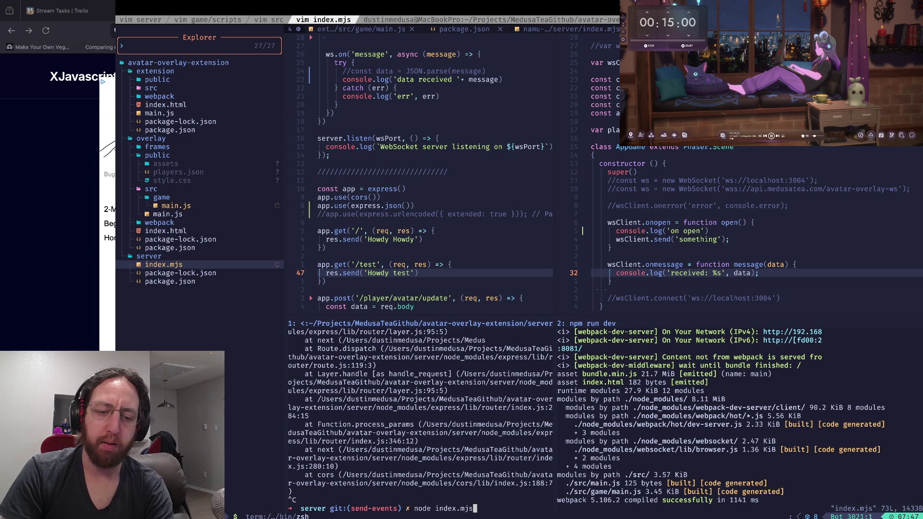
key(Return)
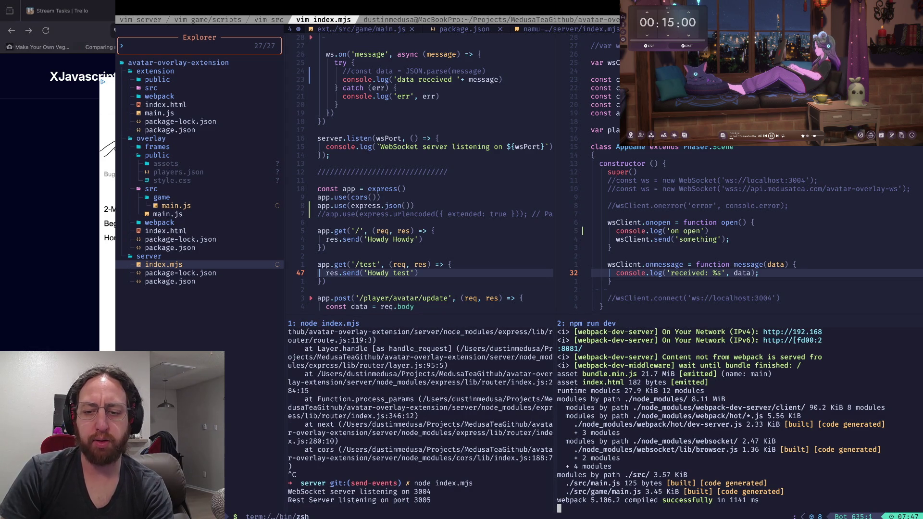
key(ctrl+c)
key(Up)
key(Return)
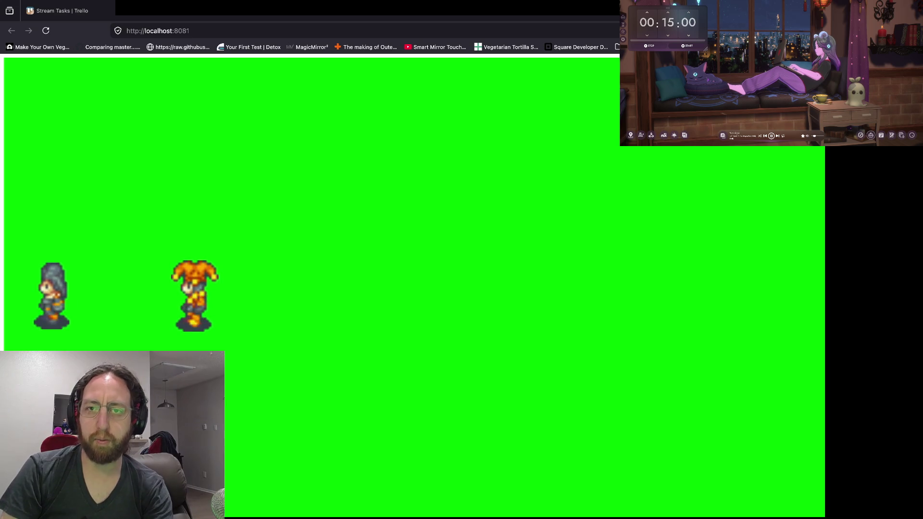
Step: Check the Twitch avatar request's empty username and 500 error, then return to the server logs
key(ctrl+Tab)
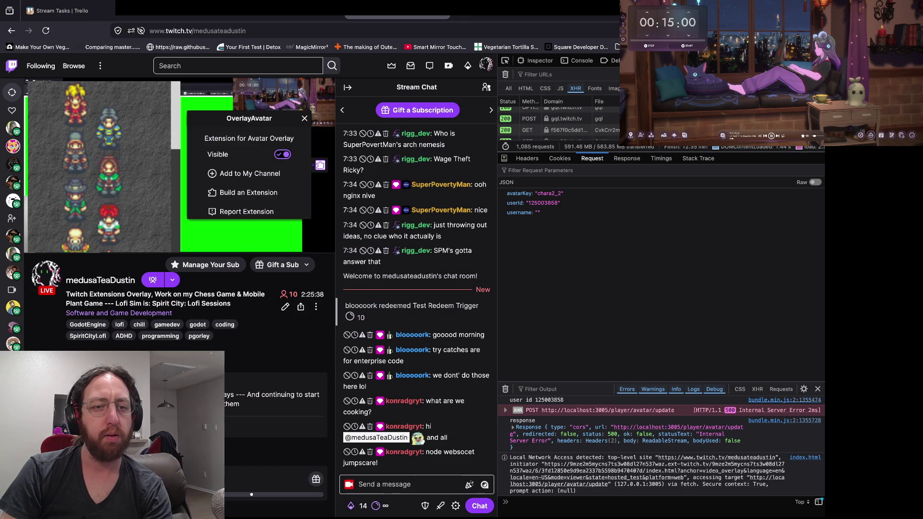
mouse_move(316, 132)
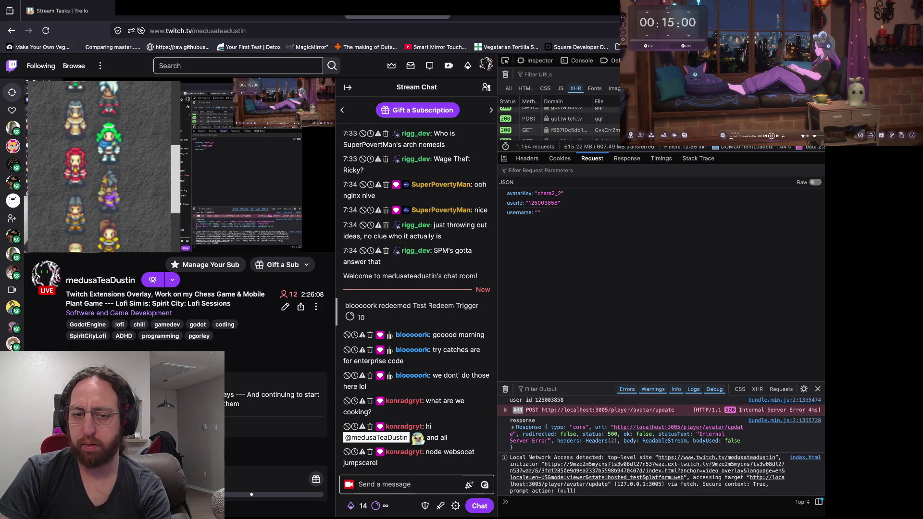
key(super+Tab)
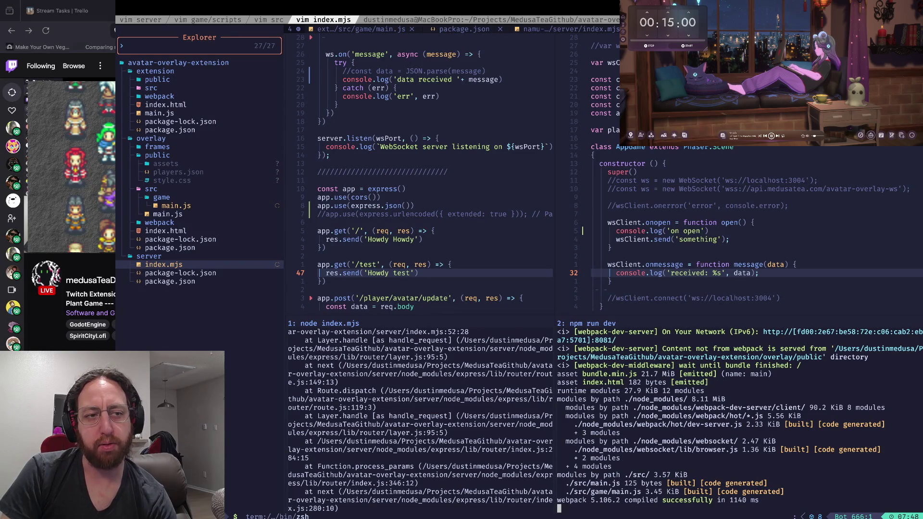
Step: Scroll the node server output up to the SyntaxError in index.mjs
click(151, 88)
click(171, 113)
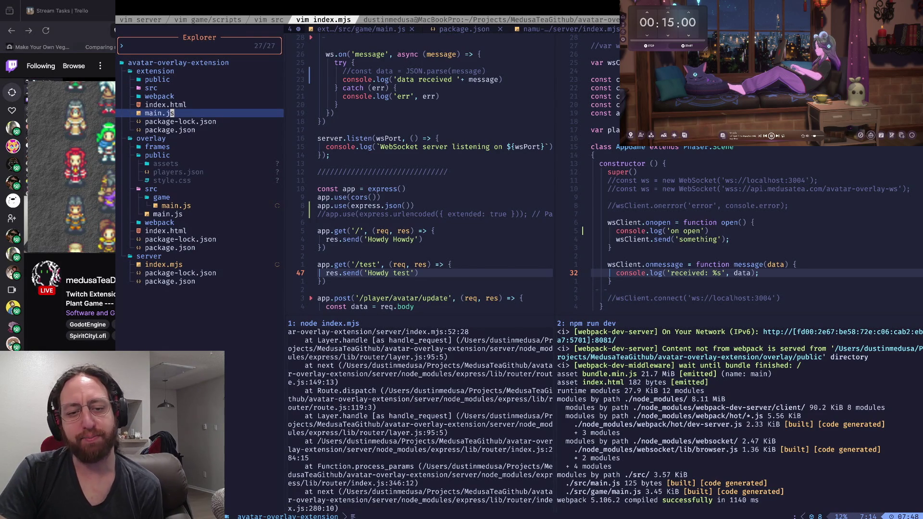
click(289, 357)
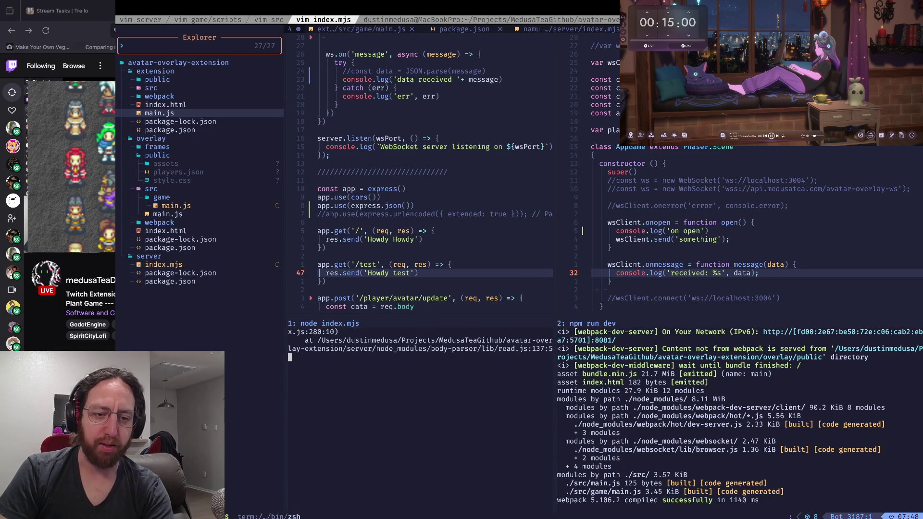
scroll(421, 418, up, 9)
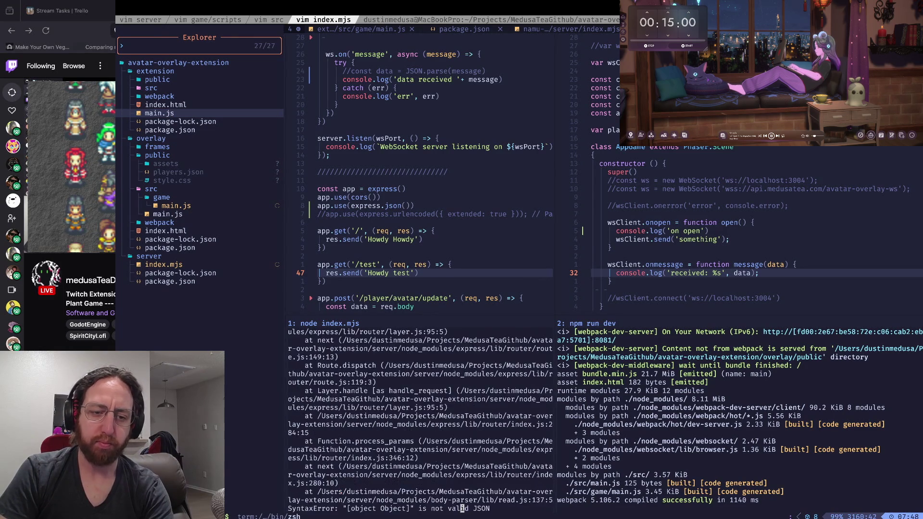
scroll(420, 418, up, 18)
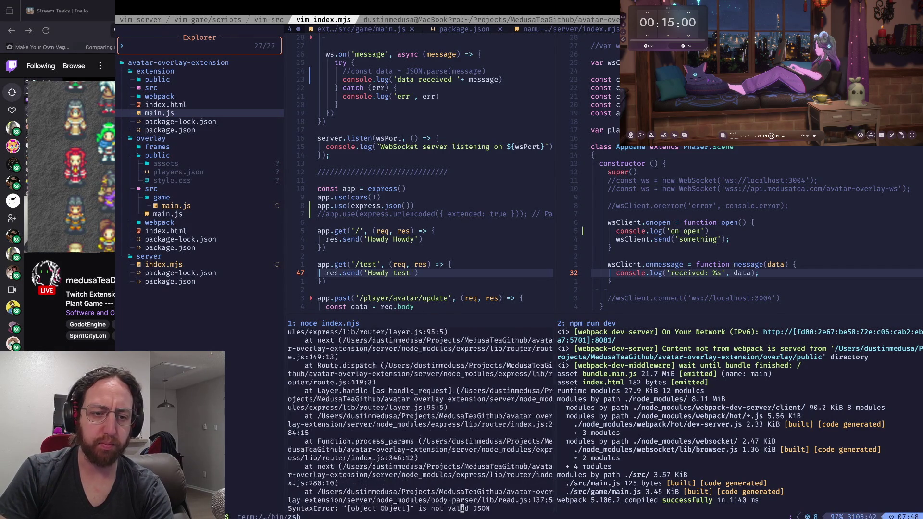
scroll(421, 418, up, 15)
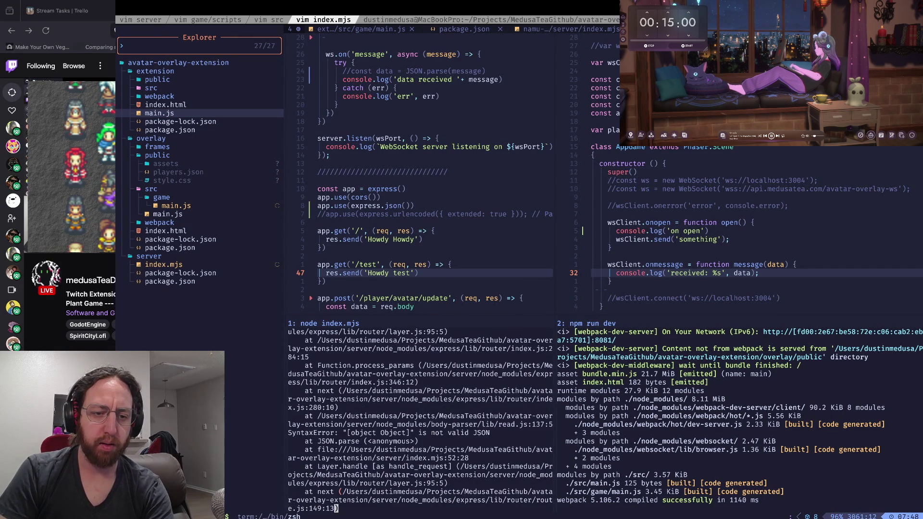
scroll(420, 418, up, 10)
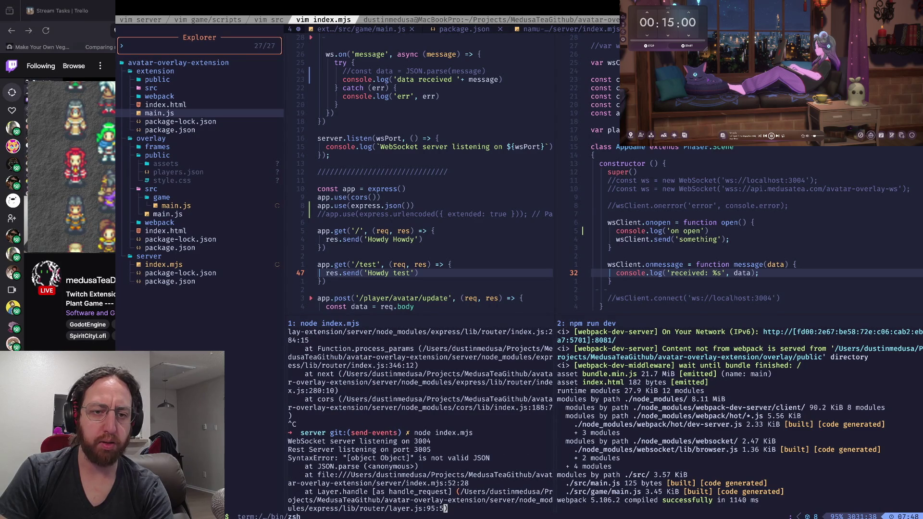
scroll(430, 173, up, 3)
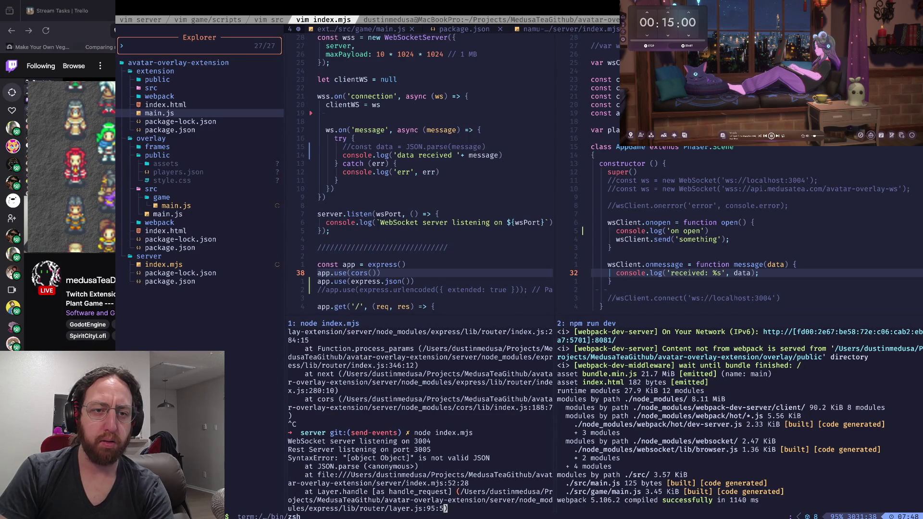
scroll(430, 173, down, 10)
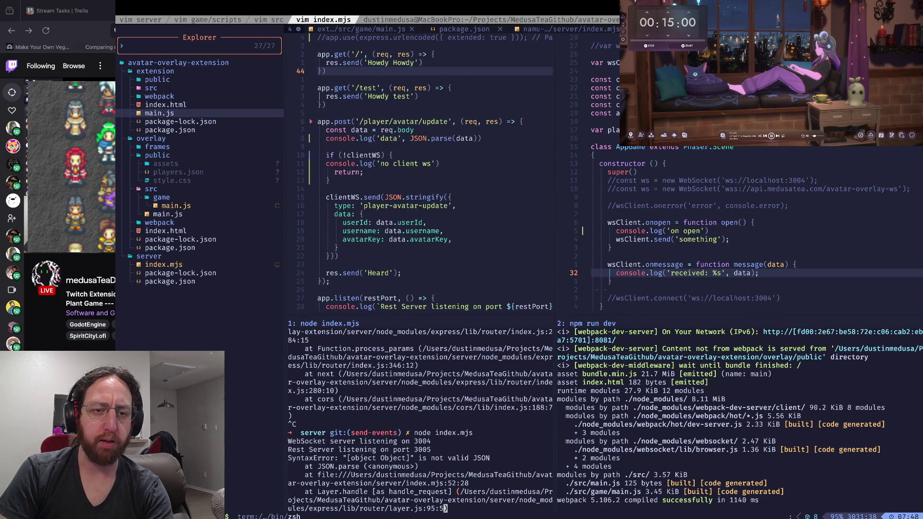
Step: At index.mjs line 52, replace JSON.parse(data) with data and save
key(g)
key(F)
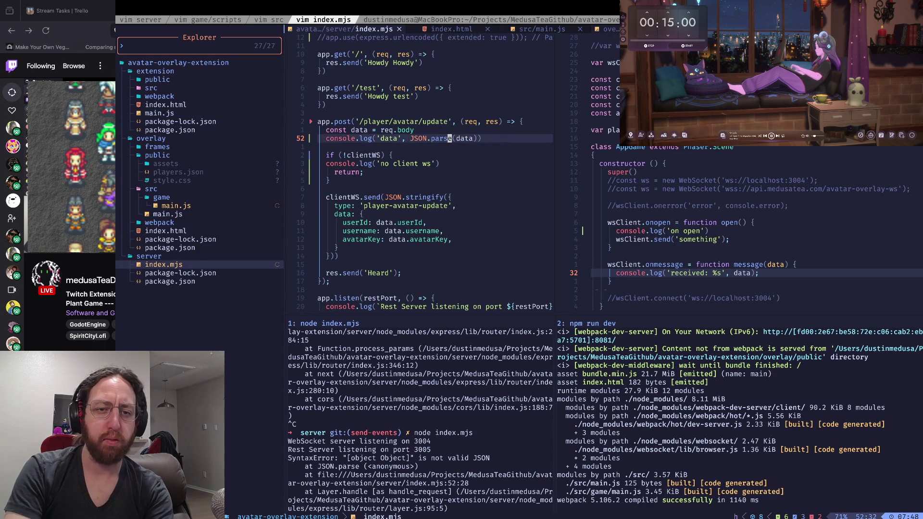
key(b)
key(d)
key(s)
key(f)
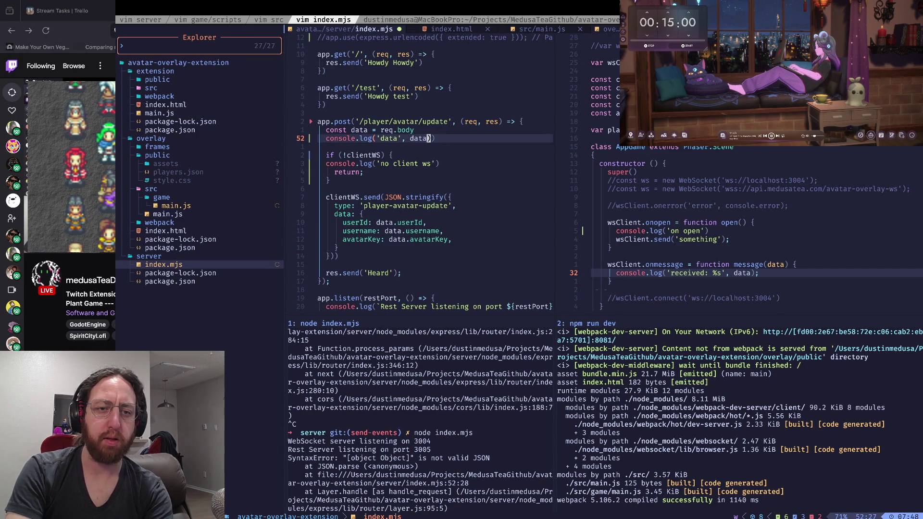
key(j)
key(j)
key(j)
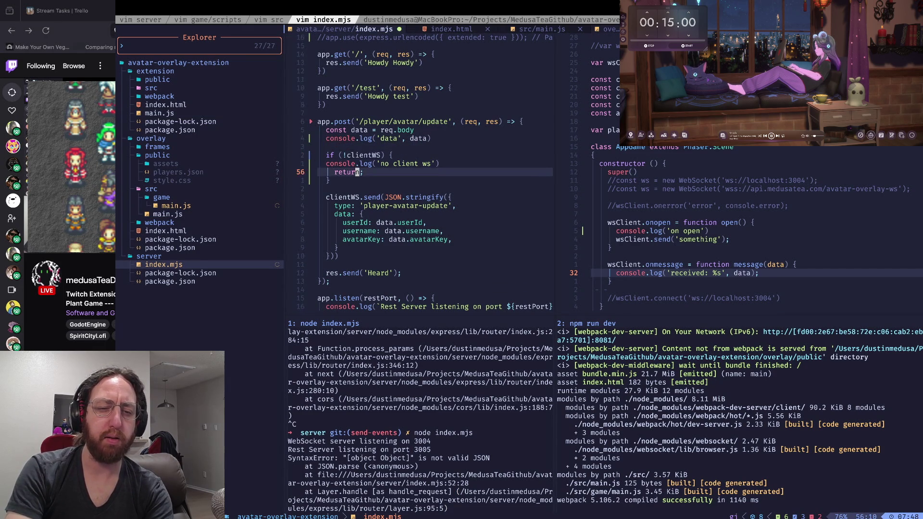
text(:w)
key(Return)
Step: Restart the node server so it listens on ports 3004 and 3005
key(ctrl+j)
key(ctrl+c)
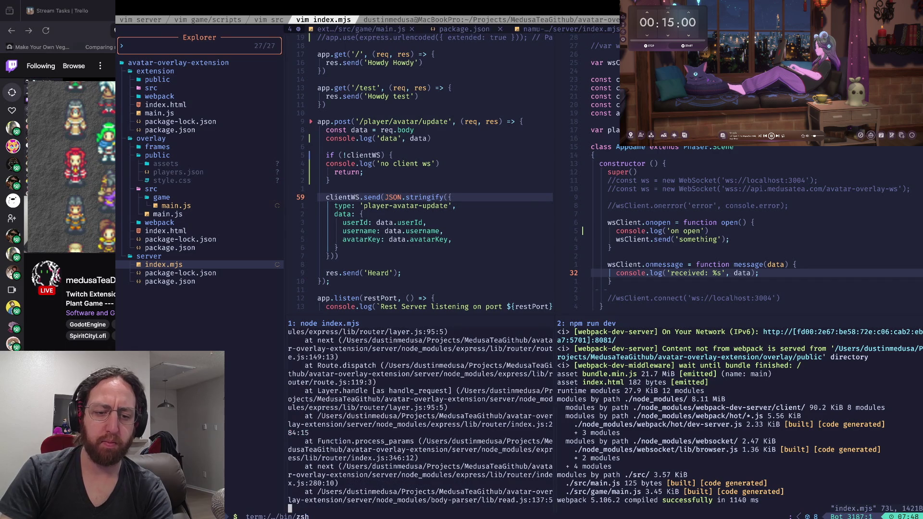
key(Up)
key(Return)
Step: Restart the webpack dev server in its terminal pane
key(ctrl+l)
key(ctrl+c)
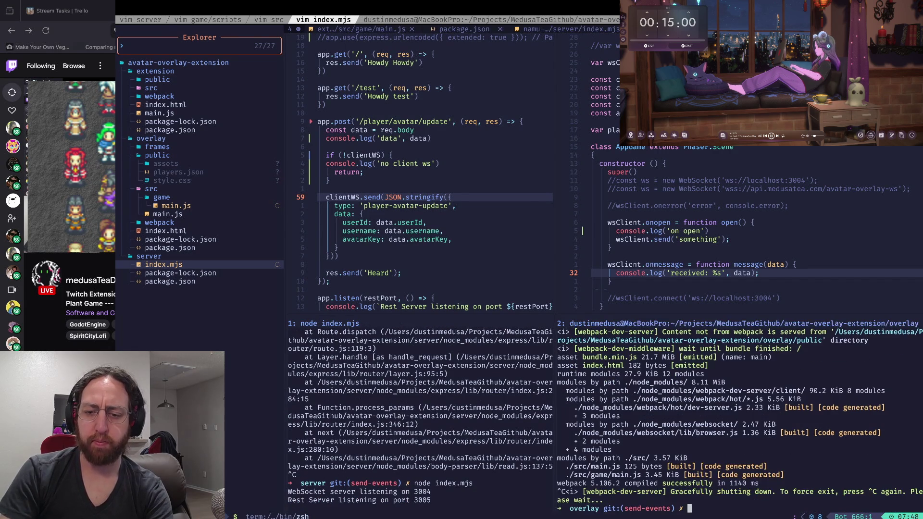
key(Up)
key(Return)
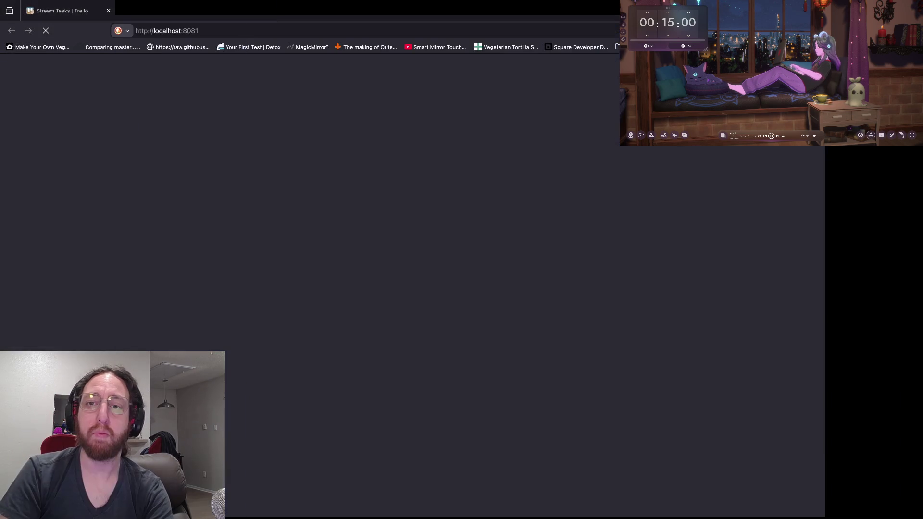
Step: Open DevTools on the overlay page, check the Twitch request, then return to the server log
key(F12)
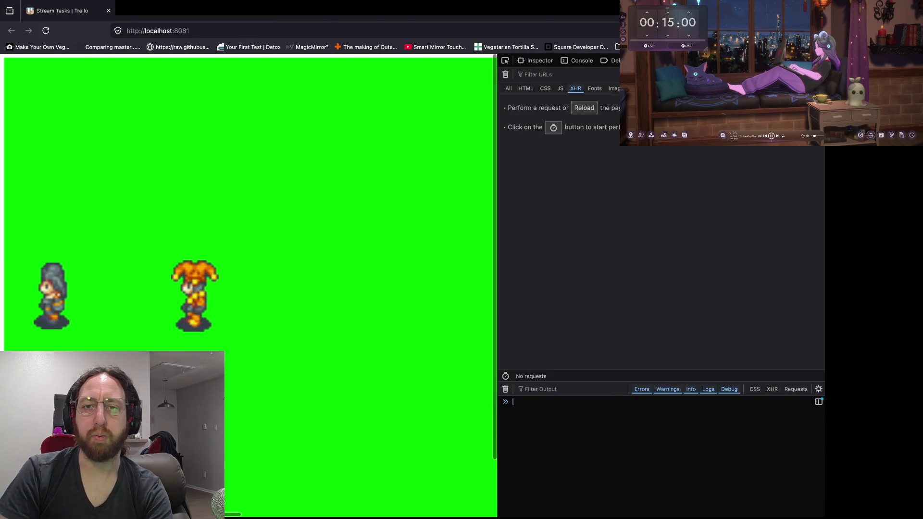
key(ctrl+Tab)
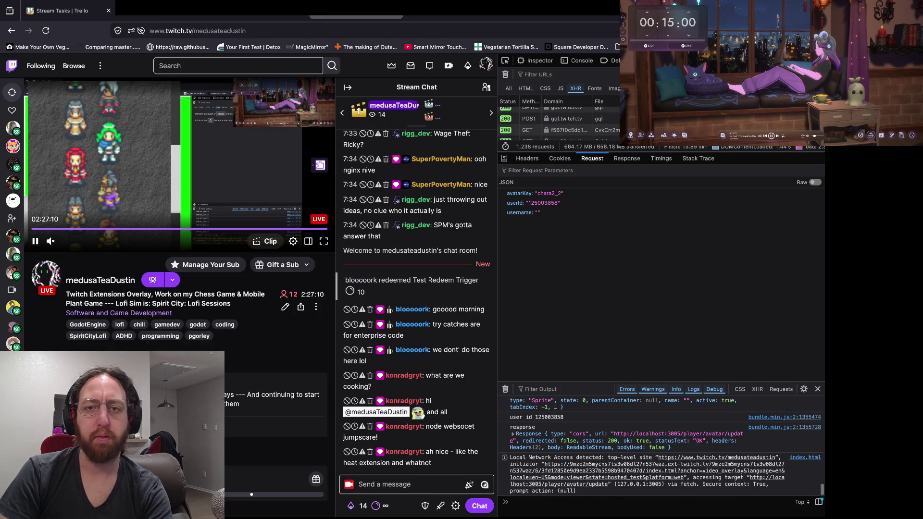
key(super+Tab)
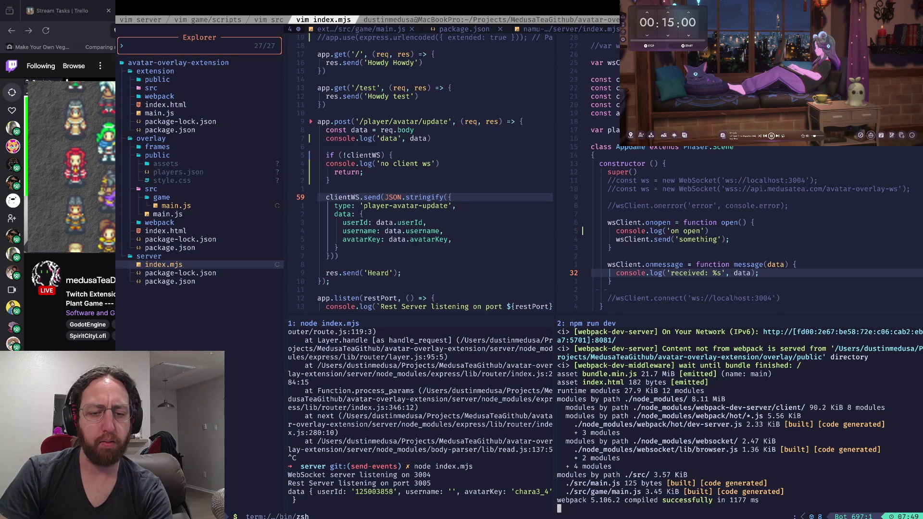
Step: Review the logged empty username and main.js onopen handler, then switch back to Twitch
click(407, 491)
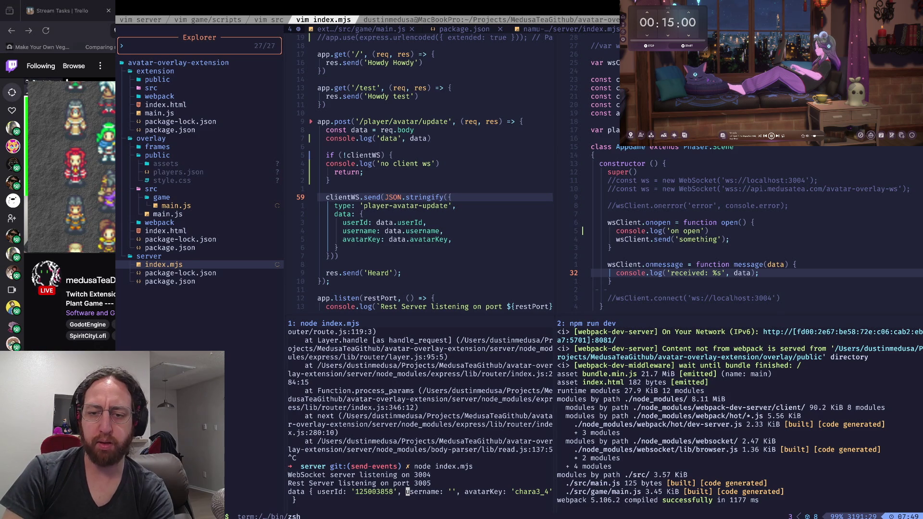
click(609, 247)
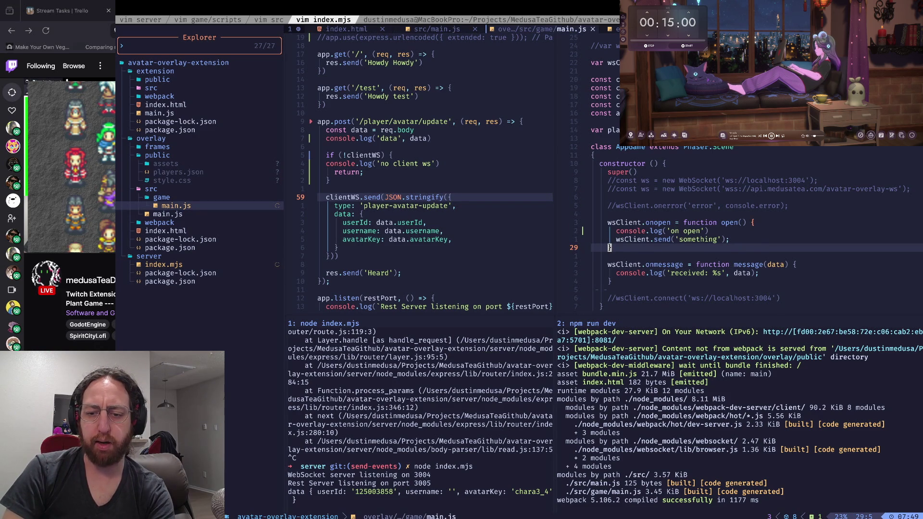
key(super+Tab)
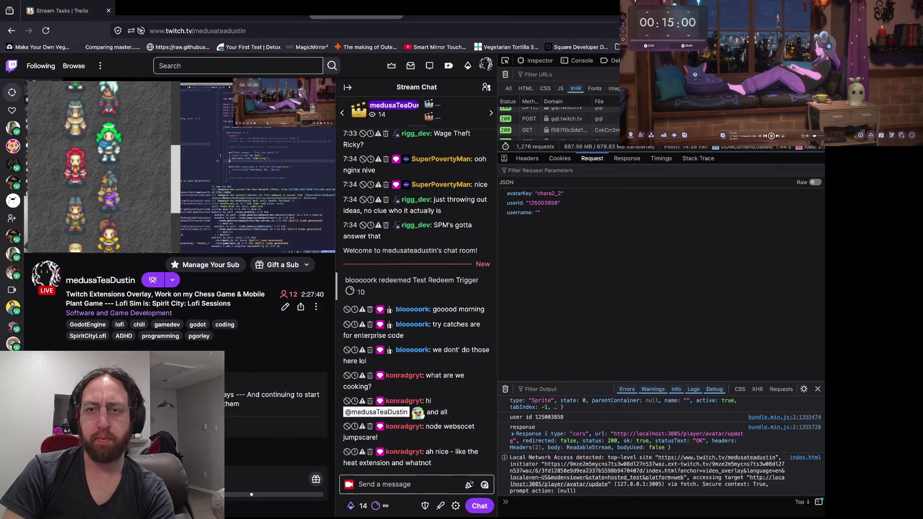
Step: Compare the overlay console's received MessageEvent with the onmessage console.log line in main.js
key(ctrl+Tab)
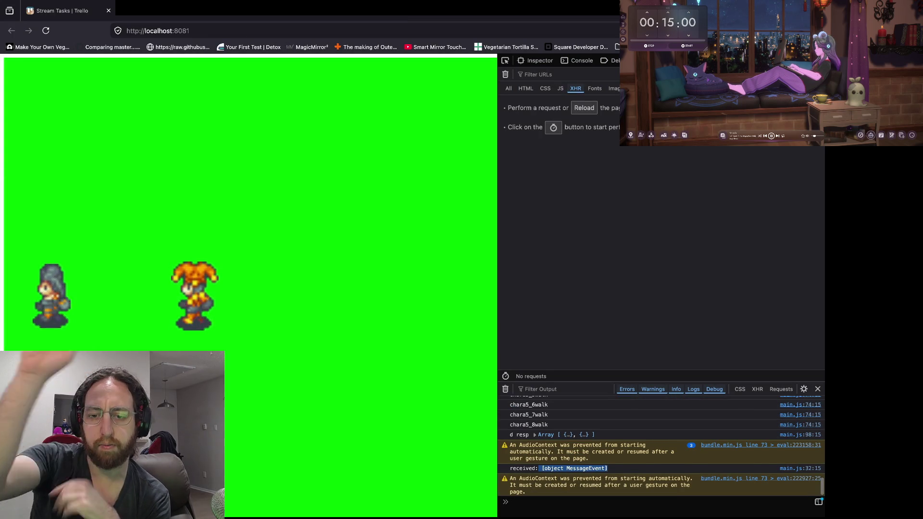
key(super+Tab)
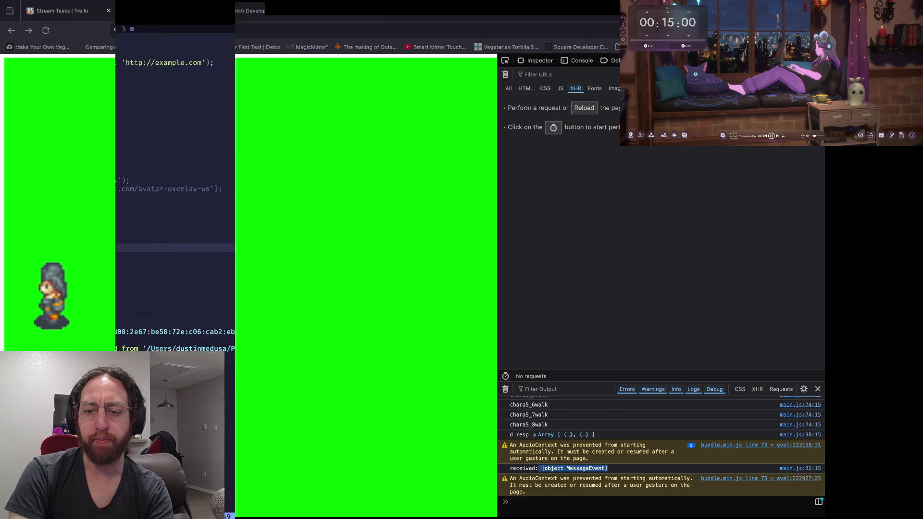
key(j)
key(j)
key(k)
key(k)
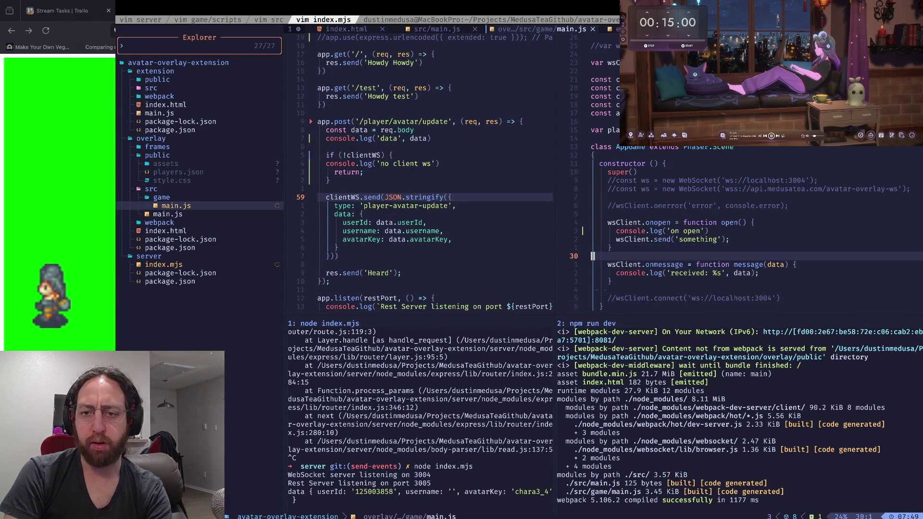
key(j)
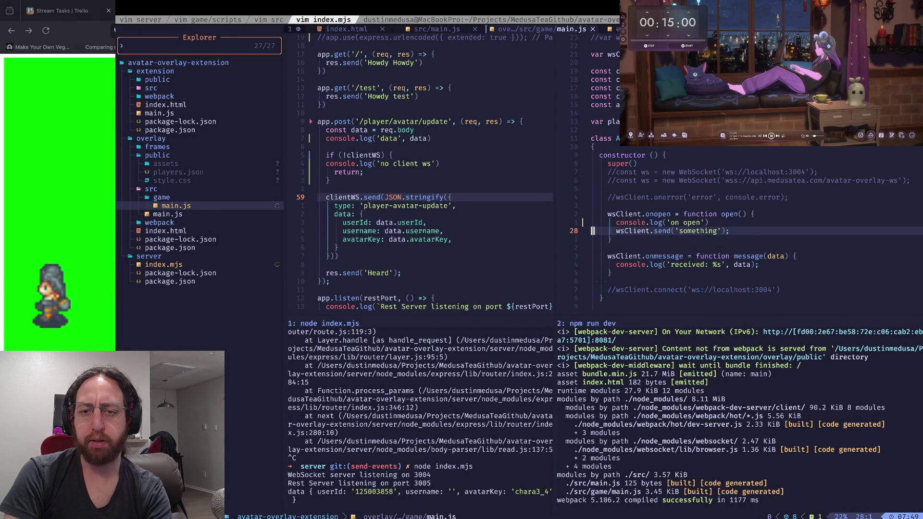
key(k)
key(k)
key(j)
key(j)
key(j)
key(j)
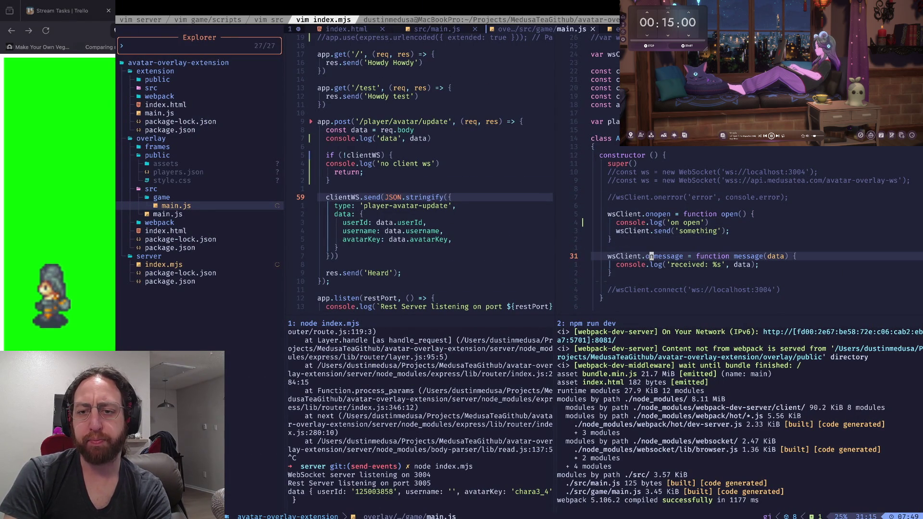
key(k)
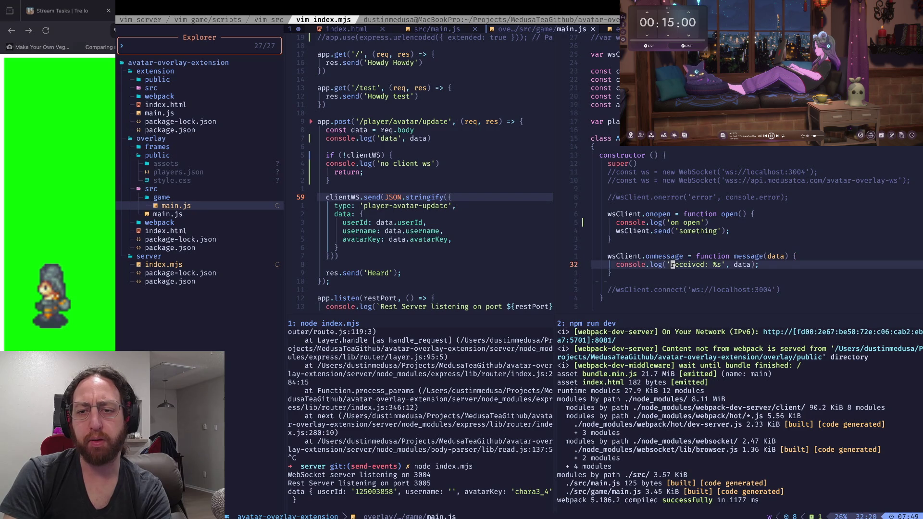
key(j)
key(k)
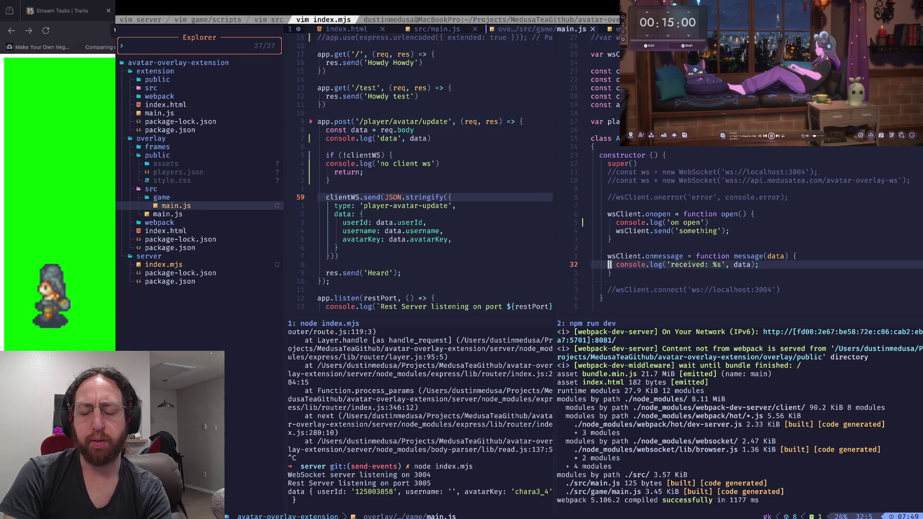
Step: Back in Firefox, start a web search for 'websocket' in a new tab
key(super+Tab)
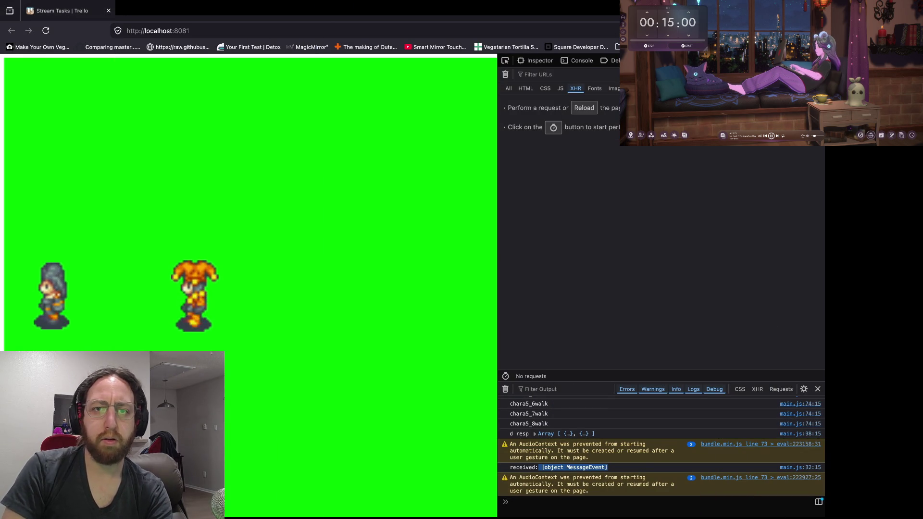
key(ctrl+t)
text(webs)
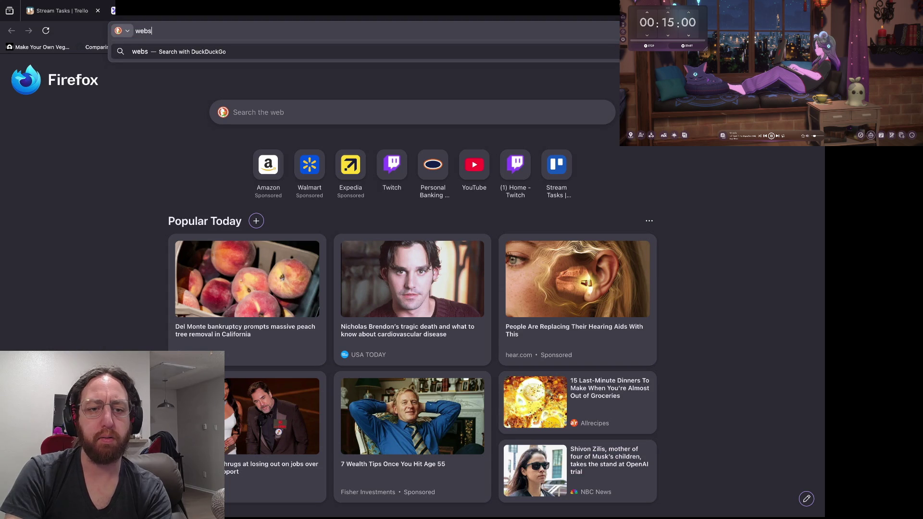
text(ocket)
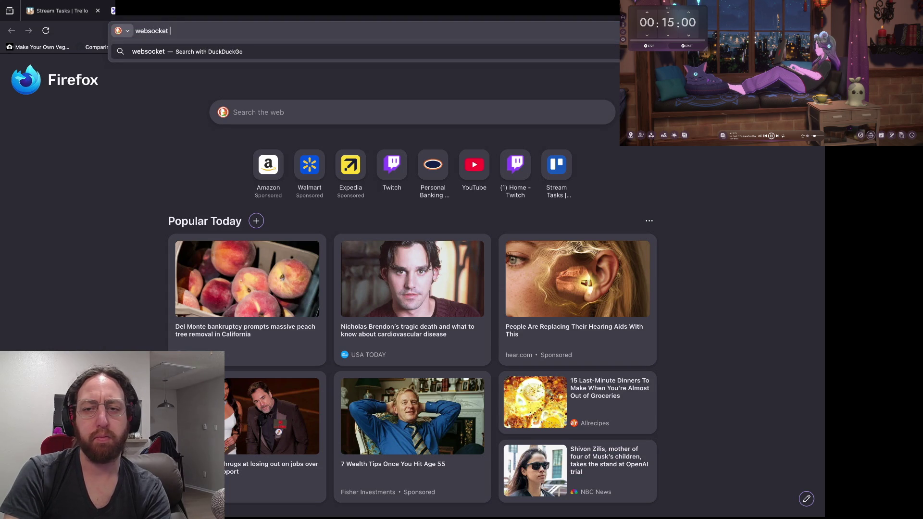
Step: Search 'w3cwebsocket' and open the websocket npm package's GitHub repository
key(super+Tab)
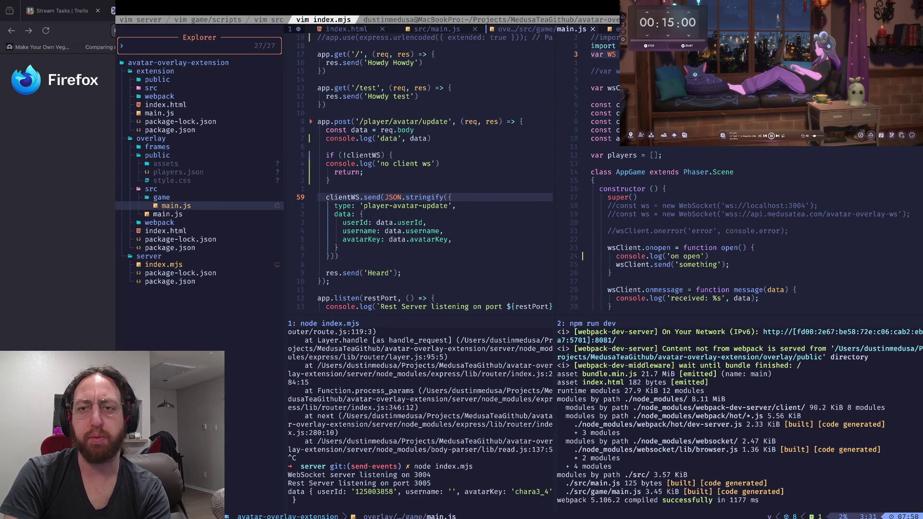
key(super+Tab)
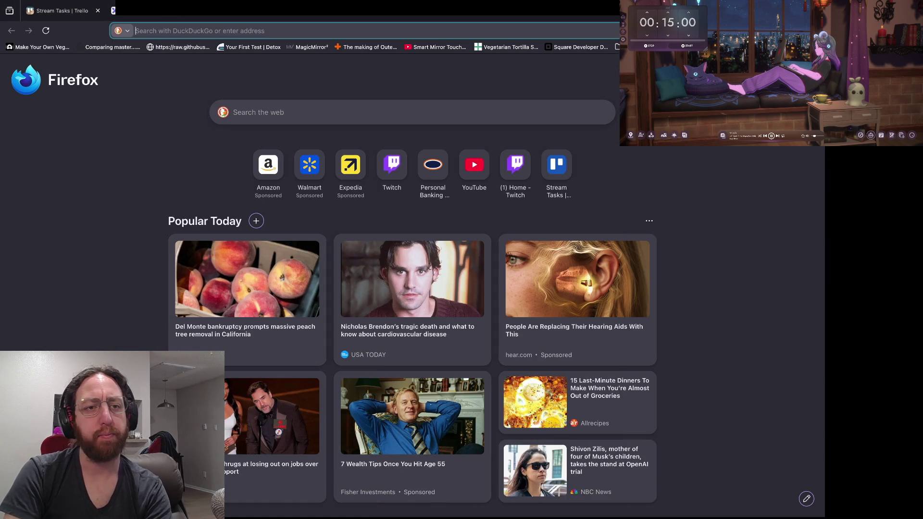
text(w3cwebsocket)
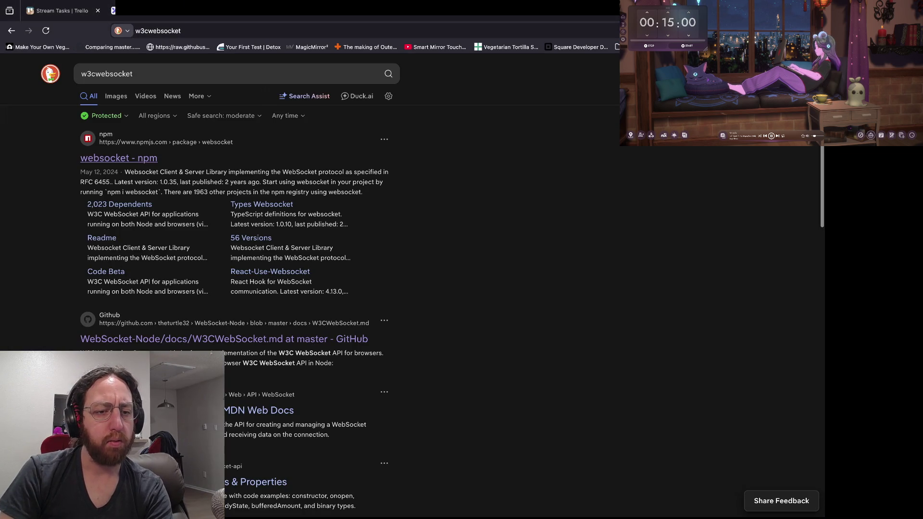
click(119, 158)
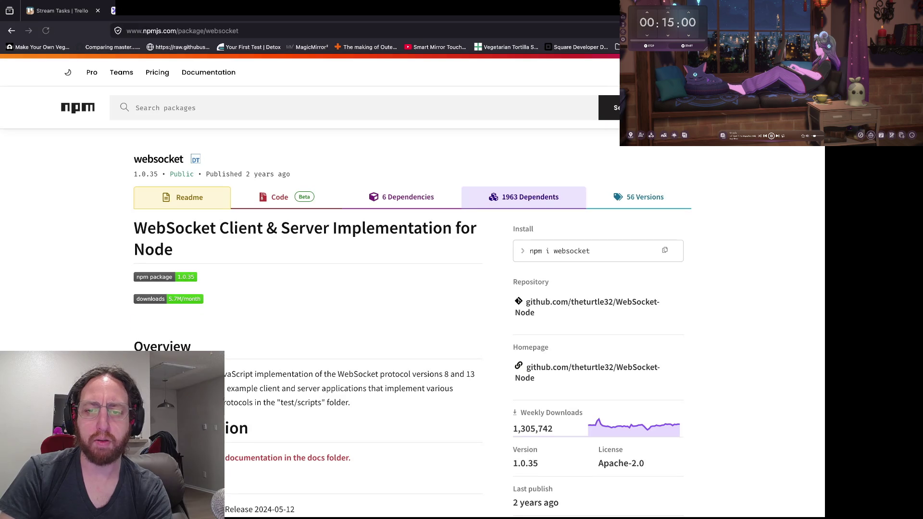
click(592, 302)
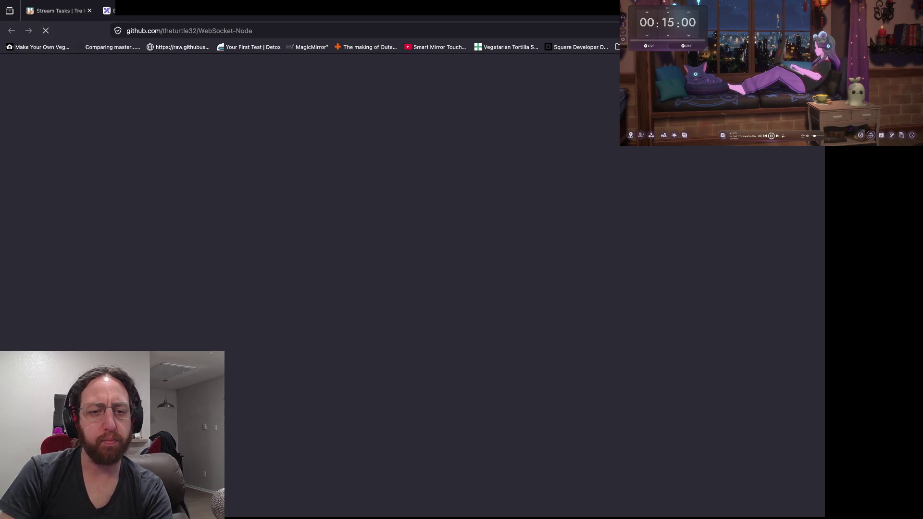
Step: Find the README's W3C WebSocket client example and select its e.data string check
scroll(344, 288, down, 15)
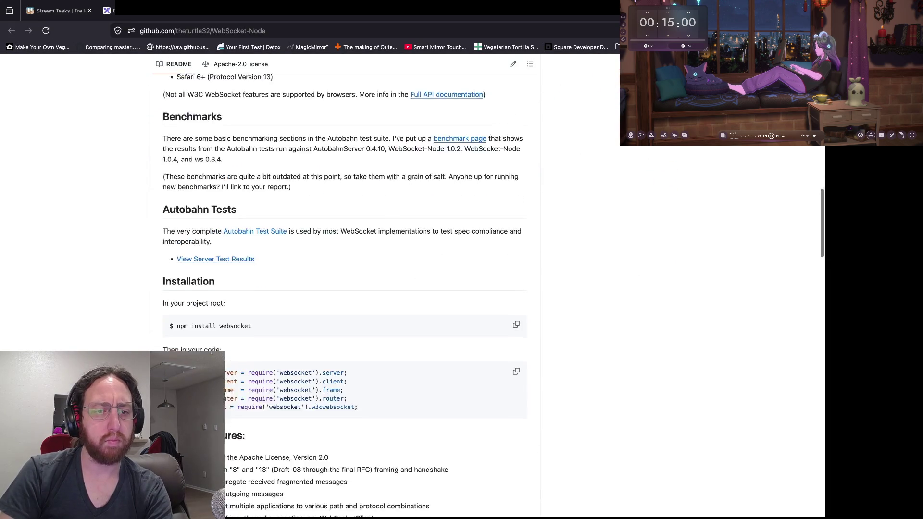
scroll(344, 289, down, 15)
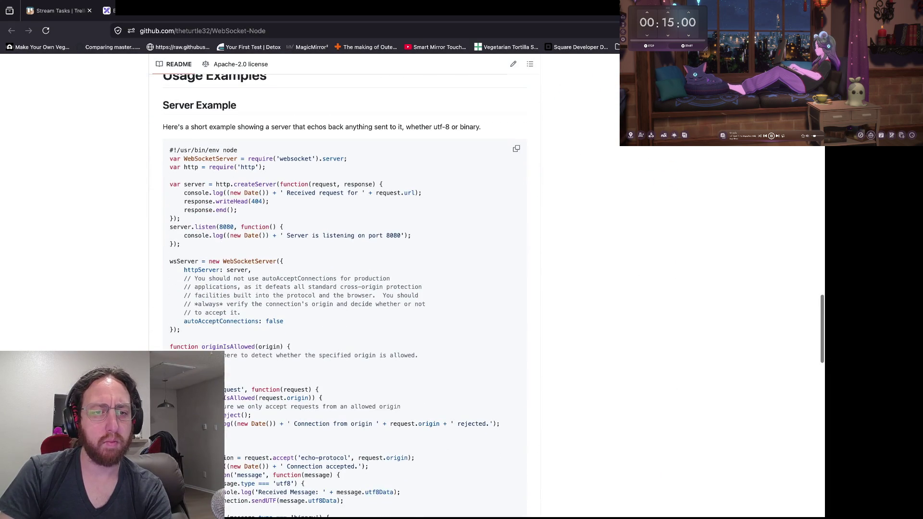
scroll(344, 288, down, 2)
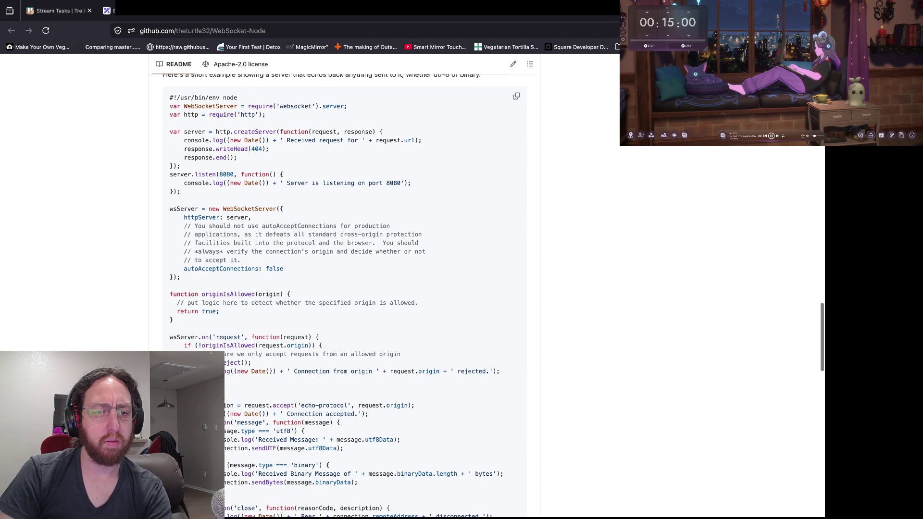
scroll(344, 288, down, 10)
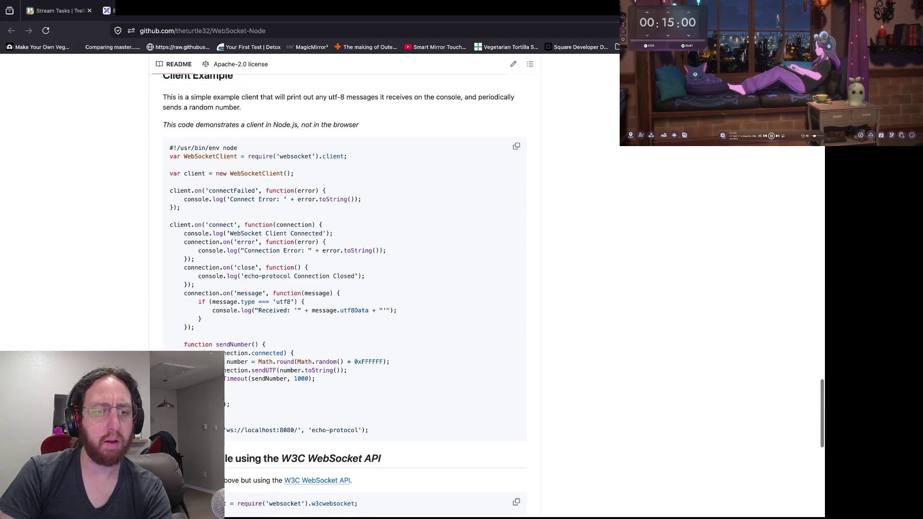
scroll(344, 289, up, 1)
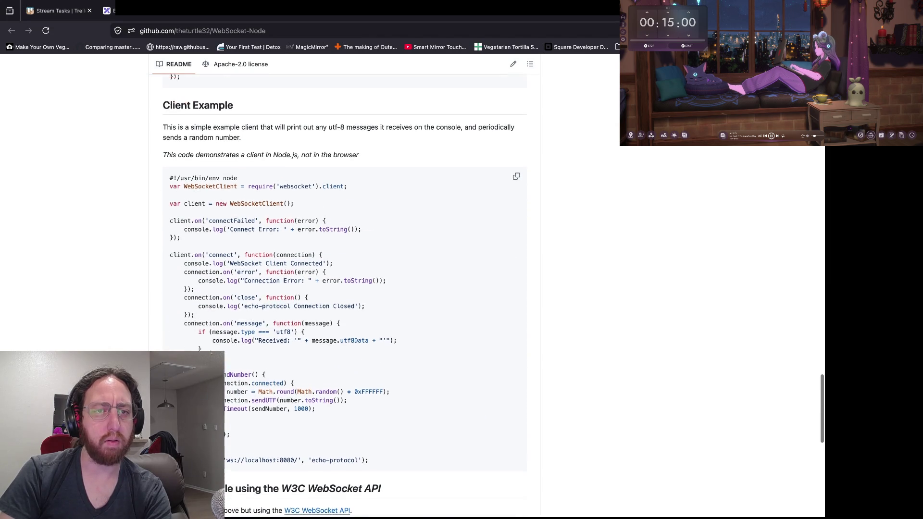
scroll(344, 289, down, 7)
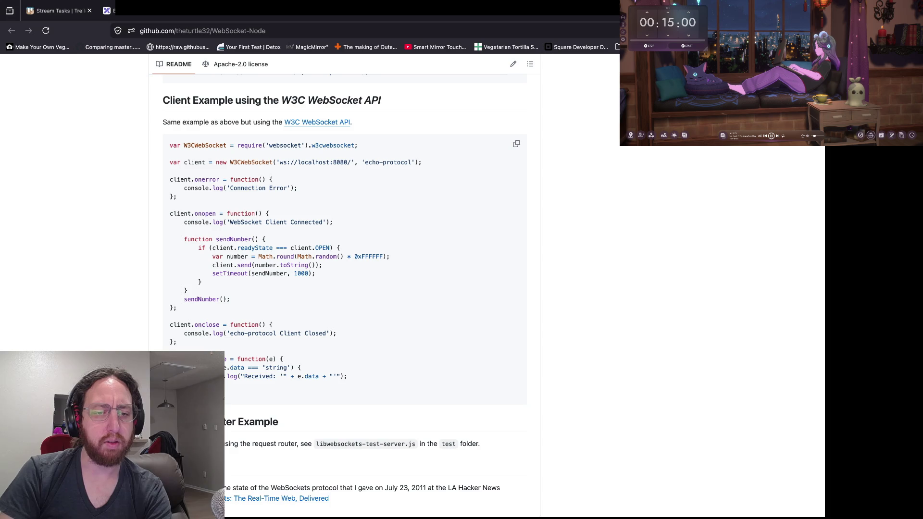
triple_click(212, 368)
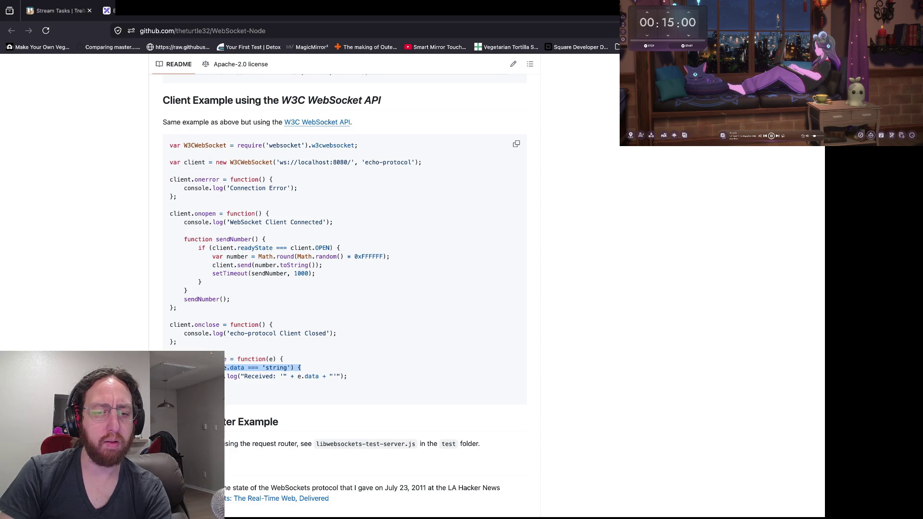
scroll(344, 289, down, 1)
scroll(351, 286, down, 1)
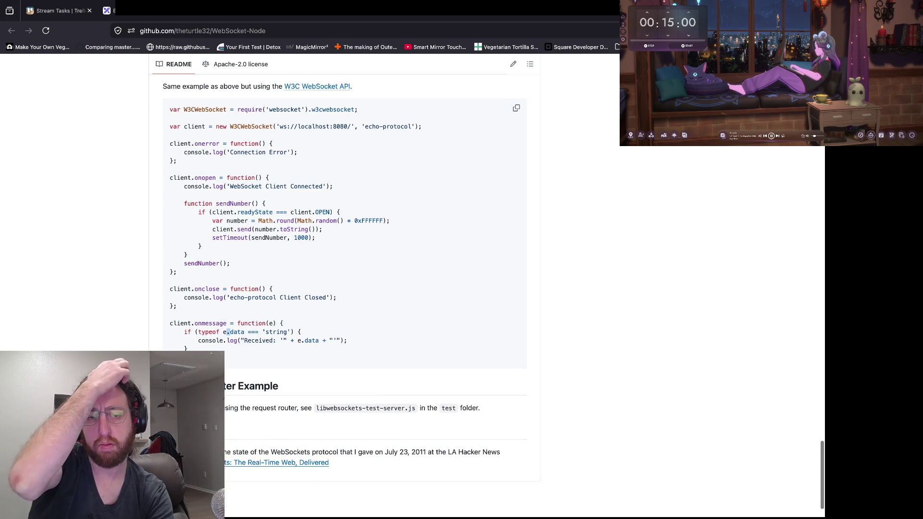
key(super+Tab)
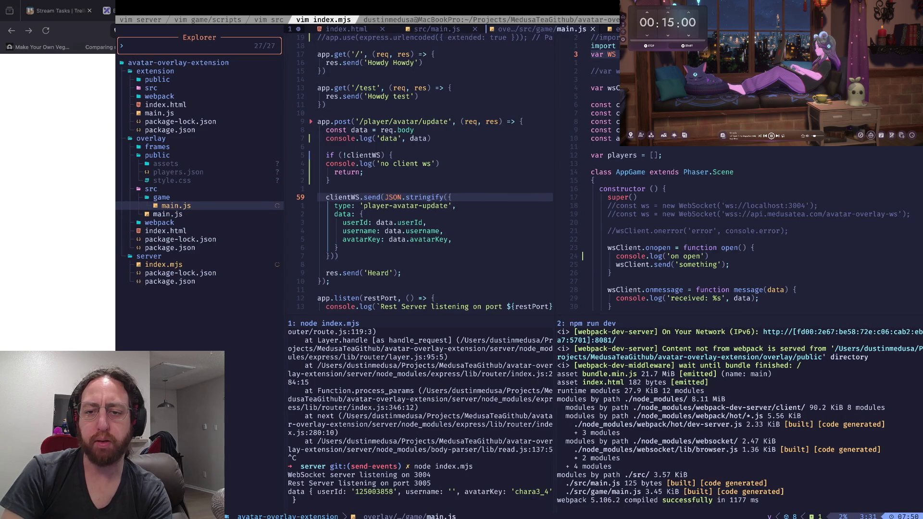
Step: Change the onmessage parameter to event and log event.data instead of data
click(701, 298)
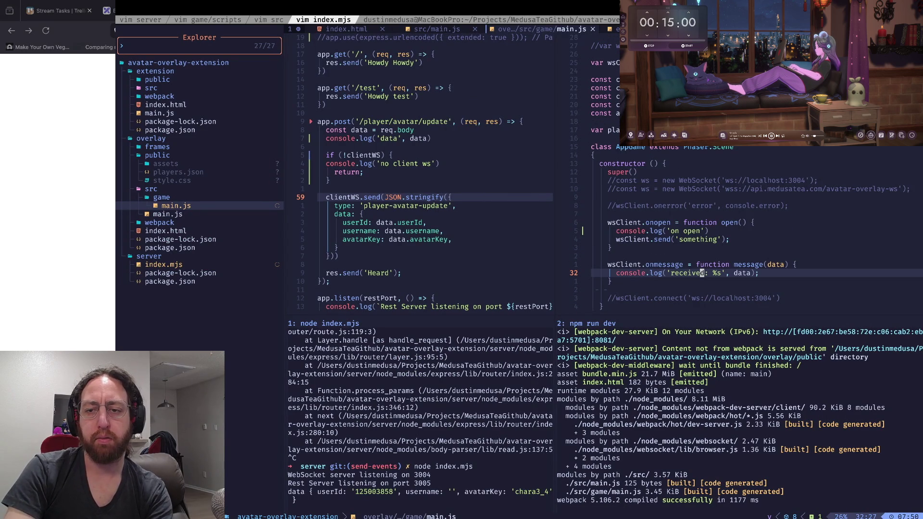
text(kci(e)
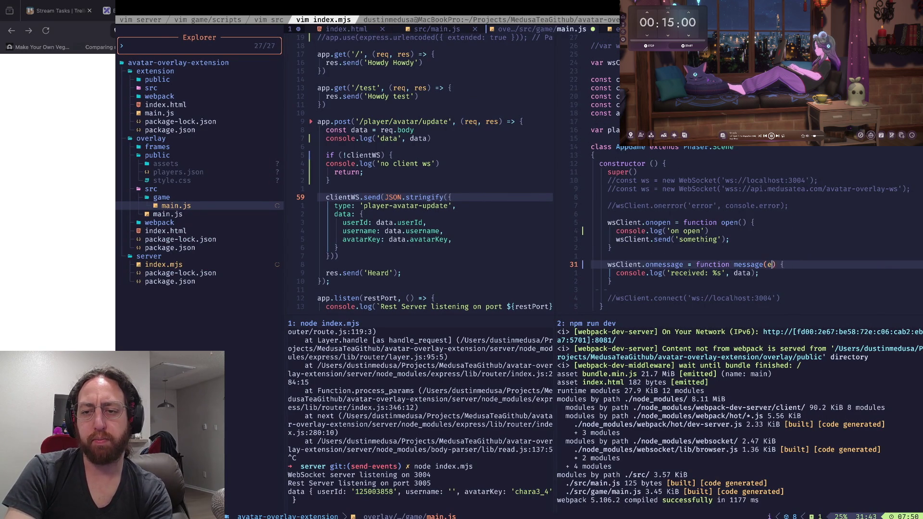
text(vent)
key(Escape)
text(jbcw)
text(ev)
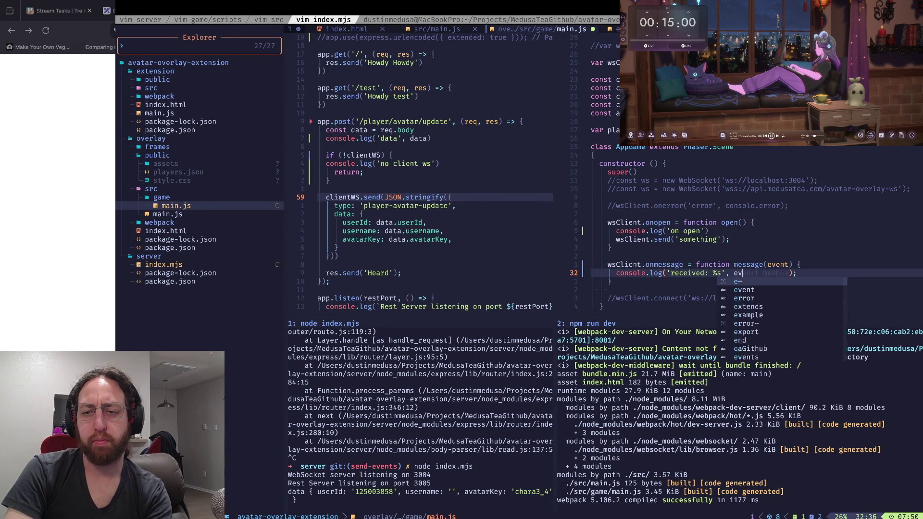
text(ent)
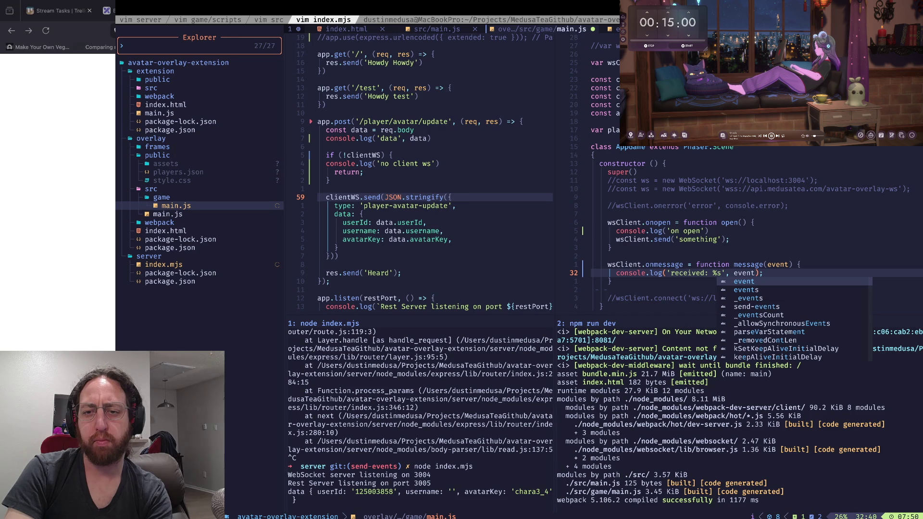
text(.)
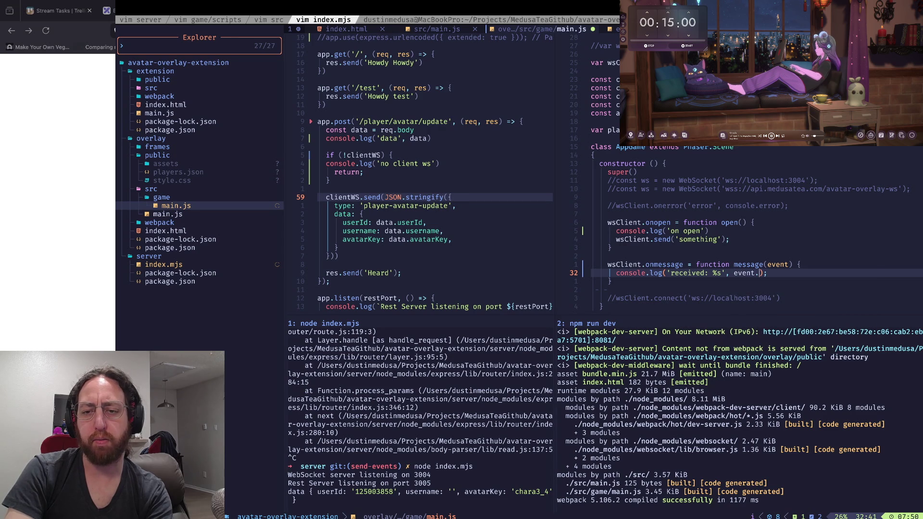
text(data)
key(Escape)
Step: Delete the trailing semicolon on the logging line and save main.js
key(asciicircum)
text(:w)
key(Return)
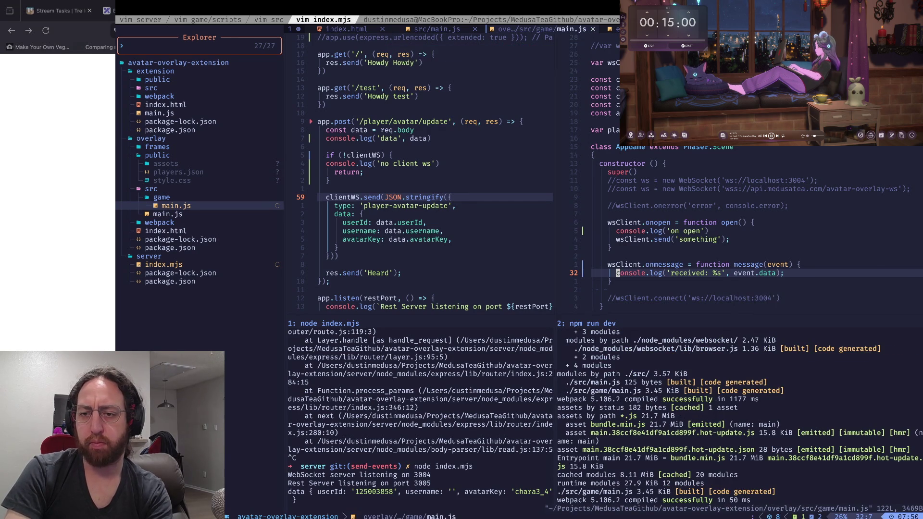
key(dollar)
text(x:w)
key(Return)
Step: Focus the server terminal pane, then go back to the WebSocket-Node README in Firefox
key(ctrl+w)
key(j)
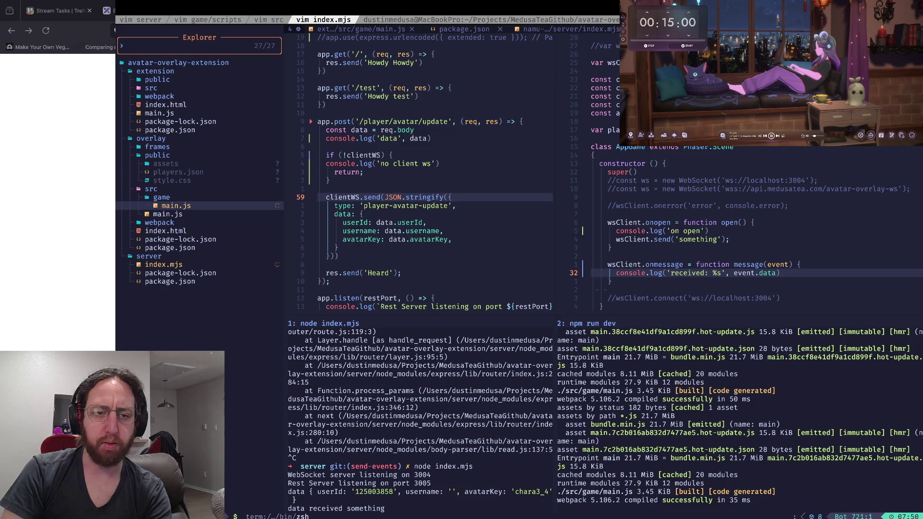
key(super+Tab)
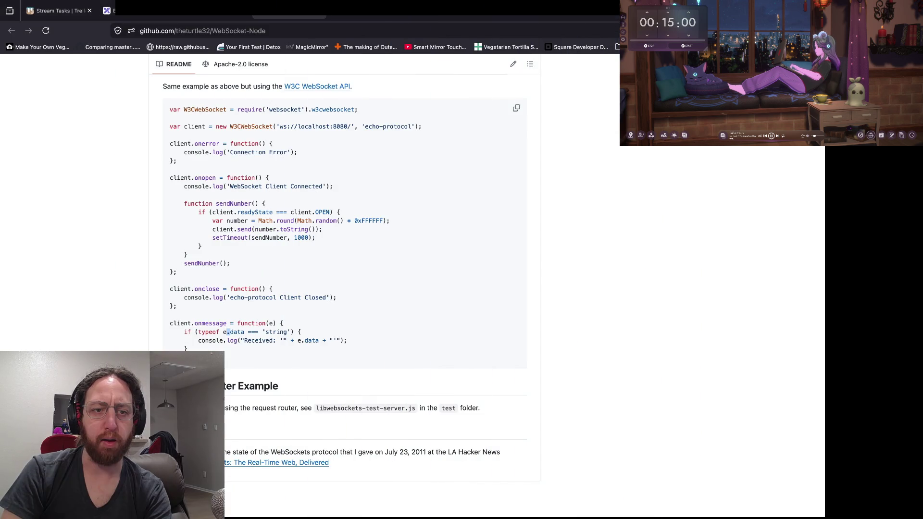
Step: Compare the Twitch tab with the localhost:8081 console's player-avatar-update message showing an empty username
key(ctrl+Tab)
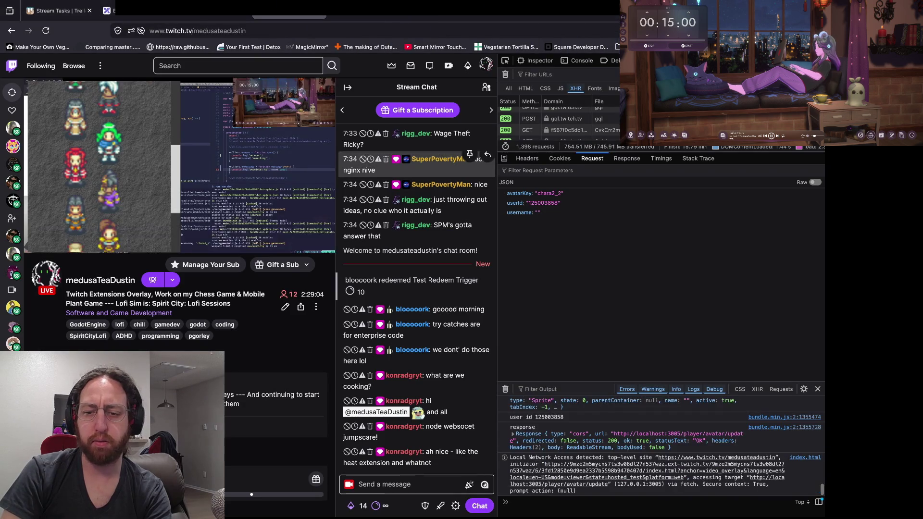
key(super+Tab)
key(super+Tab)
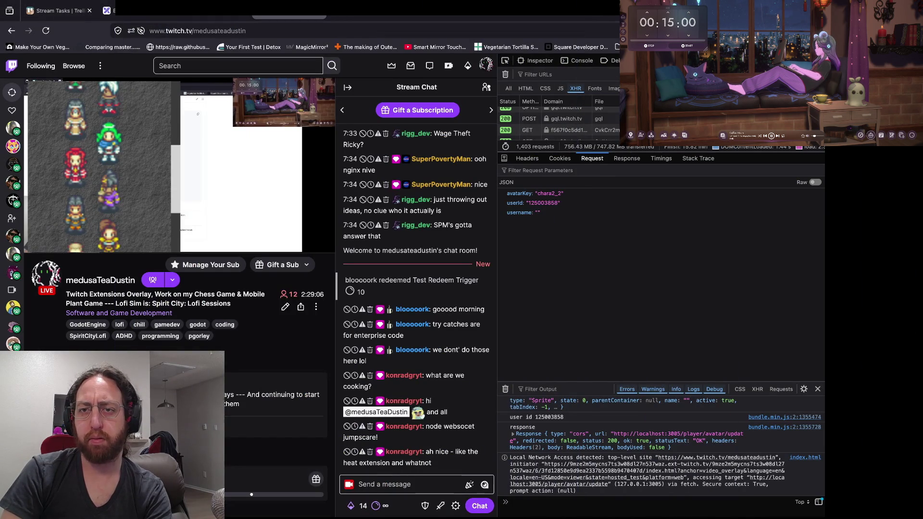
key(ctrl+Tab)
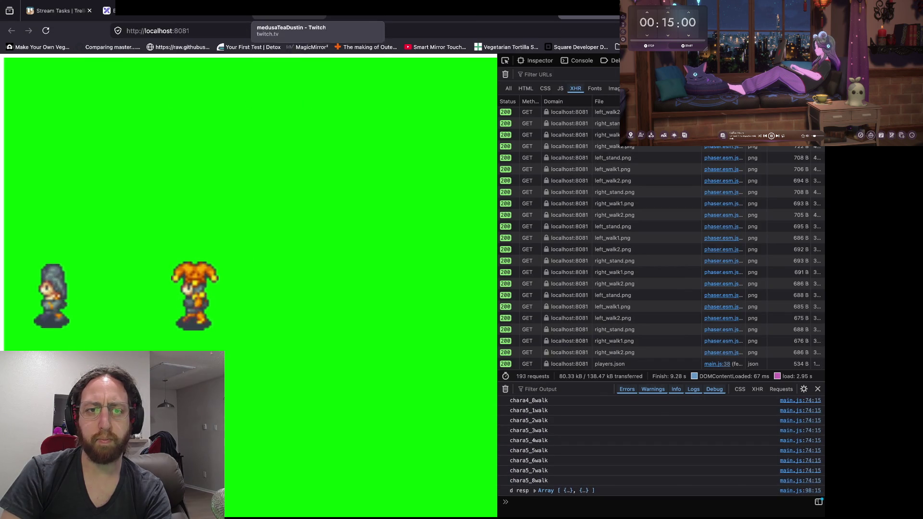
click(288, 10)
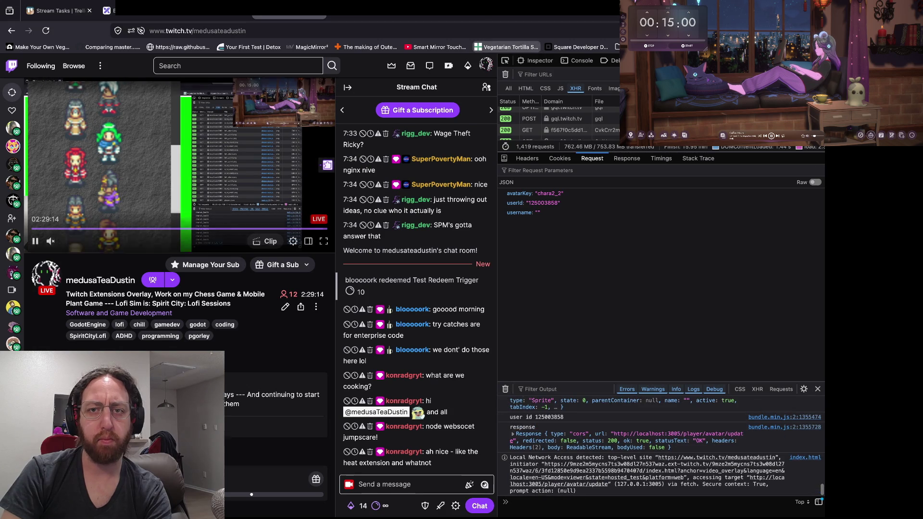
click(588, 10)
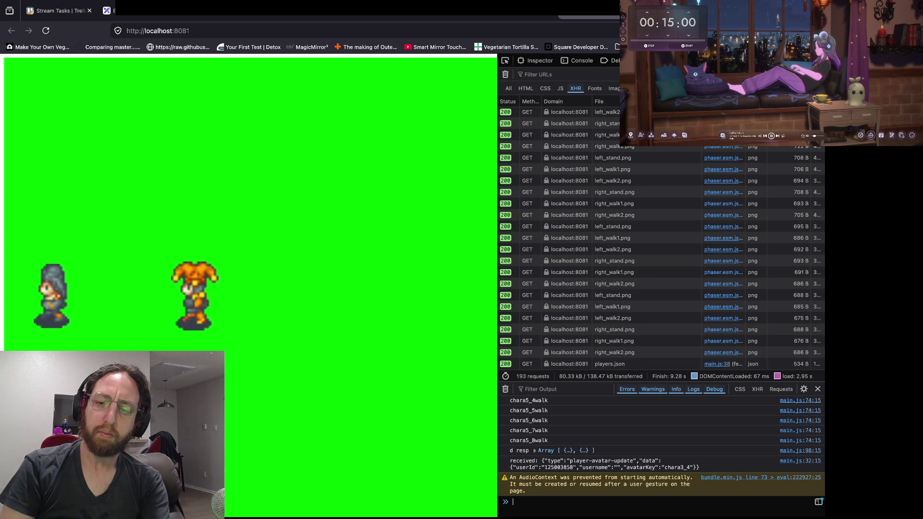
key(super+Tab)
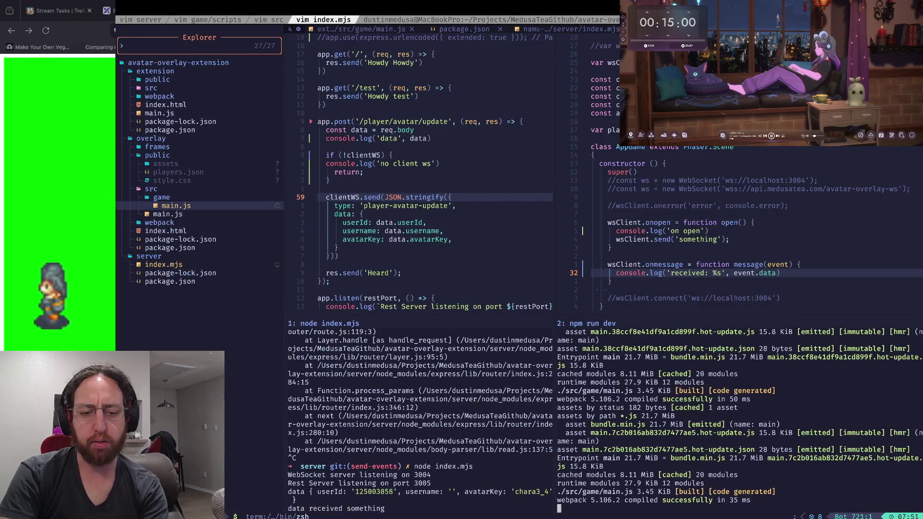
Step: Stop the webpack dev server, commit the staged changes as wip and push send-events
key(ctrl+w)
key(l)
key(ctrl+c)
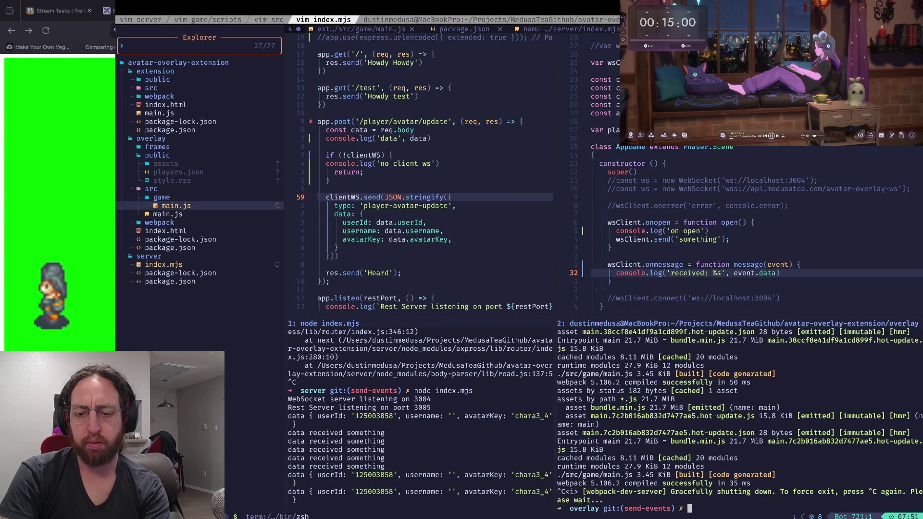
text(a)
key(Return)
text(s)
key(Return)
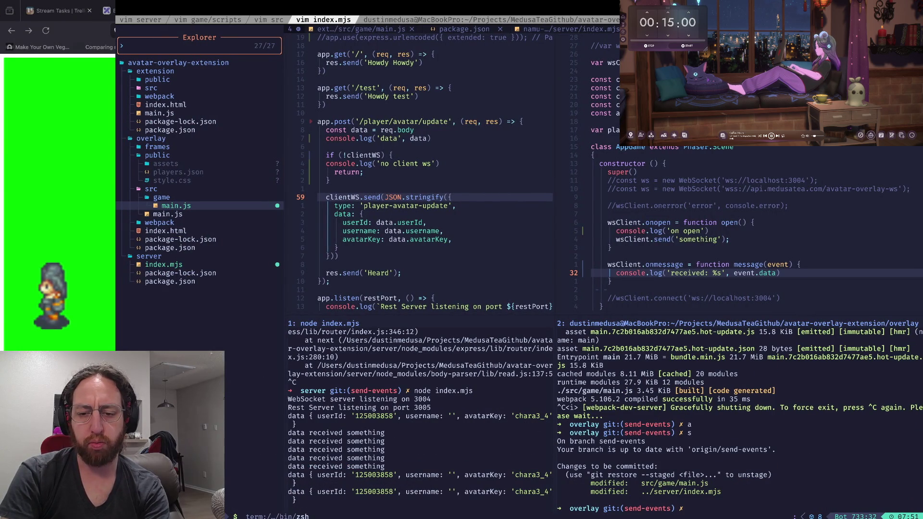
text(x)
key(Return)
text(git push)
key(Return)
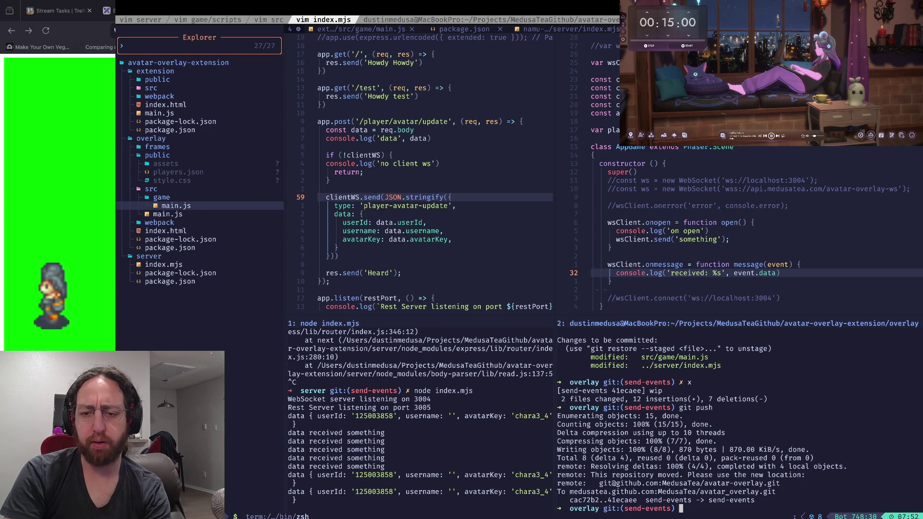
Step: Clear the terminal and start an interactive rebase onto origin/main
text(ear)
key(Return)
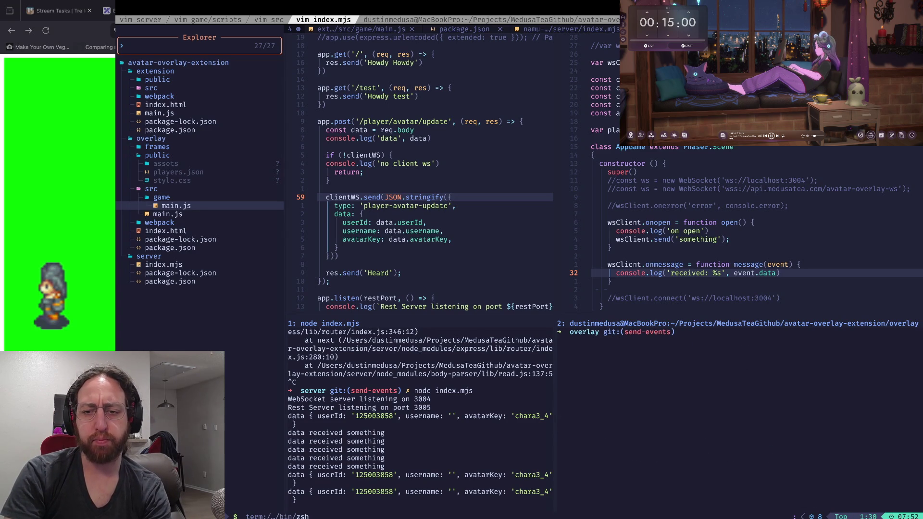
key(Up)
key(Return)
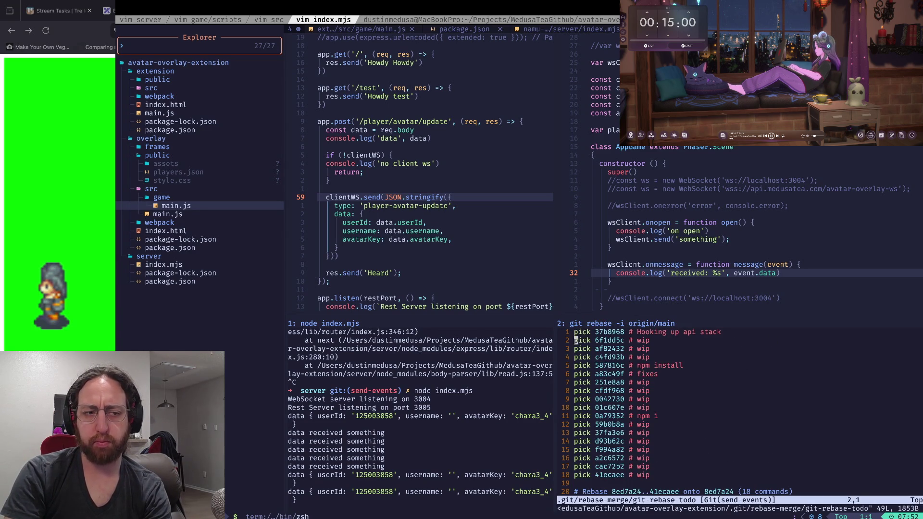
Step: Replace 'pick' with 'squash' on lines 2–18 of the rebase todo and write it with :wq
key(j)
key(j)
key(j)
key(j)
key(j)
key(j)
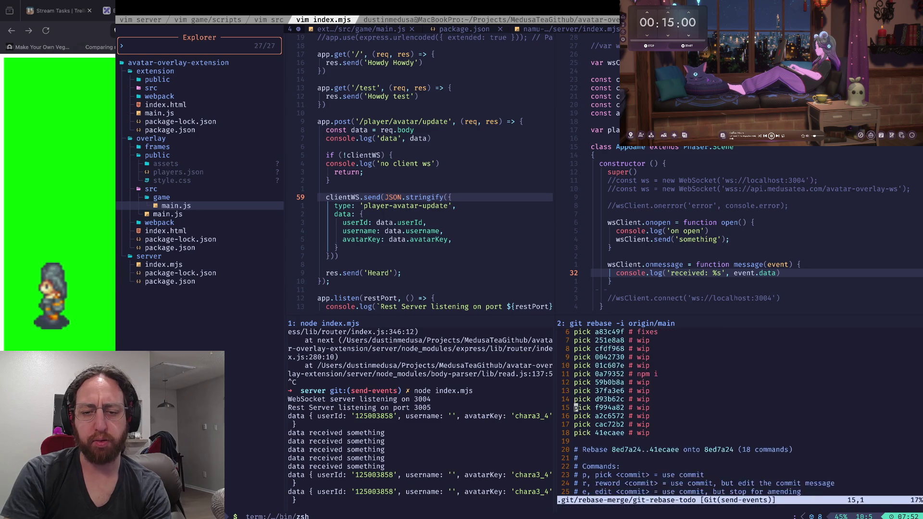
text(bcwsquash)
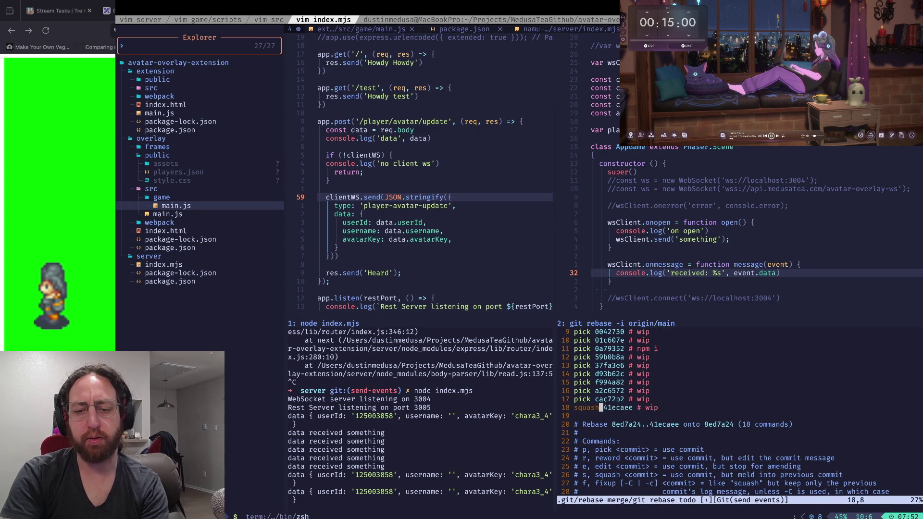
key(Escape)
key(-)
key(ctrl+c)
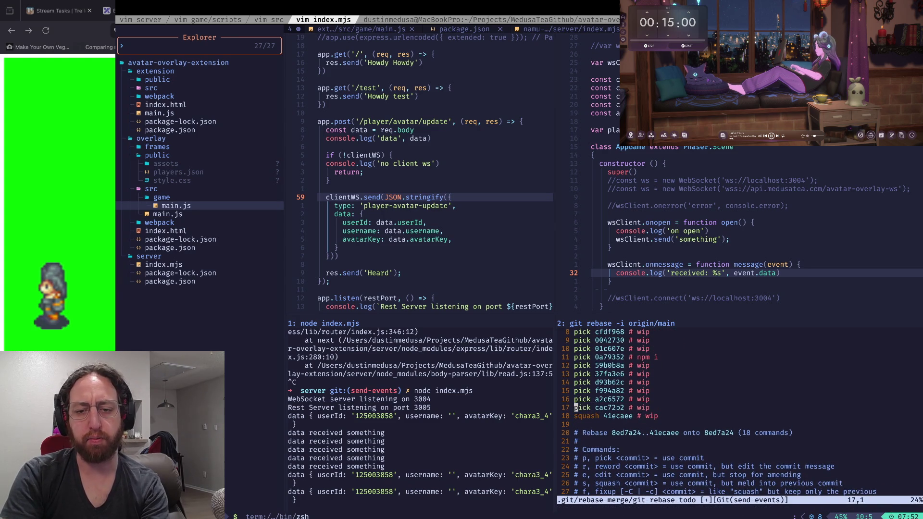
key(ctrl+v)
key(k)
key(k)
key(k)
key(l)
key(l)
key(l)
text(csquash)
key(Escape)
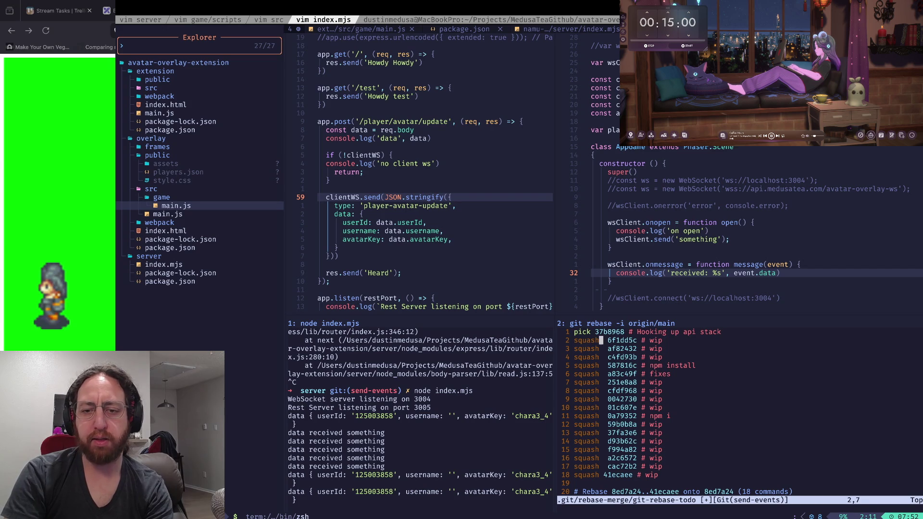
text(:w)
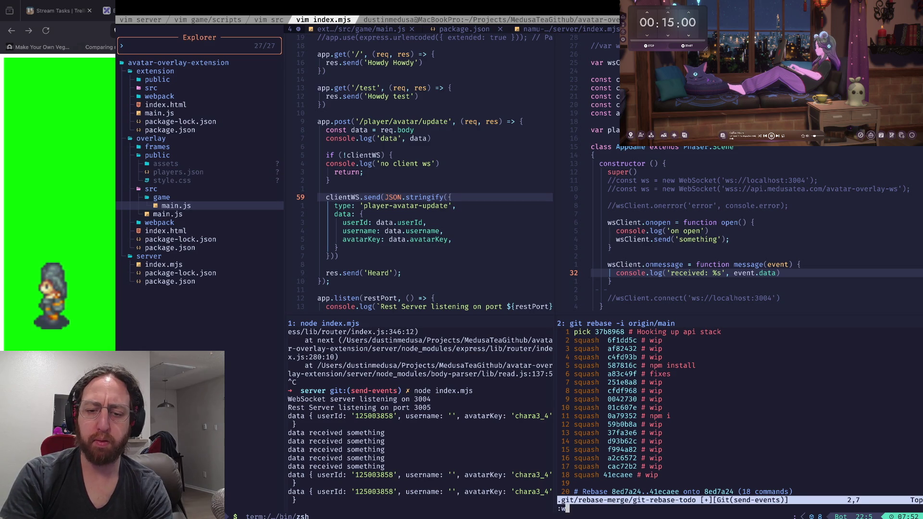
text(wqa)
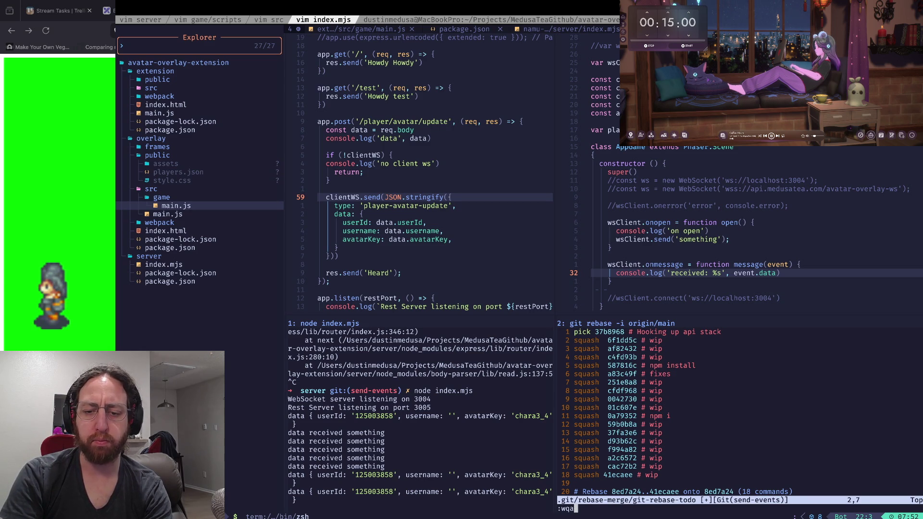
key(Return)
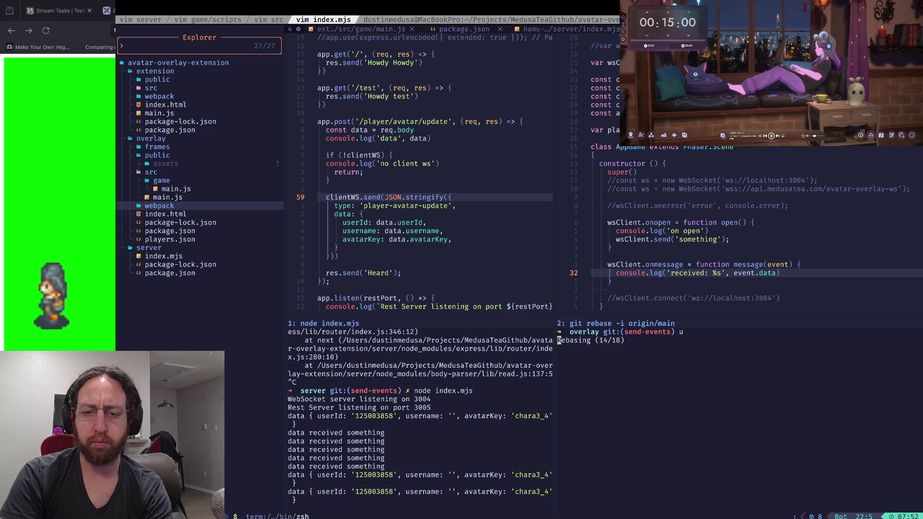
Step: Delete the old wip commit messages and the blank line below 'Hooking up api stack'
key(j)
key(j)
key(j)
key(shift+v)
key(j)
key(j)
key(j)
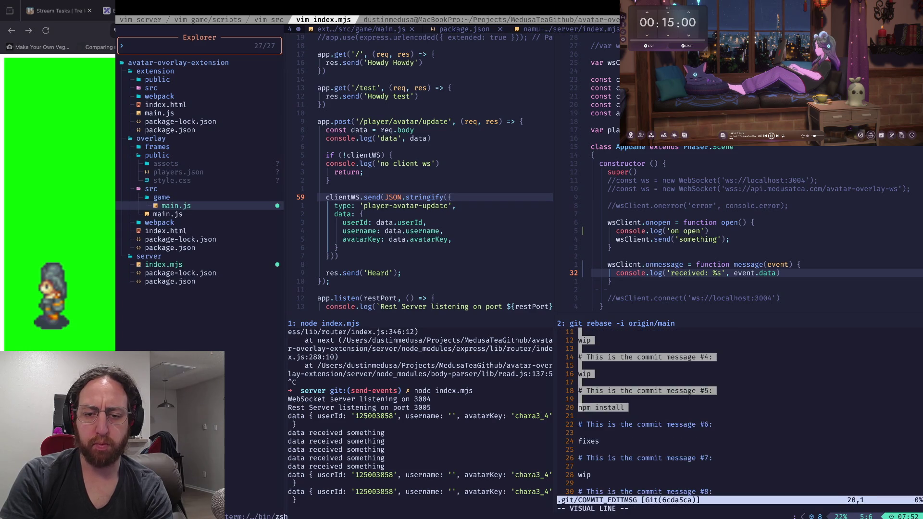
key(j)
key(j)
key(j)
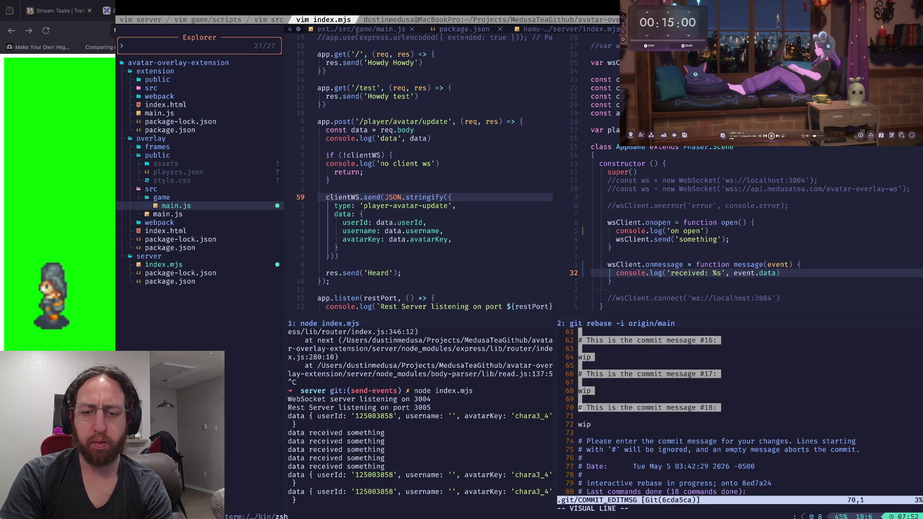
key(d)
key(k)
key(k)
key(j)
key(d)
key(d)
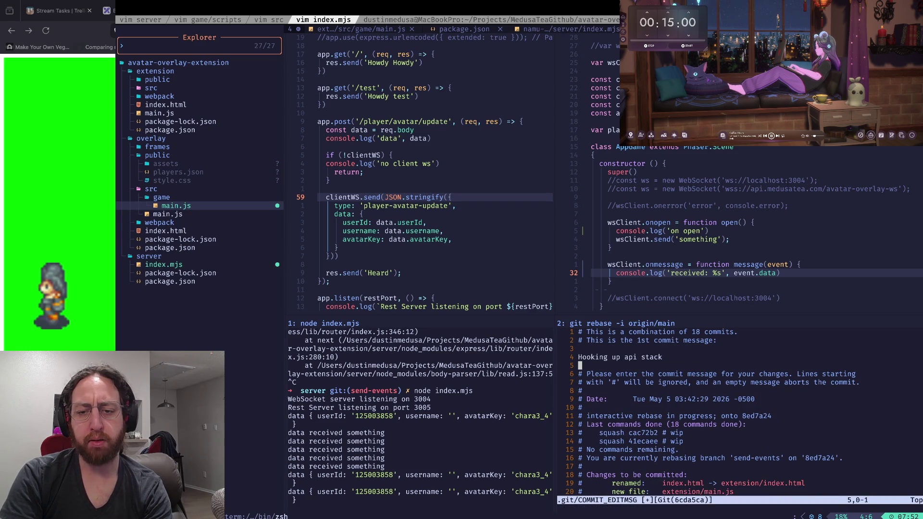
key(k)
key(w)
key(w)
Step: Write the commit message 'Full server to server stack working with localhost' and finish the rebase
text(OFull )
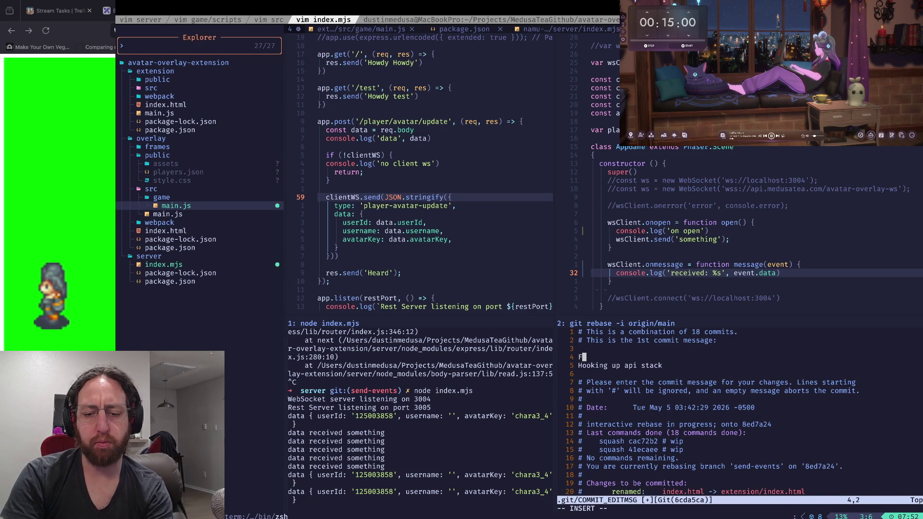
text(stack working)
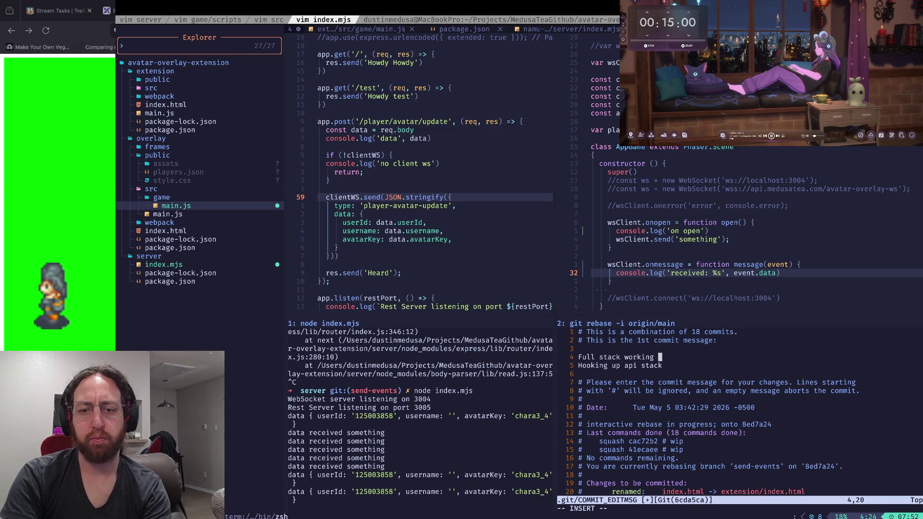
key(Escape)
key(b)
key(b)
text(i)
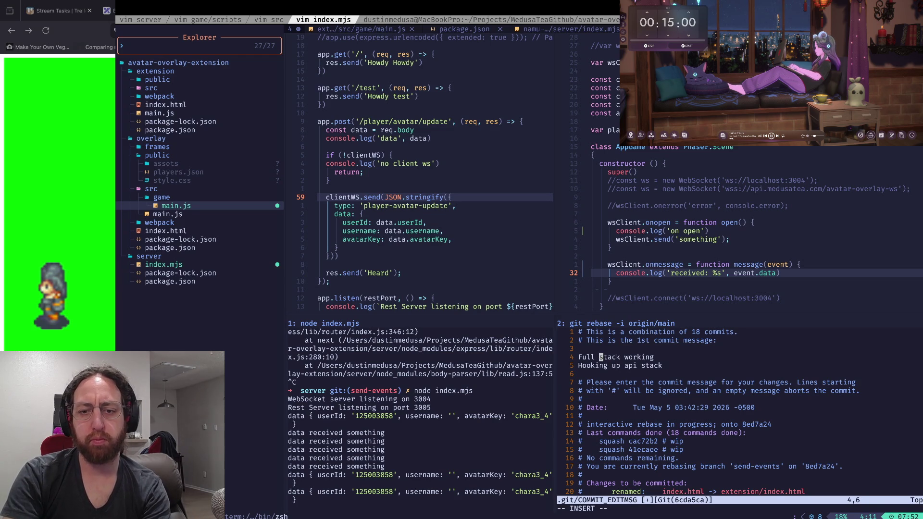
text(server to serv)
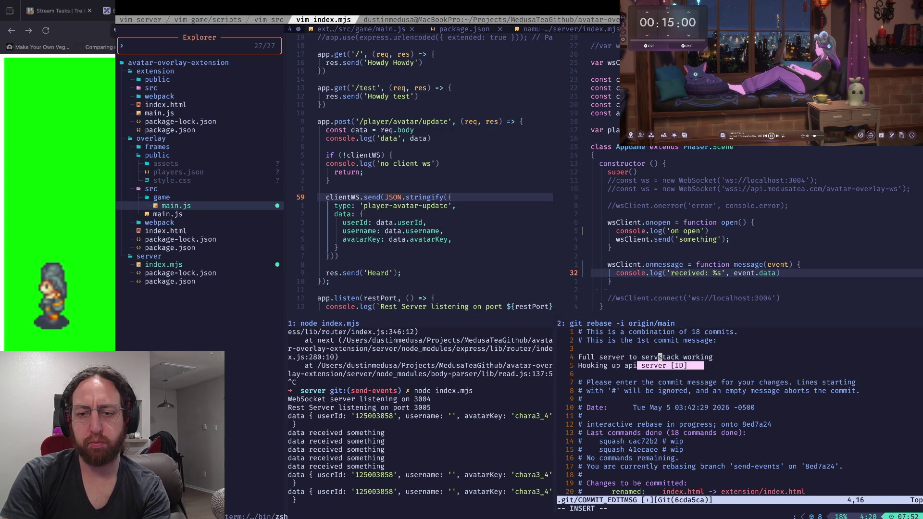
text(er)
key(Escape)
text(Awith lco)
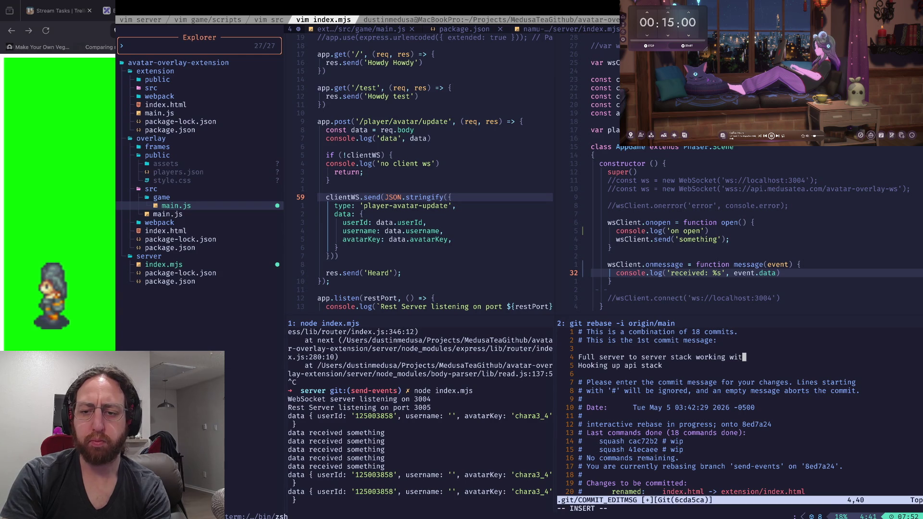
key(BackSpace)
text(ocalhost)
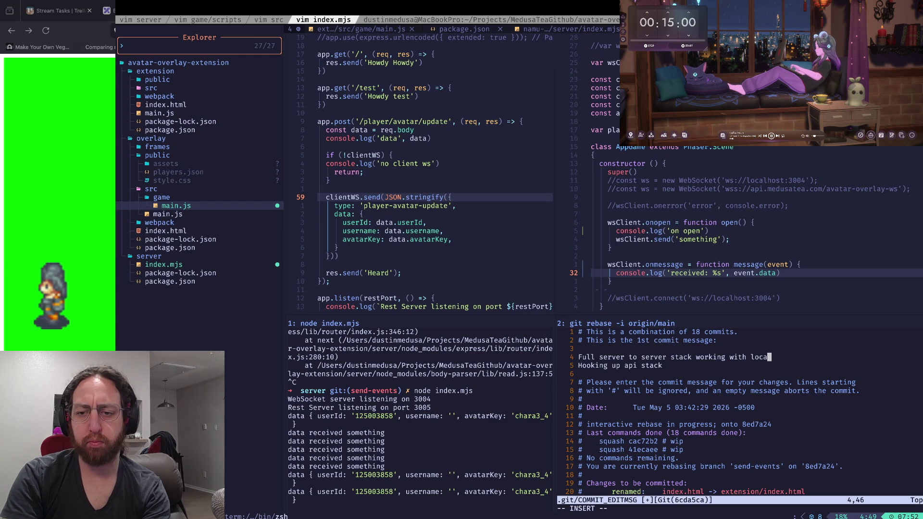
key(Escape)
text(j:wq)
key(Return)
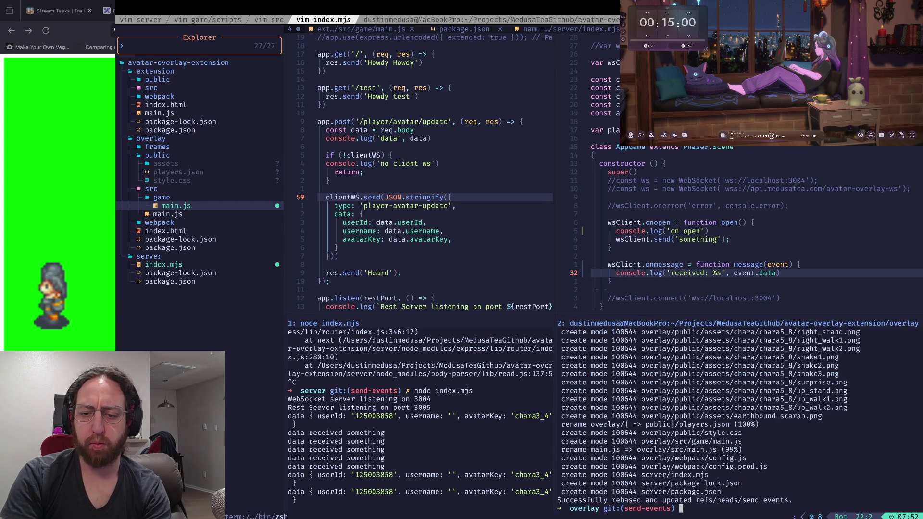
Step: Check git status and diff the branch against origin/send-events
text(s)
key(Return)
key(BackSpace)
text(dif)
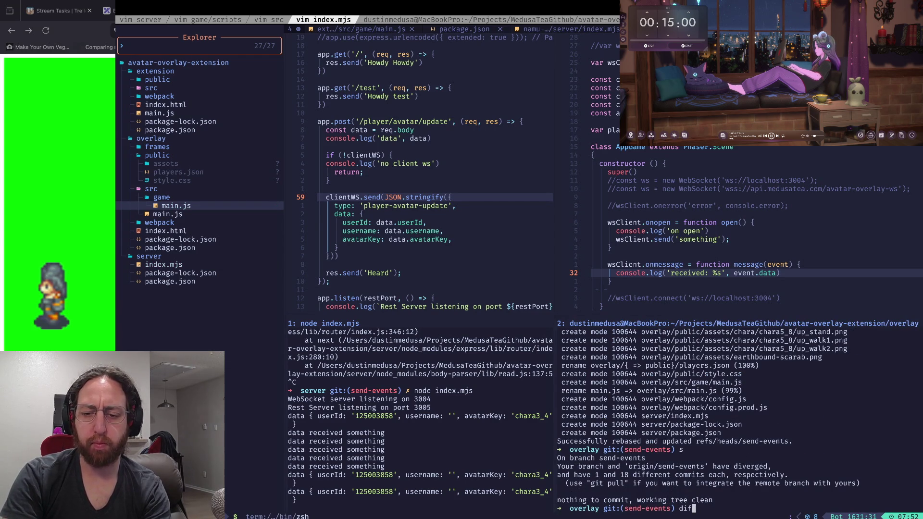
text(f origin/send-events)
key(Return)
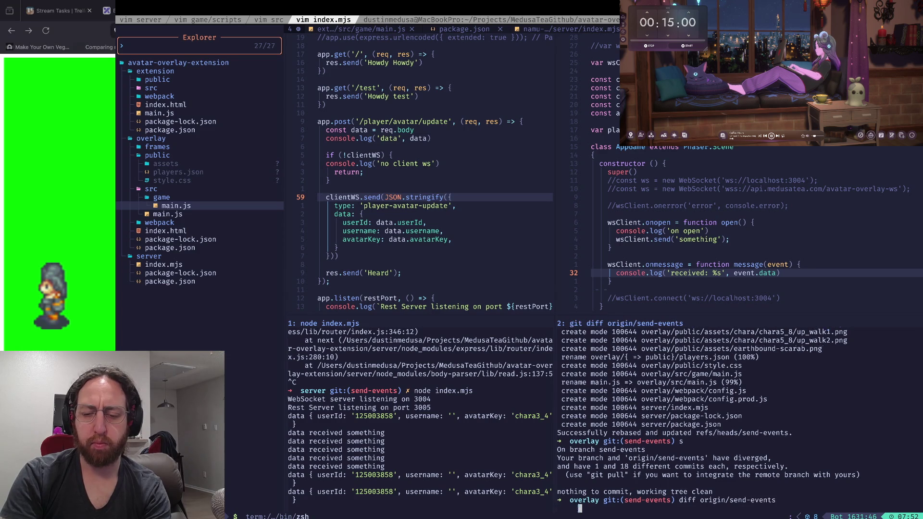
Step: Force-push send-events with git push -f, then return to Firefox
text(qgit push -f)
key(Return)
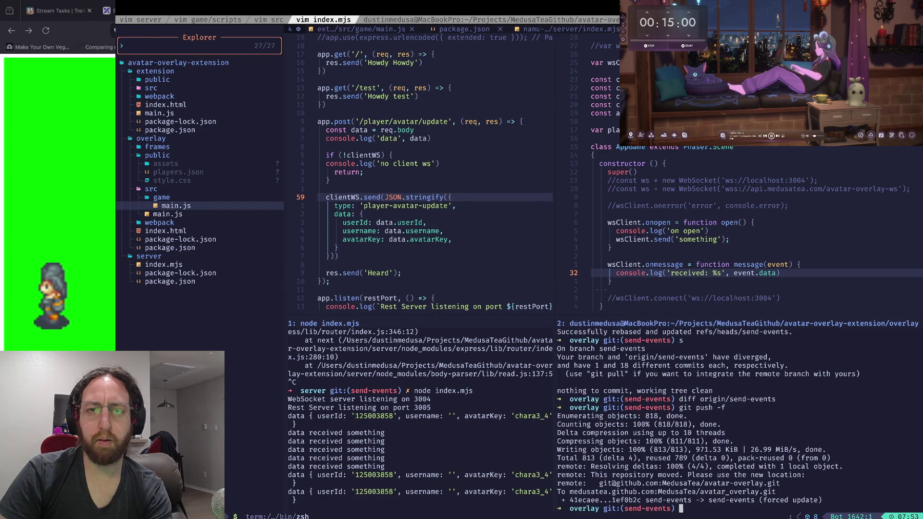
key(super+Tab)
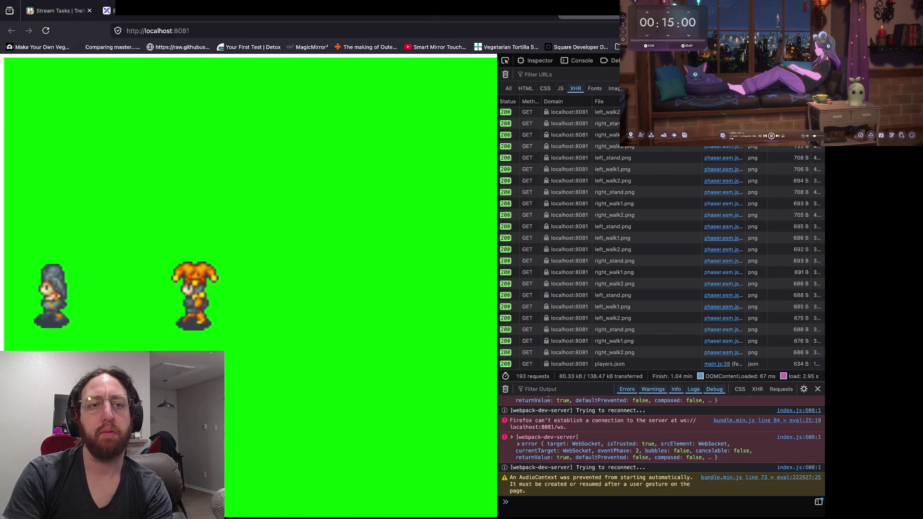
Step: Open the avatar-overlay GitHub repository in a new tab and go to pull request #7 'Send events'
key(ctrl+t)
text(github.com/medusat)
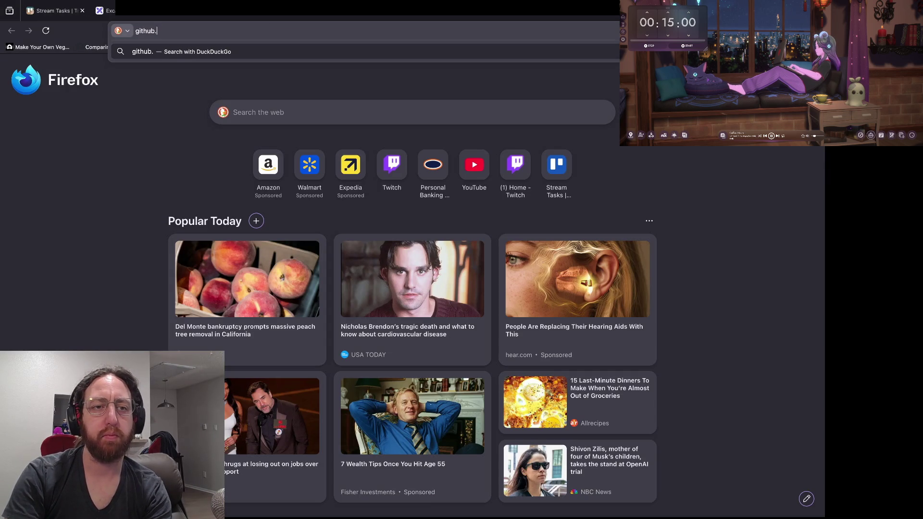
text(ea)
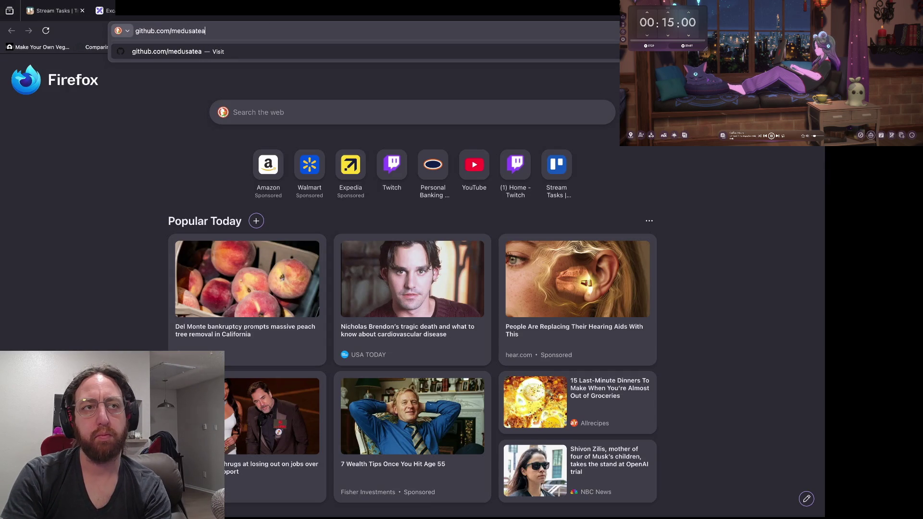
text(/)
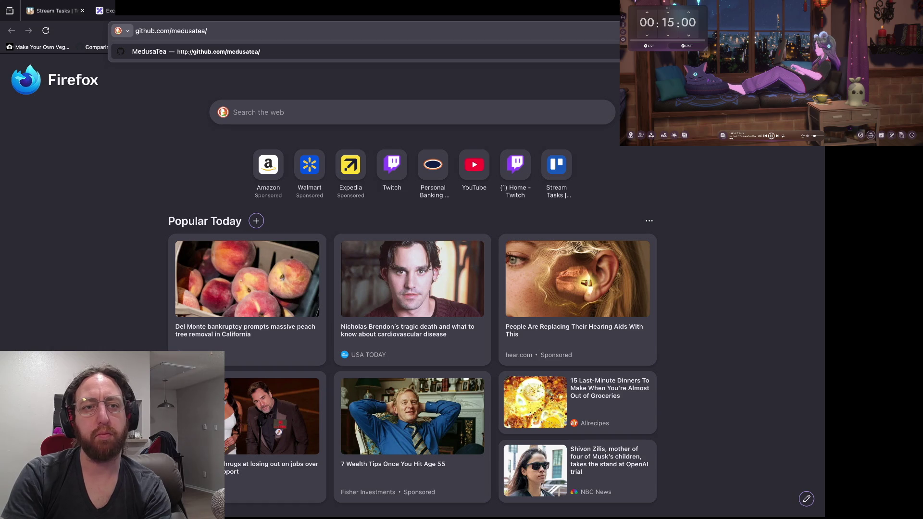
text(avatar-)
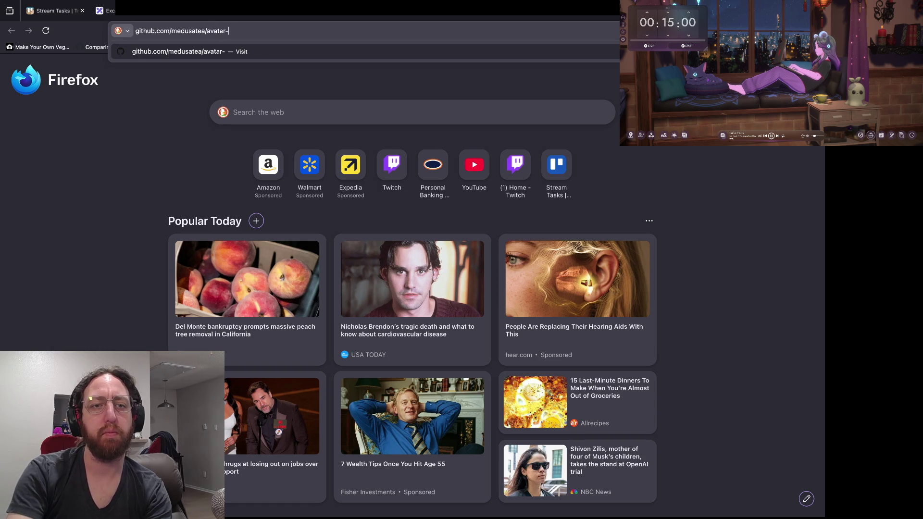
text(overlay)
key(Return)
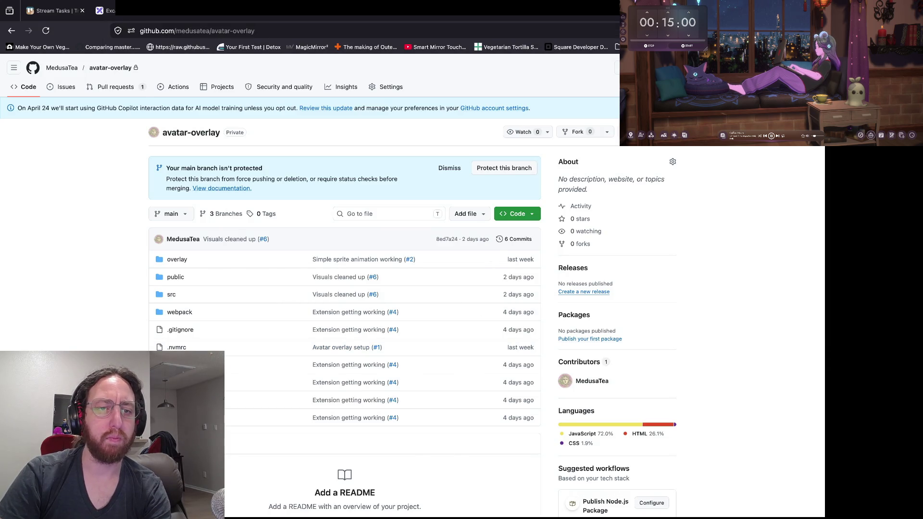
click(115, 87)
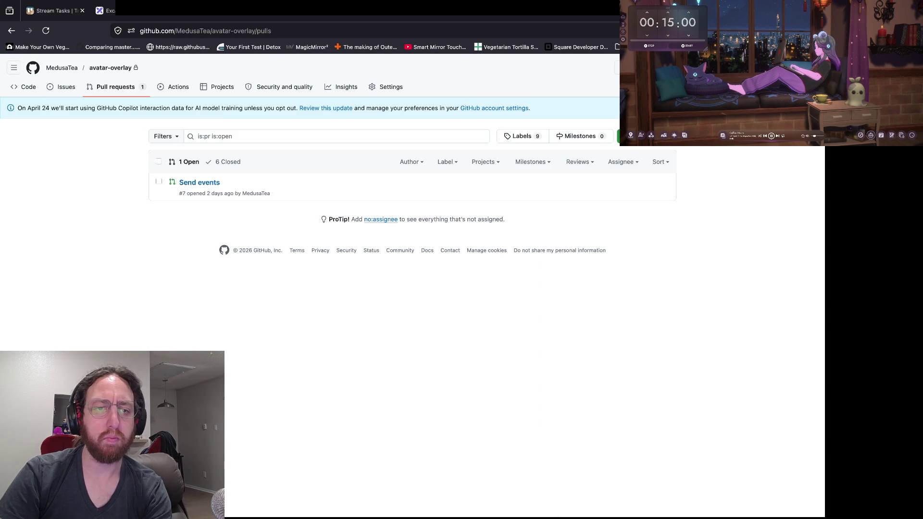
click(199, 182)
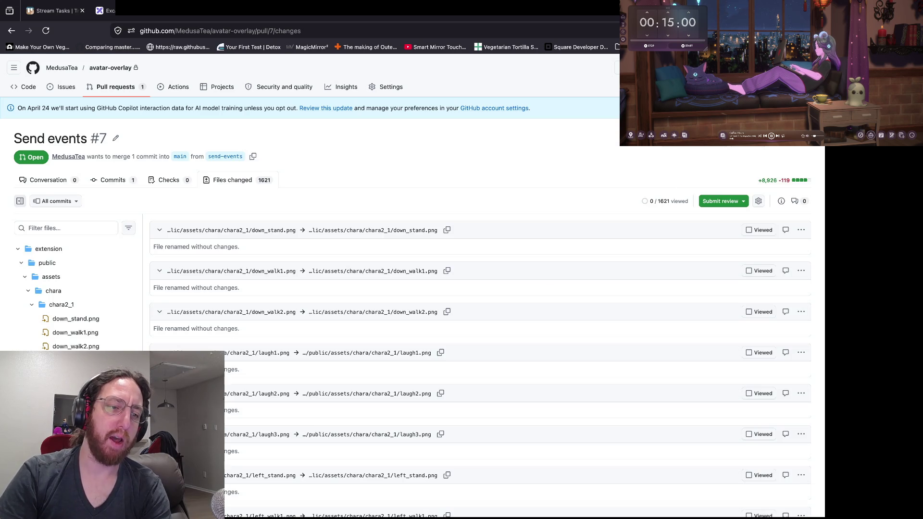
Step: Collapse the chara, assets and public folders in the file tree and jump to src/game/main.js
click(29, 291)
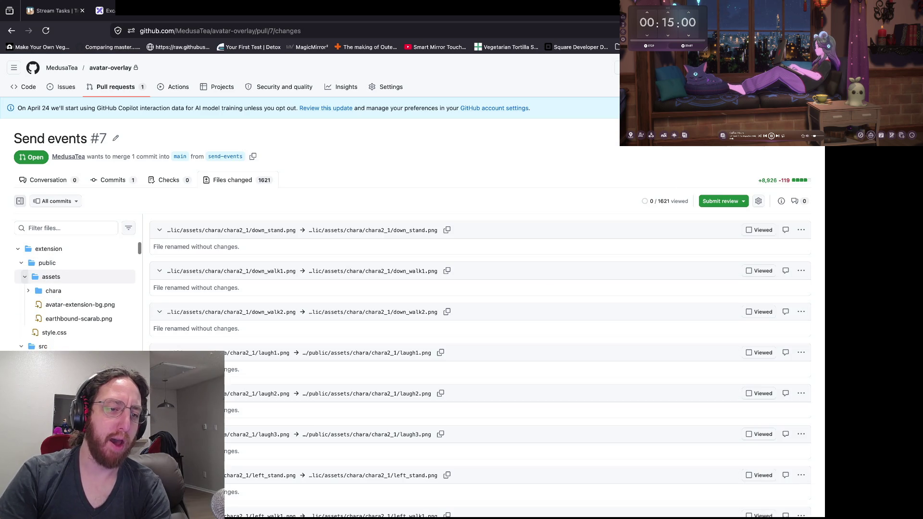
click(24, 277)
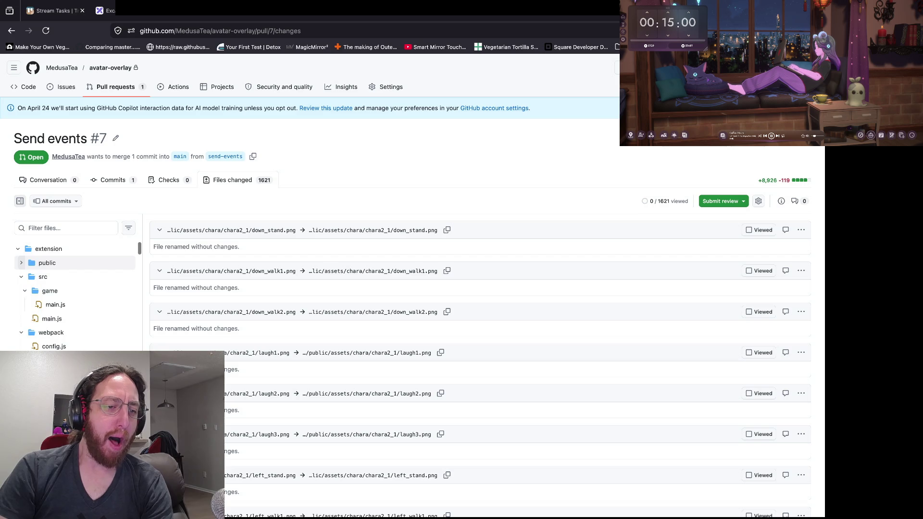
click(21, 263)
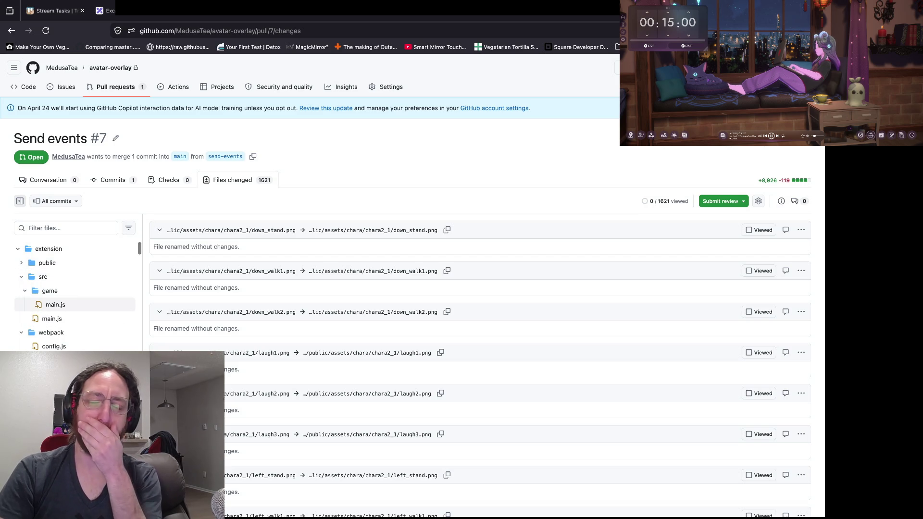
click(56, 304)
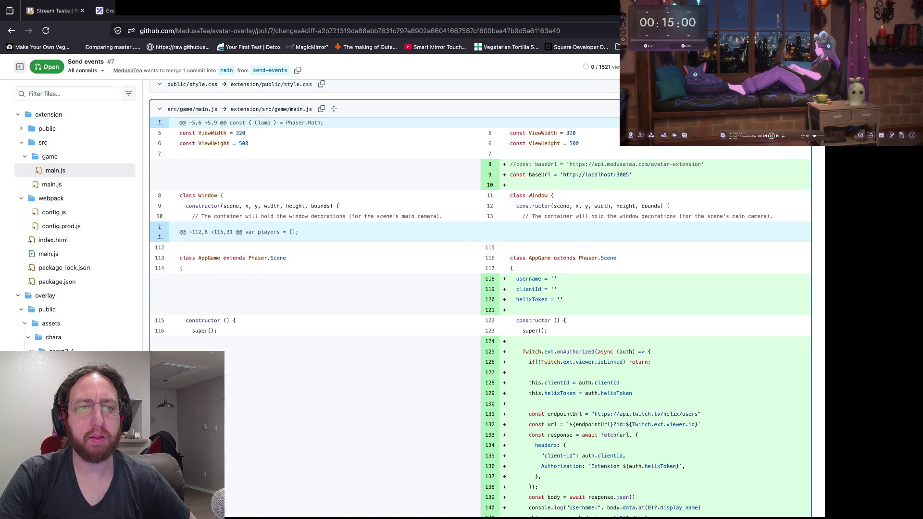
scroll(480, 288, down, 1)
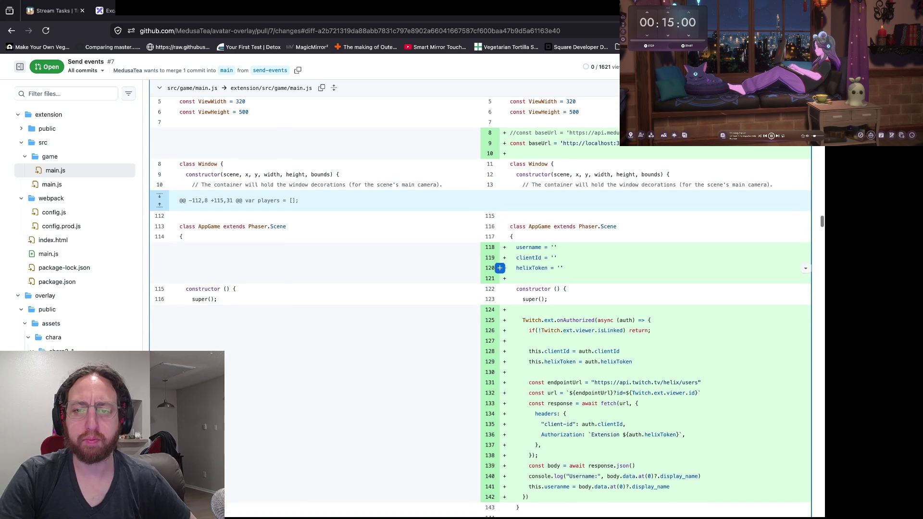
Step: Review the username, clientId and helixToken fields, line 129's helixToken assignment, and display_name on line 140
drag(564, 267, 511, 237)
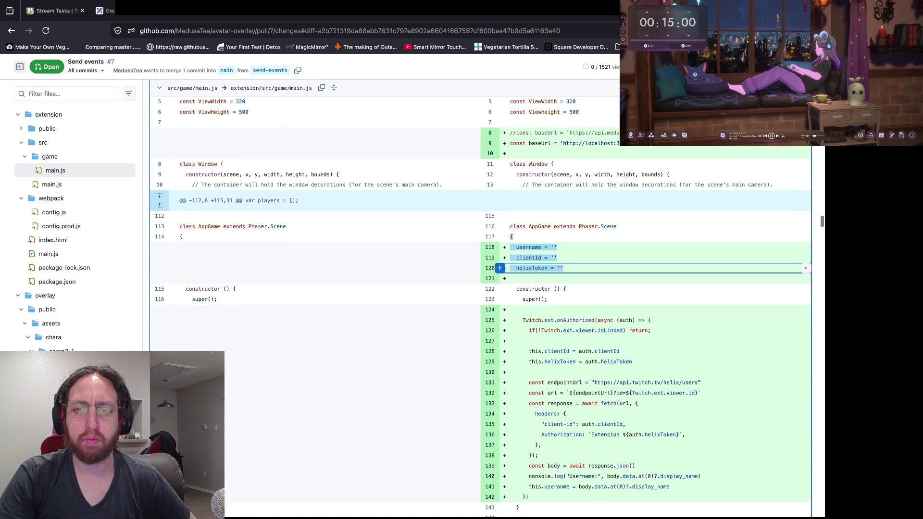
click(511, 236)
scroll(509, 336, down, 3)
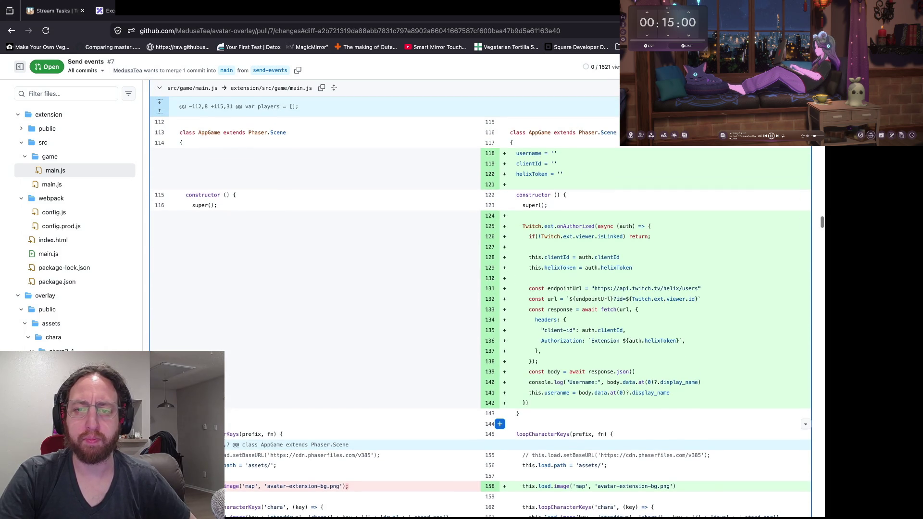
scroll(500, 336, up, 1)
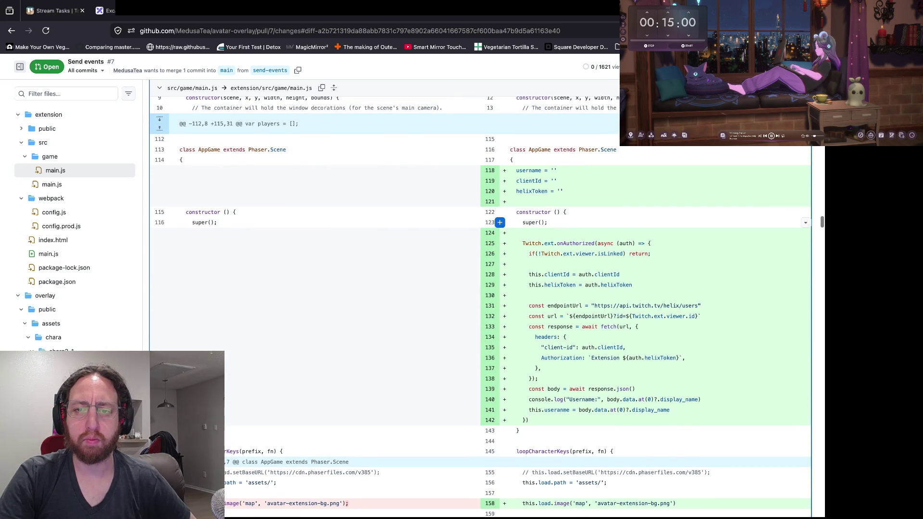
scroll(500, 244, down, 1)
click(499, 265)
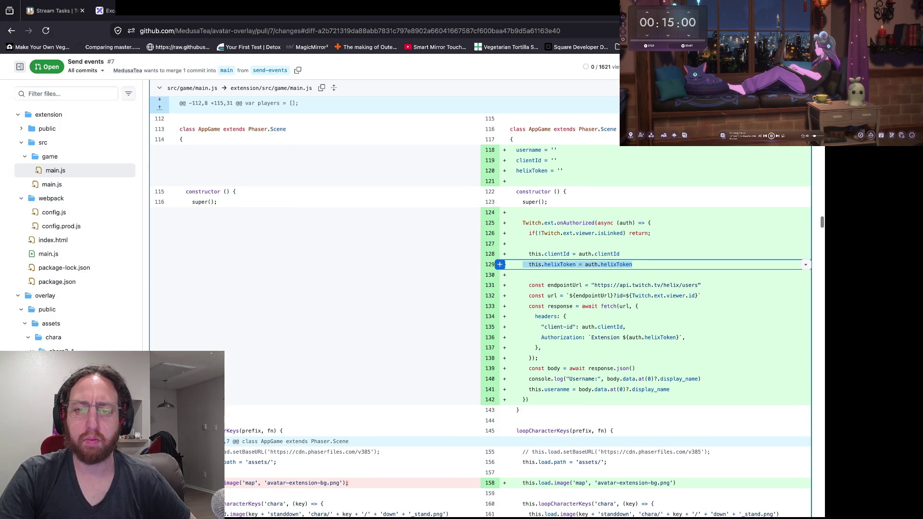
scroll(500, 246, down, 1)
scroll(499, 246, down, 2)
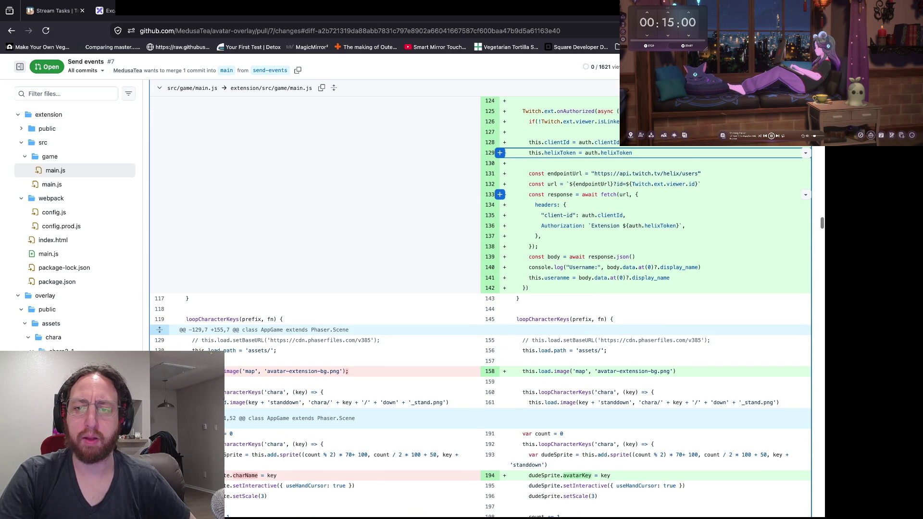
scroll(500, 173, down, 4)
scroll(500, 136, up, 2)
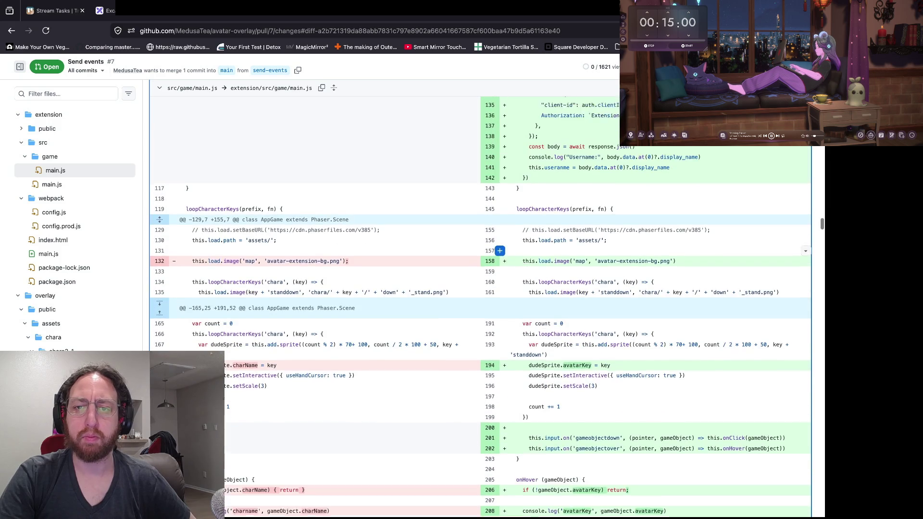
double_click(678, 167)
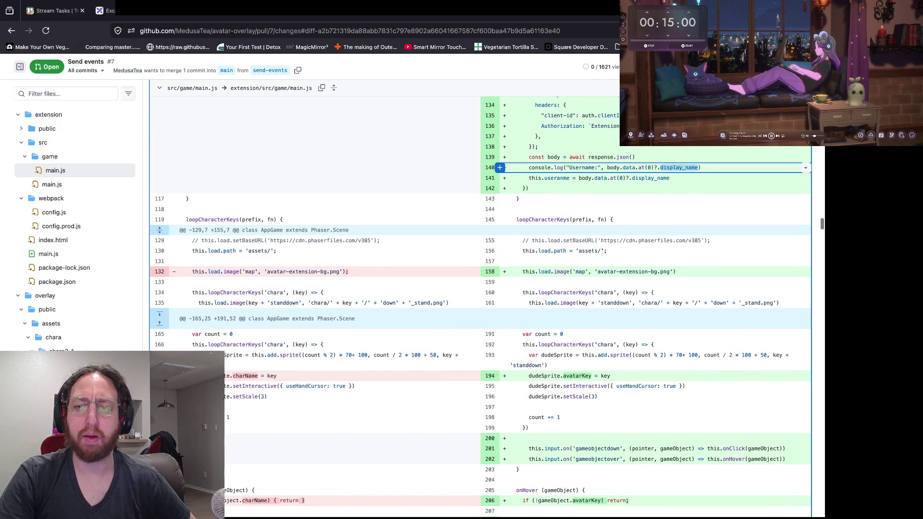
scroll(678, 167, up, 1)
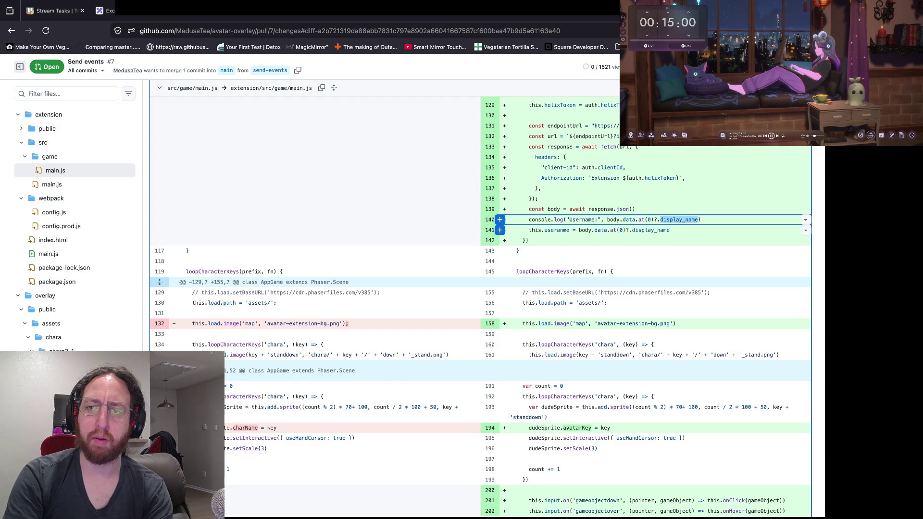
Step: In a new browser tab, search 'twitch helix api' and open the dev.twitch.tv Twitch API docs
key(ctrl+t)
text(twitch h)
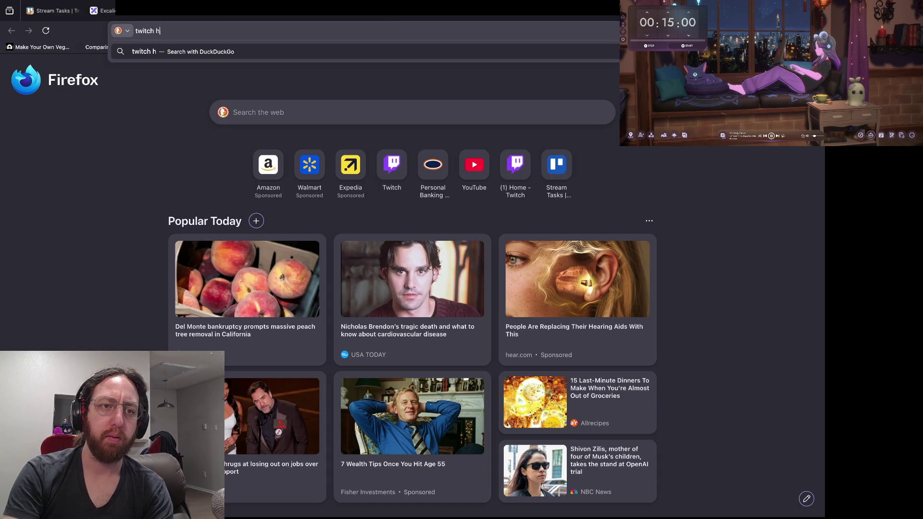
text(elix api)
key(Return)
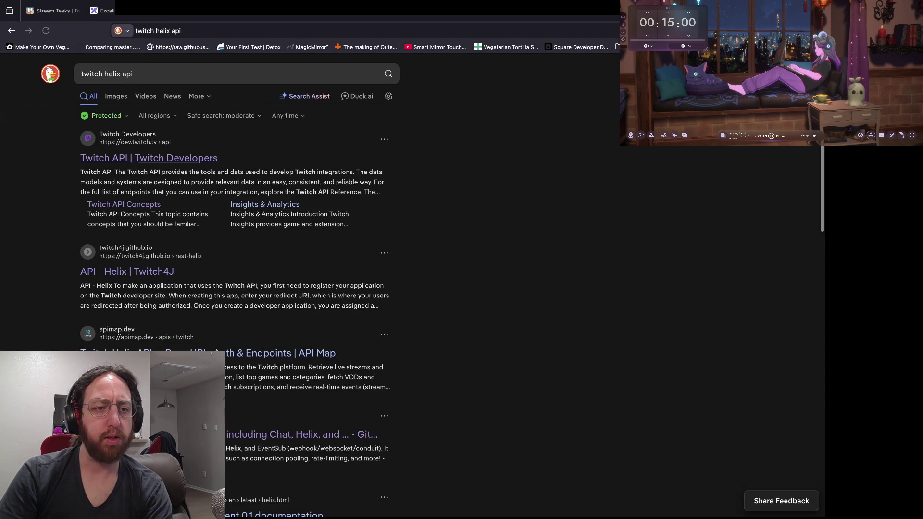
click(149, 158)
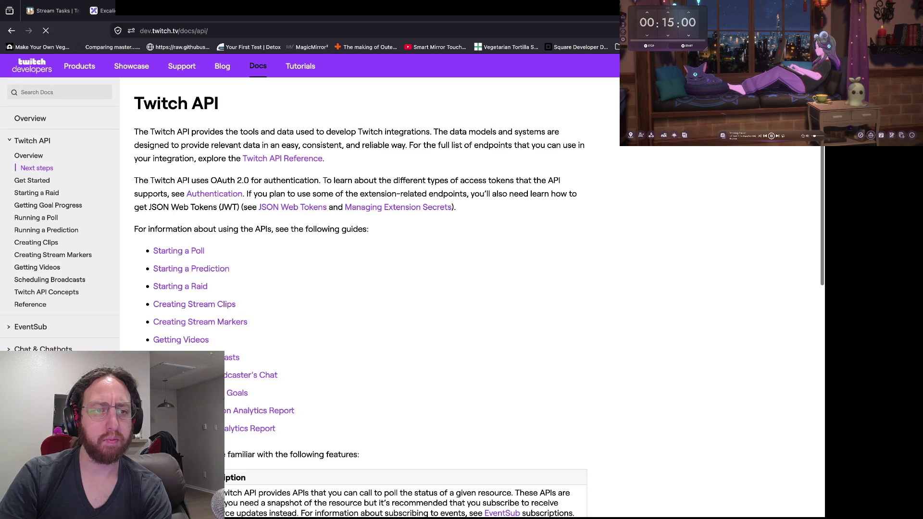
Step: Read through the Twitch API docs page, highlighting the guides intro and page heading
scroll(412, 286, down, 1)
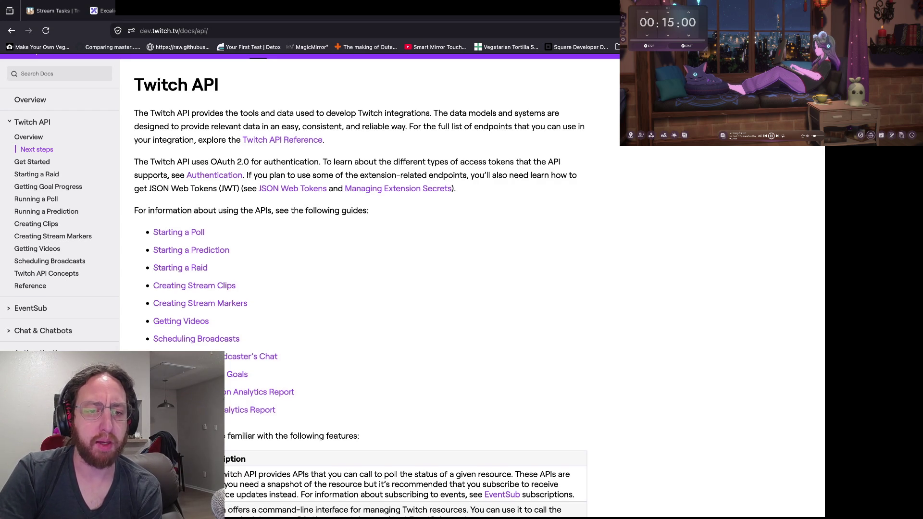
scroll(365, 288, down, 1)
scroll(365, 288, down, 5)
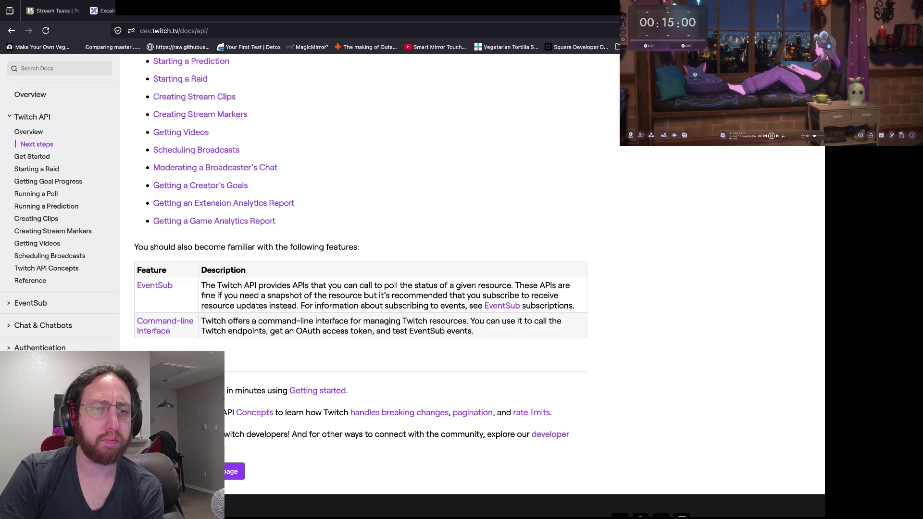
scroll(365, 288, up, 6)
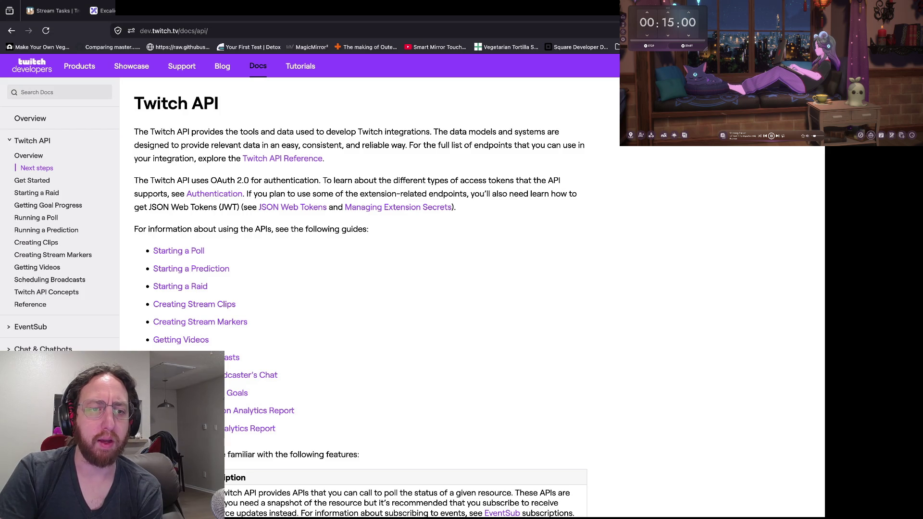
drag(138, 229, 272, 230)
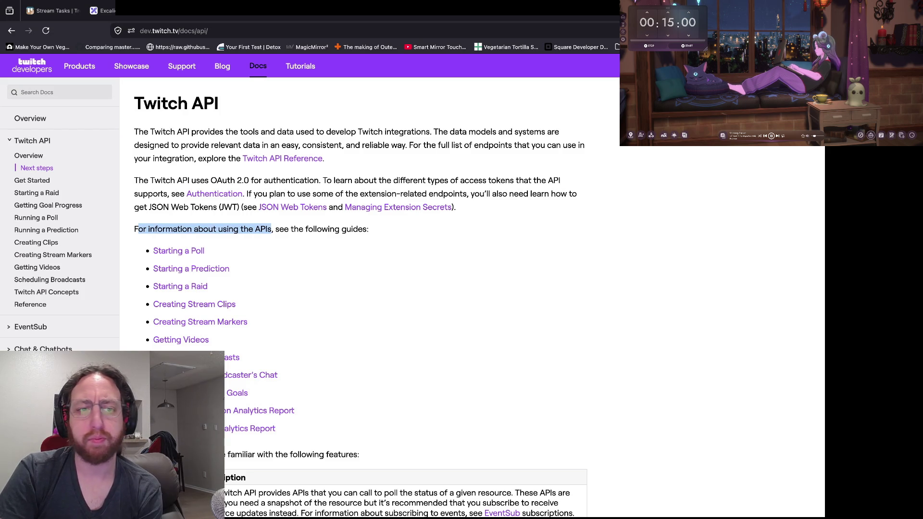
click(271, 230)
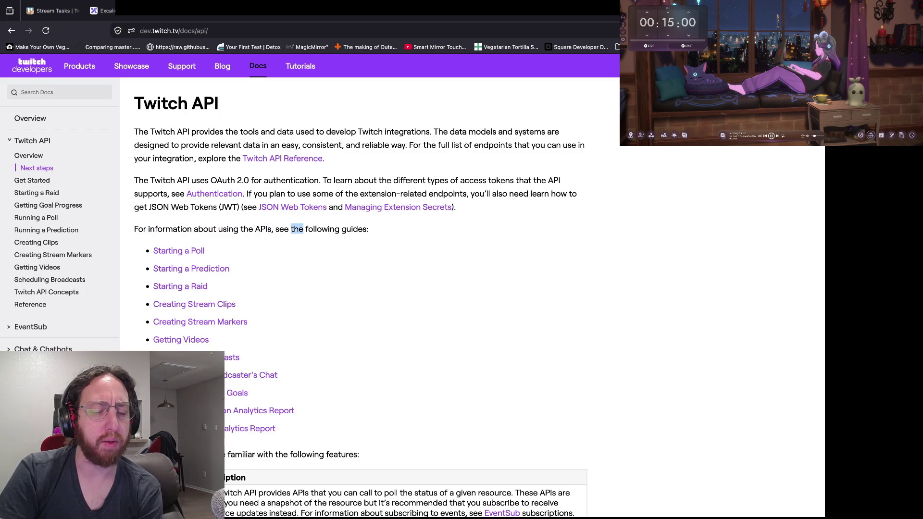
double_click(322, 229)
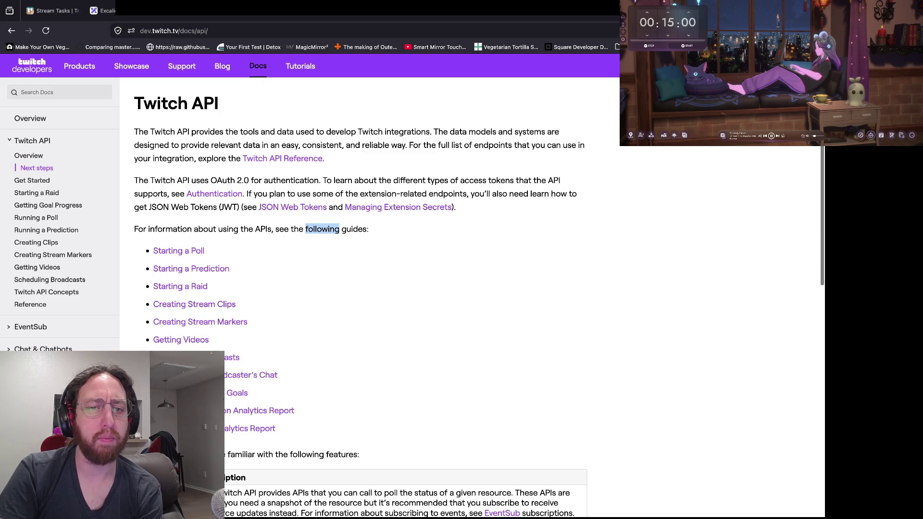
click(322, 229)
triple_click(176, 103)
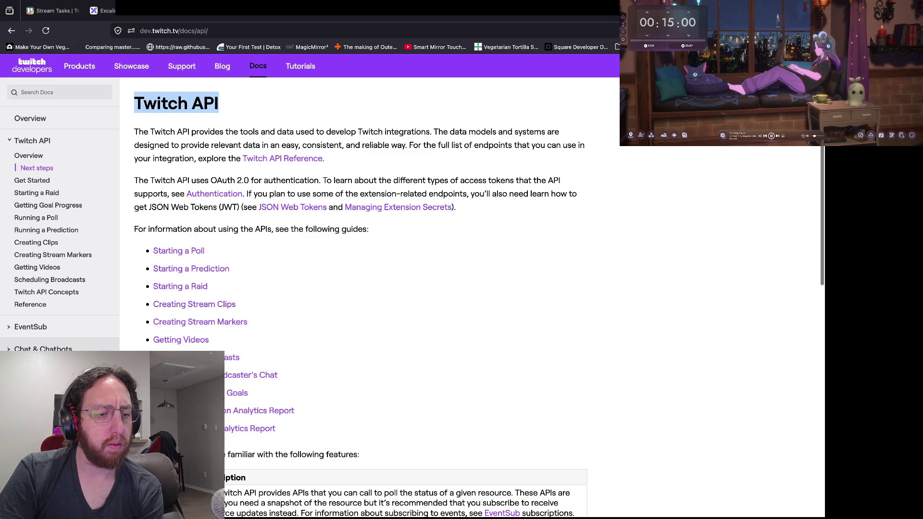
scroll(57, 318, down, 3)
scroll(58, 216, up, 3)
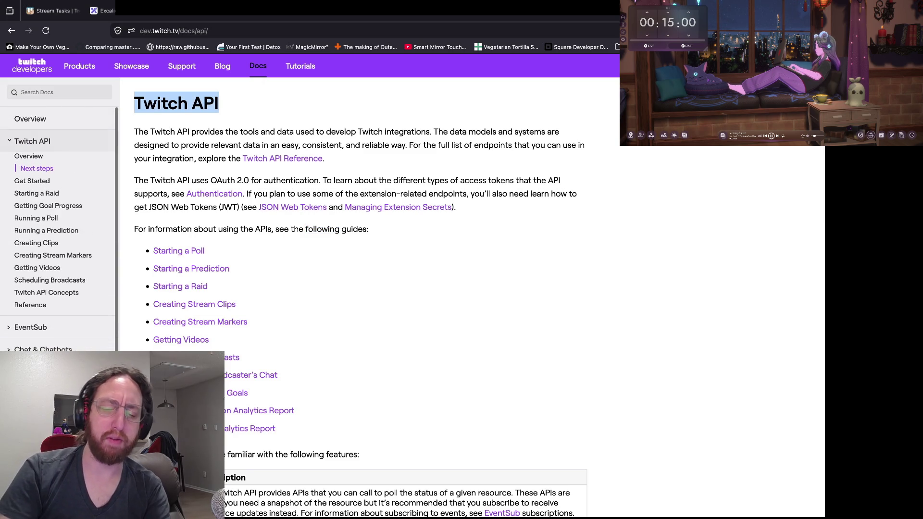
Step: Search the docs for 'viewer' and read the Helper: Viewer reference down to helixToken
click(59, 92)
text(viewer)
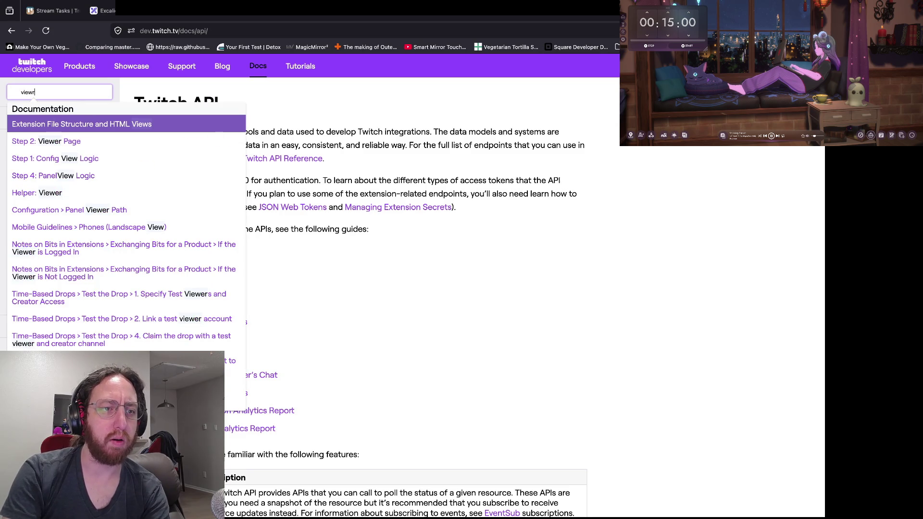
key(Down)
key(Return)
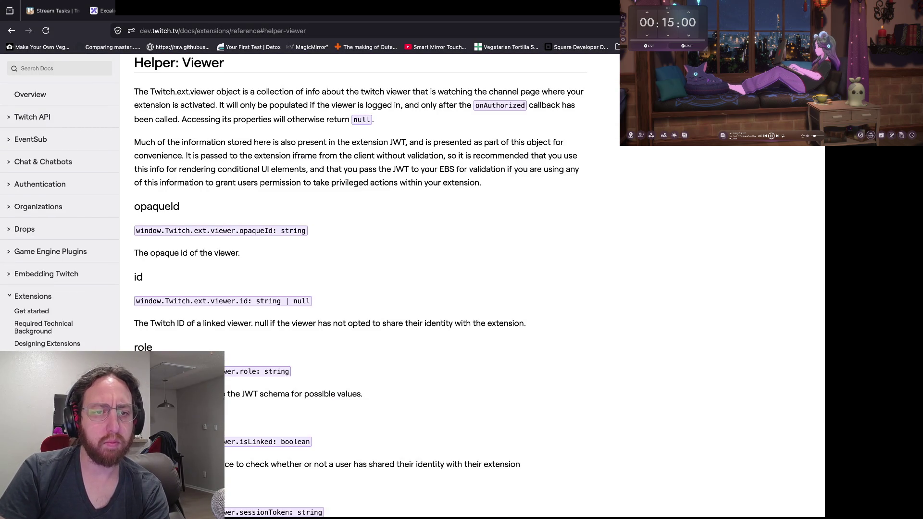
scroll(361, 288, down, 2)
scroll(357, 286, down, 2)
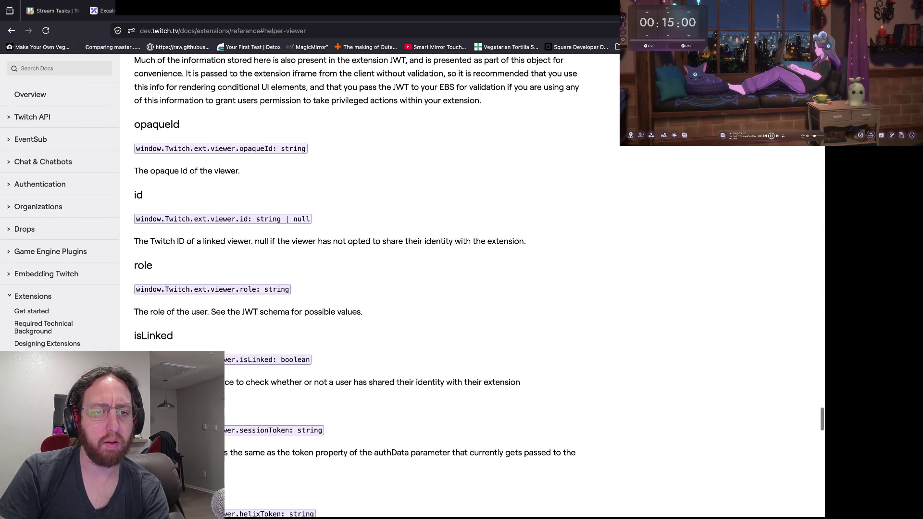
scroll(360, 288, down, 6)
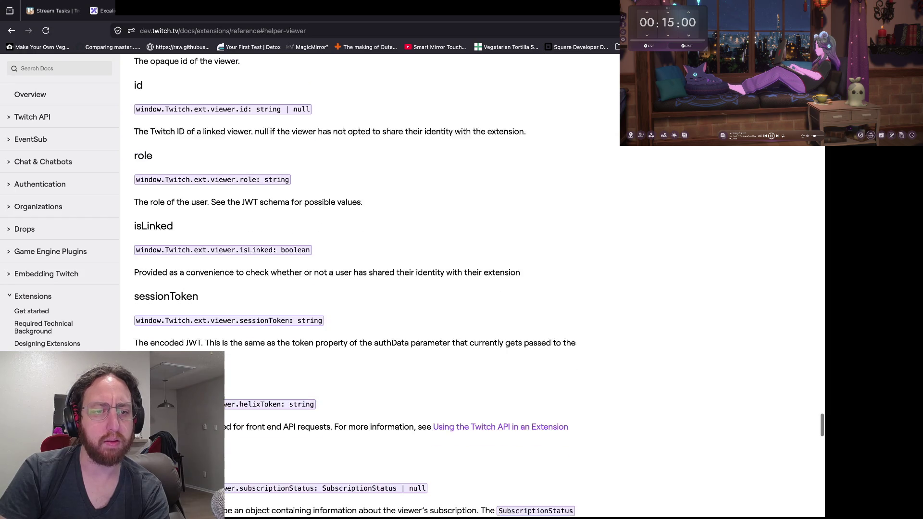
scroll(361, 288, down, 4)
scroll(360, 288, down, 2)
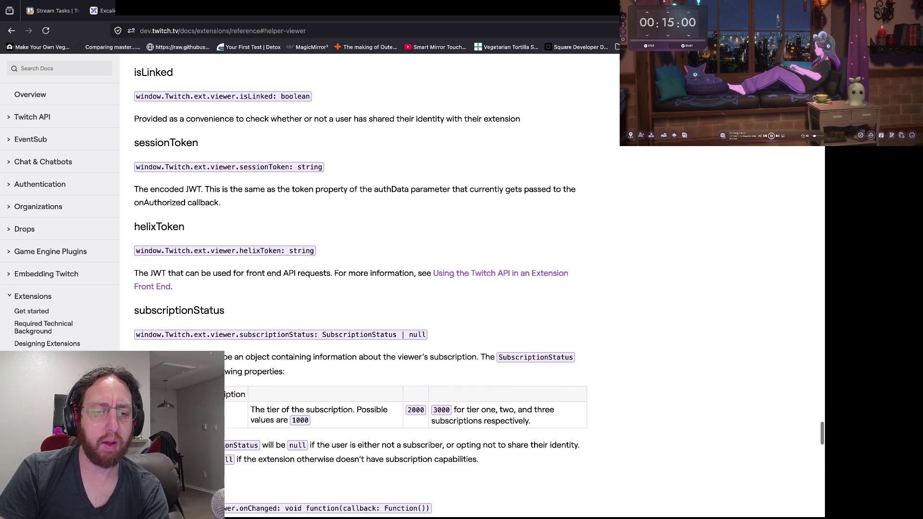
scroll(360, 288, down, 5)
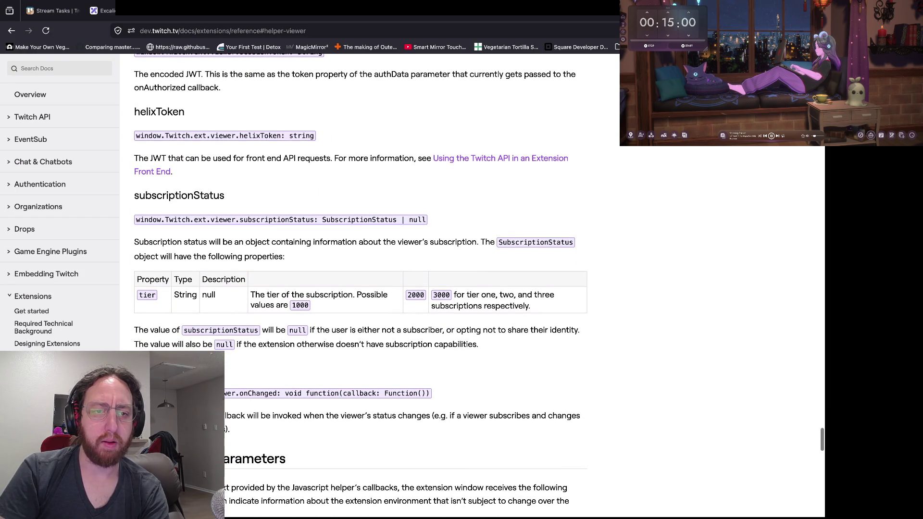
scroll(361, 288, down, 3)
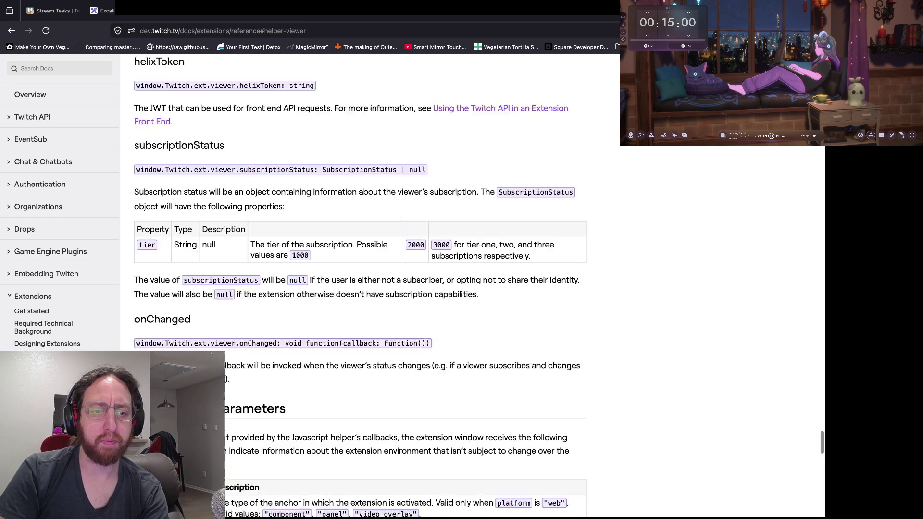
Step: Switch windows back to the GitHub Send events pull request diff
key(super+Tab)
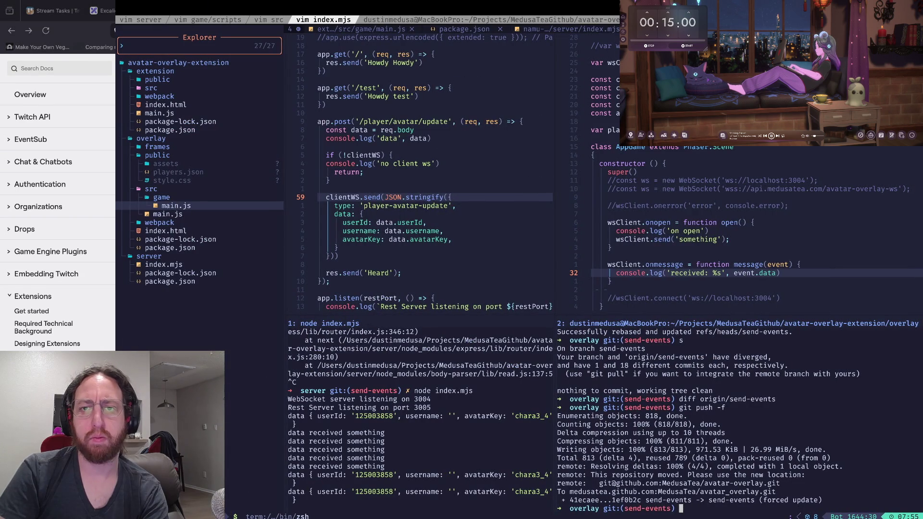
key(super+Tab)
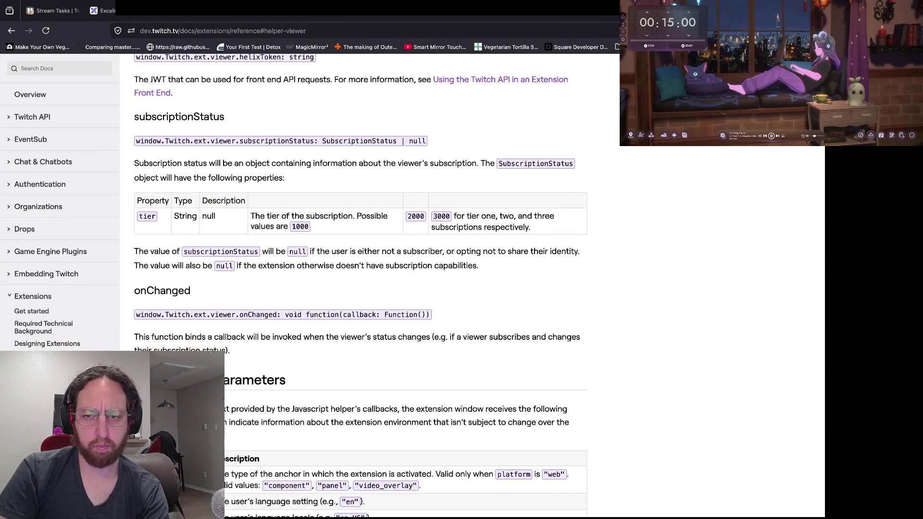
key(super+grave)
scroll(500, 230, up, 4)
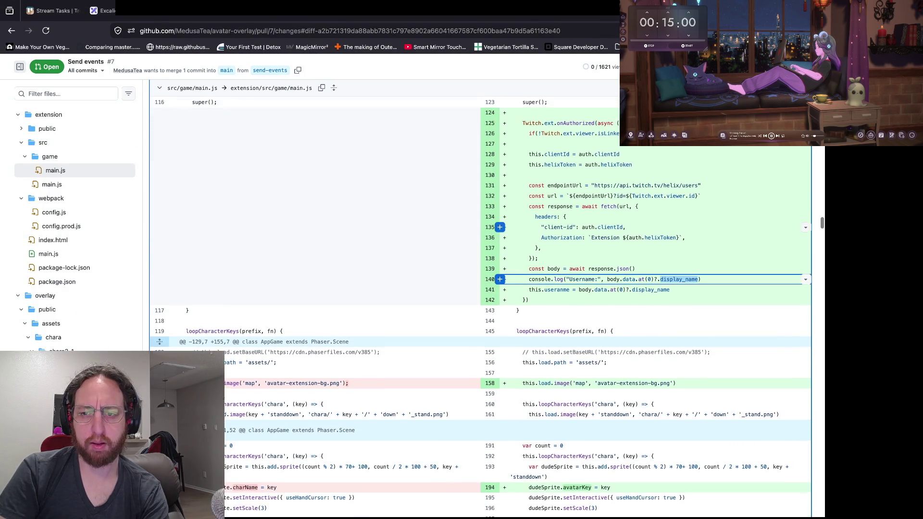
Step: Inspect 'username' on diff line 141 where display_name is stored, then return to the Neovim terminal
click(678, 318)
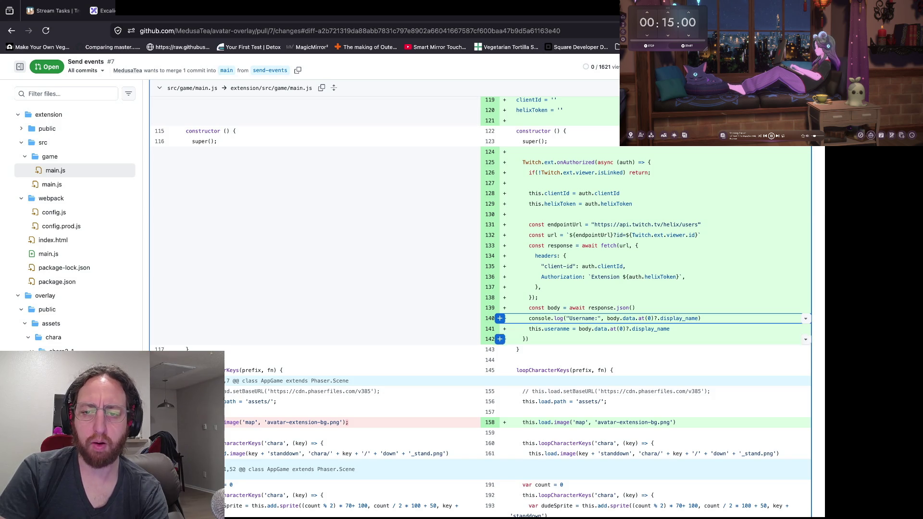
double_click(556, 329)
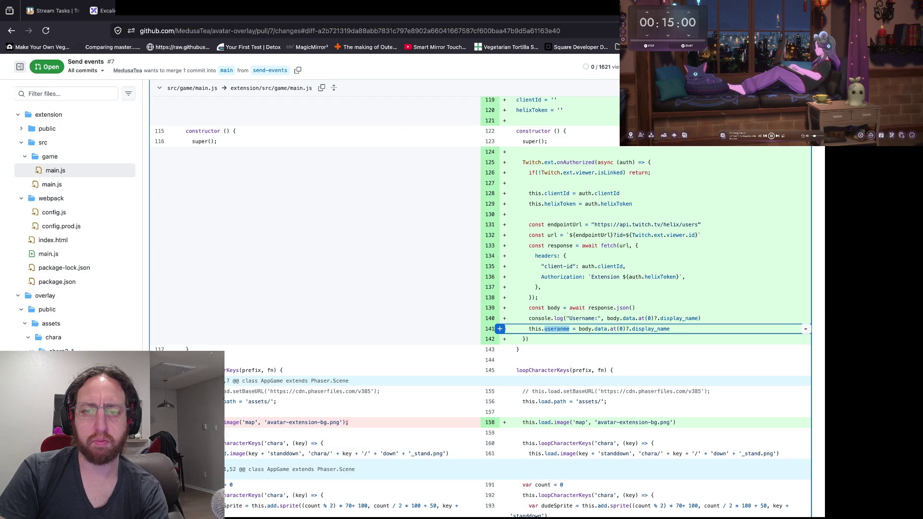
key(Escape)
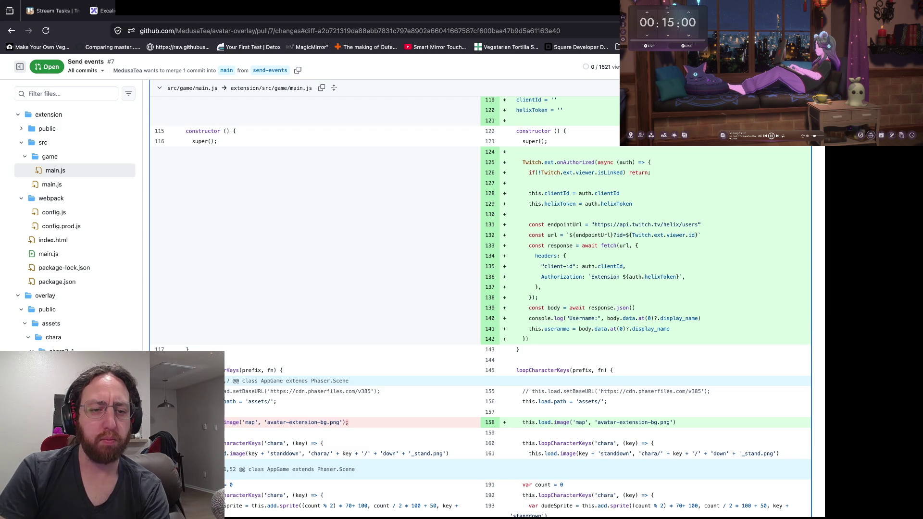
key(super+Tab)
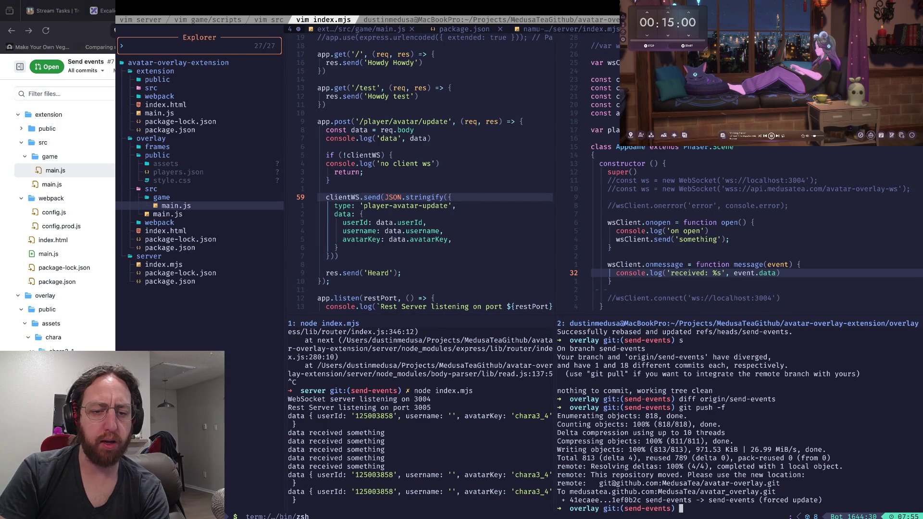
Step: Select the server log line with the empty username and review index.mjs's avatar update handler
drag(294, 499, 453, 416)
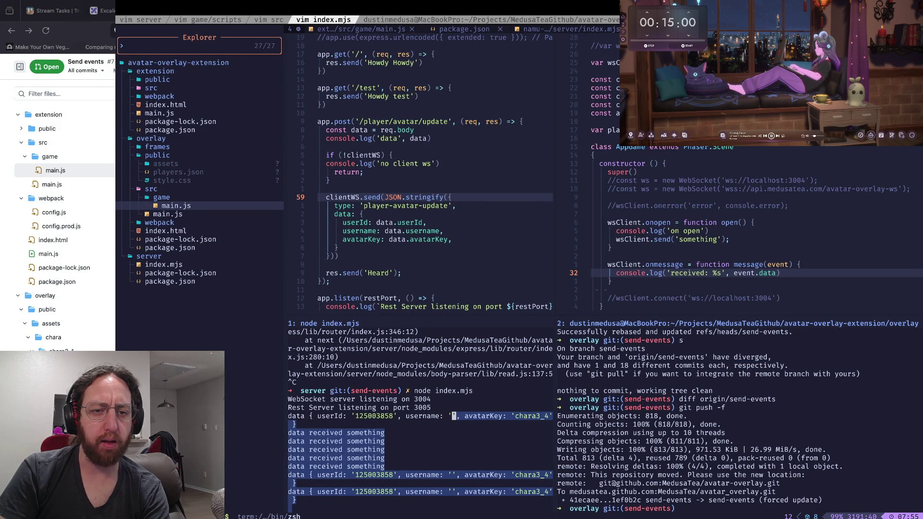
click(411, 231)
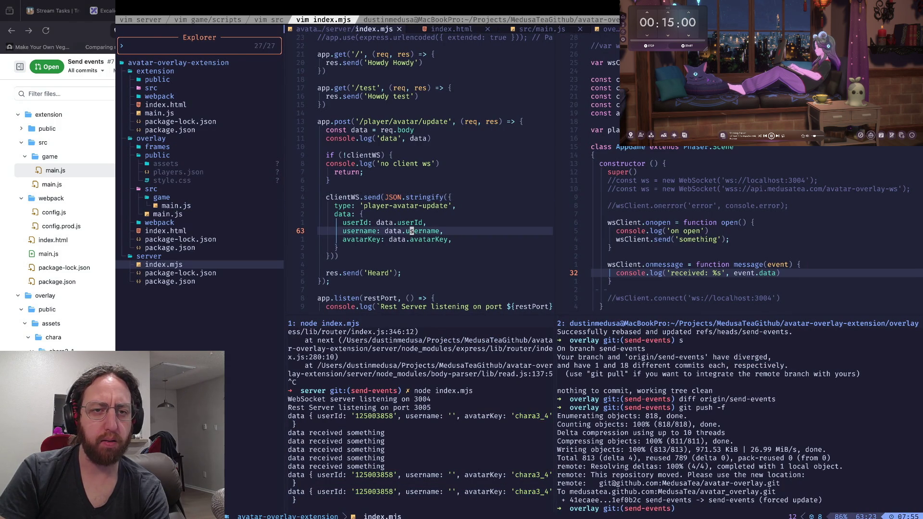
scroll(412, 230, up, 3)
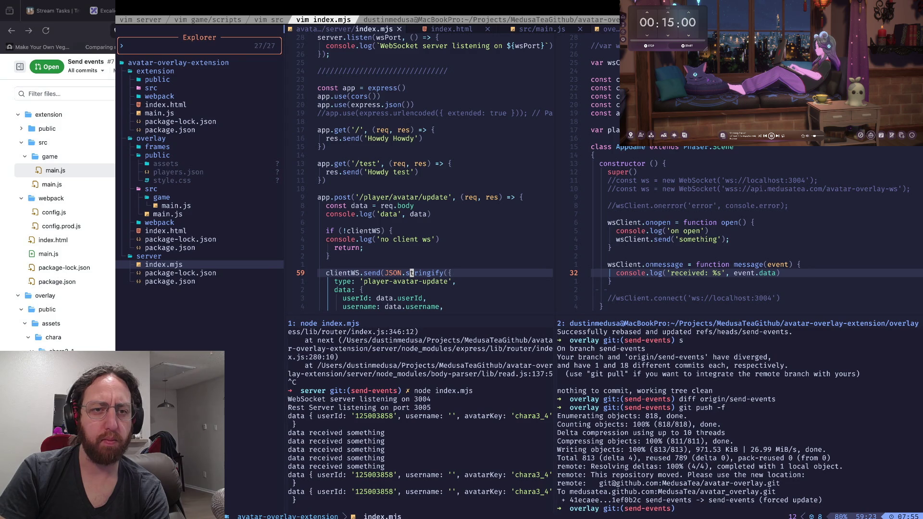
scroll(411, 231, up, 10)
scroll(411, 231, down, 14)
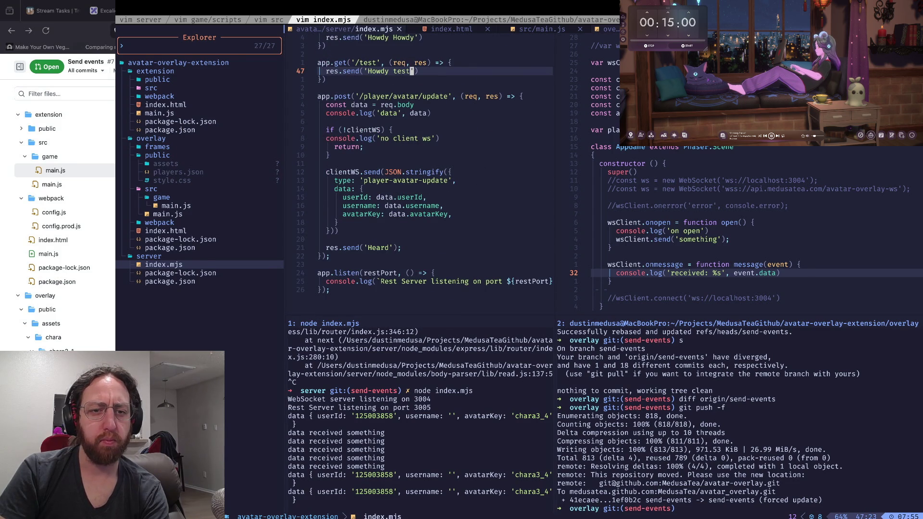
key(j)
key(j)
key(j)
key(ctrl+w)
key(h)
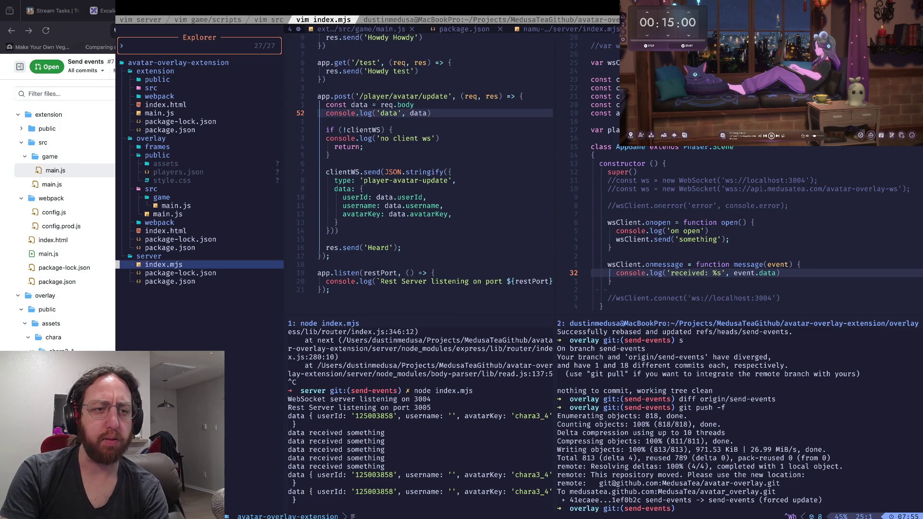
key(k)
key(k)
key(k)
Step: Glance at the GitHub pull request diff, then come back to the Neovim editor
key(super+Tab)
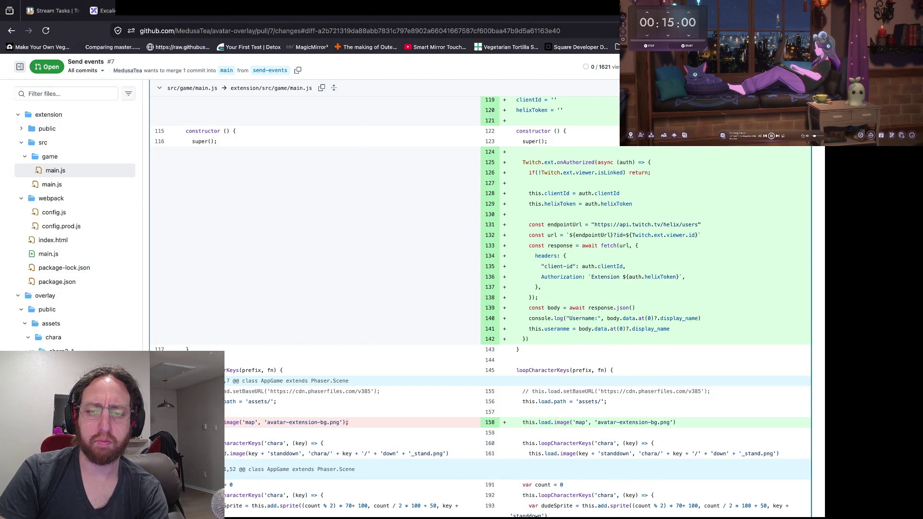
key(super+Tab)
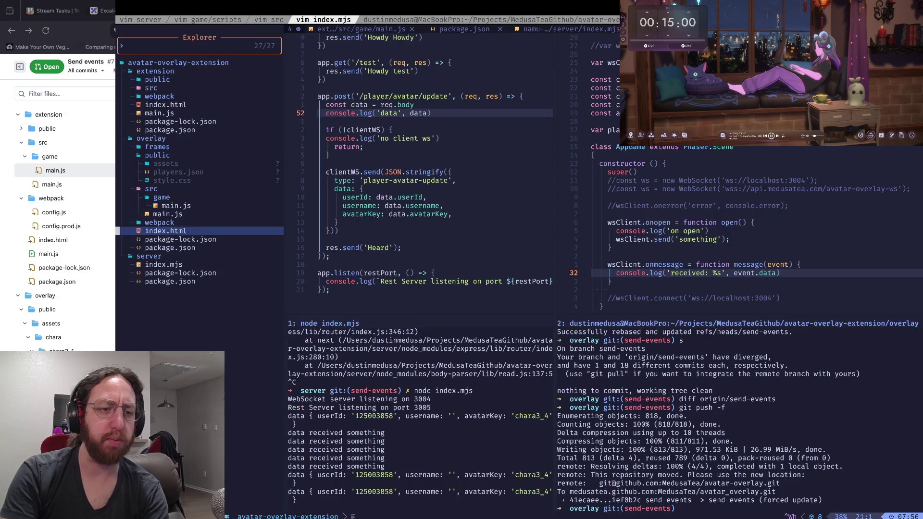
key(ctrl+w)
key(l)
key(k)
key(k)
Step: Open extension/src/game/main.js from the file tree
key(ctrl+w)
key(h)
key(g)
key(g)
key(j)
key(j)
key(j)
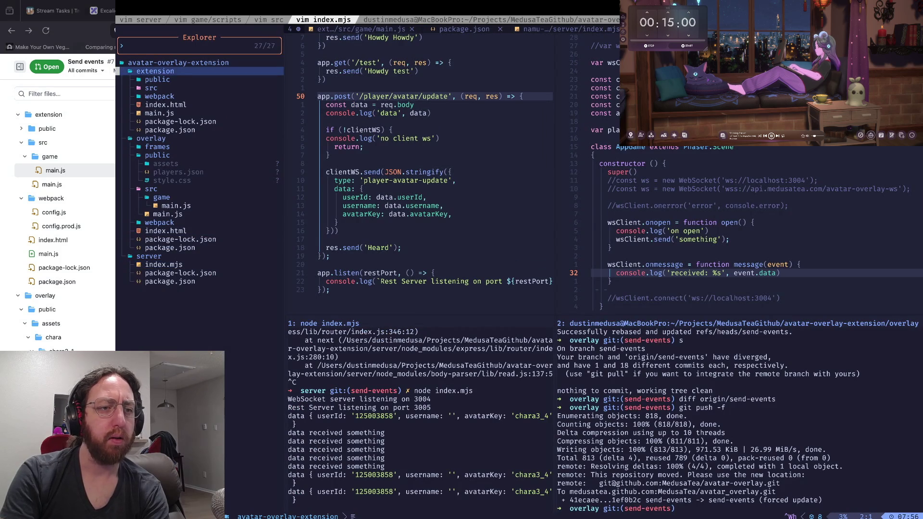
key(j)
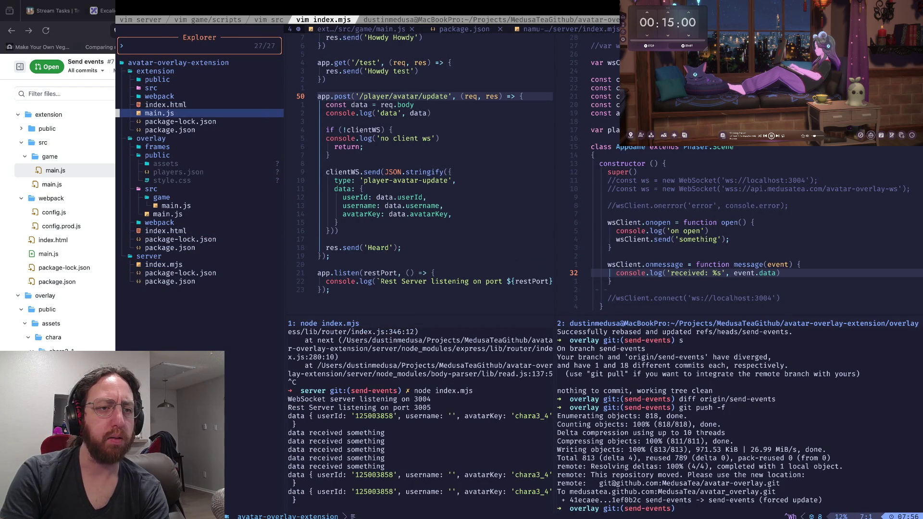
key(k)
key(k)
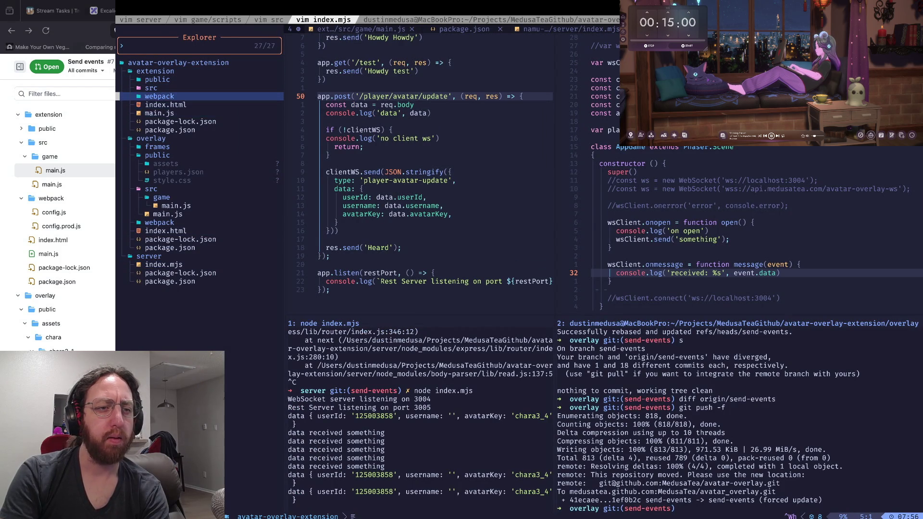
key(k)
key(Return)
key(j)
key(Return)
key(j)
key(Return)
key(j)
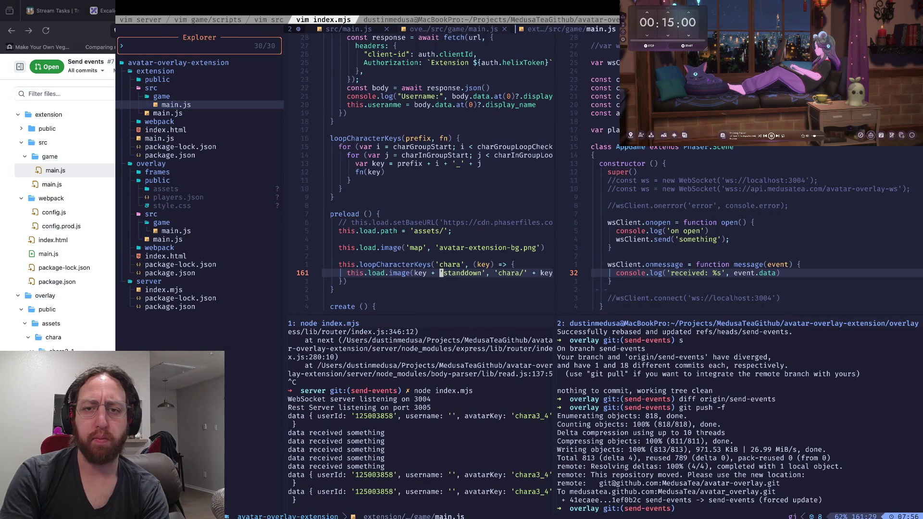
key(ctrl+w)
key(l)
key(k)
key(k)
key(k)
Step: Close the overlay main.js split with :q
text(V:q)
key(Escape)
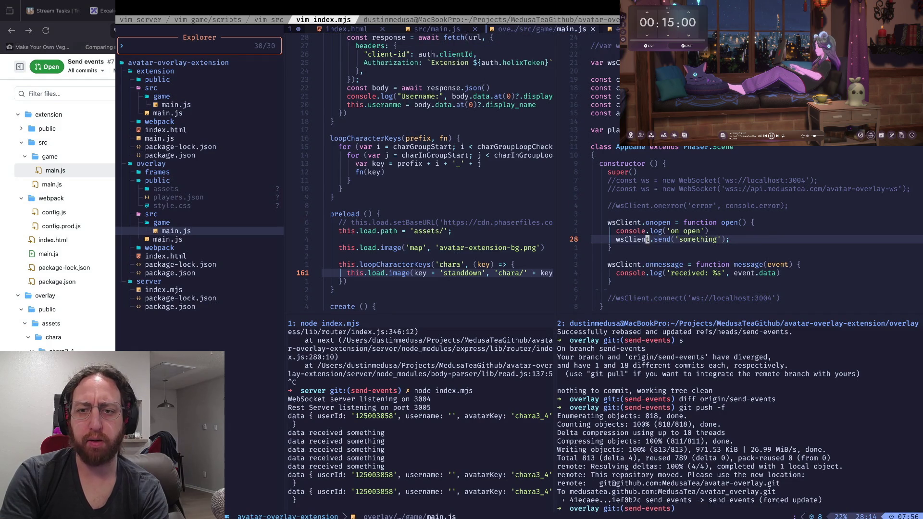
text(:q)
key(Return)
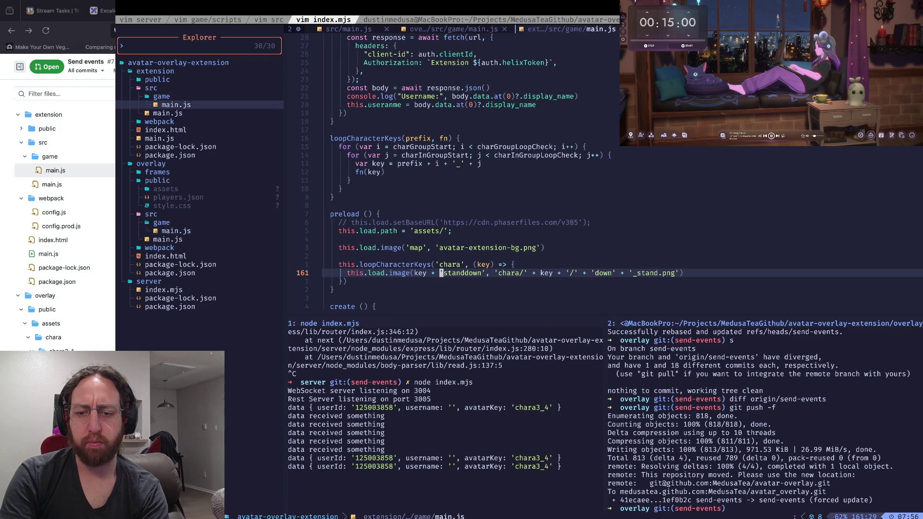
Step: Correct 'useranme' to 'username' on line 141, save with :w, and search for other uses of username
click(340, 188)
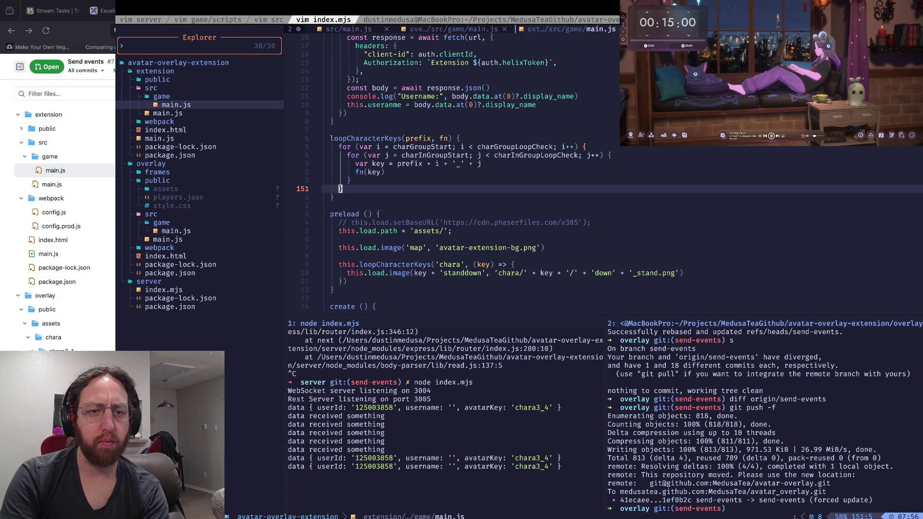
scroll(481, 168, up, 10)
scroll(480, 168, down, 5)
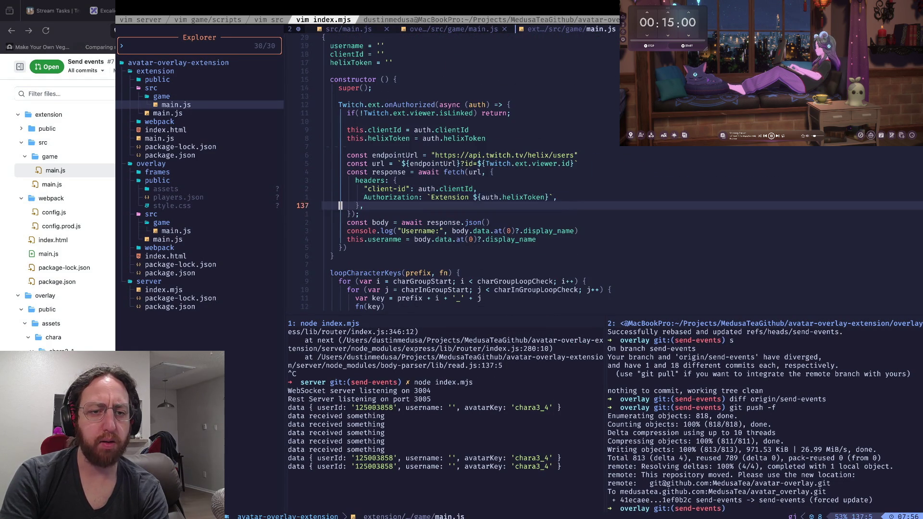
key(j)
key(j)
key(j)
key(w)
key(w)
key(w)
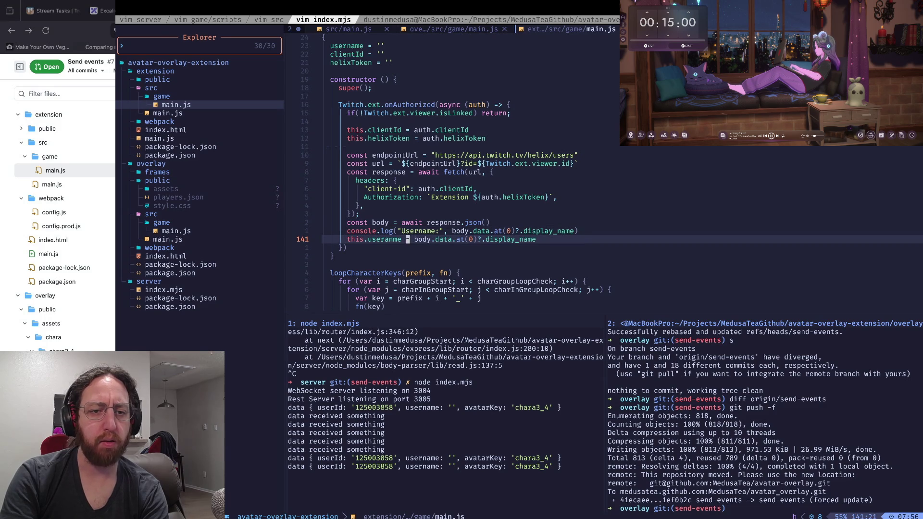
text(bcwusername)
key(Escape)
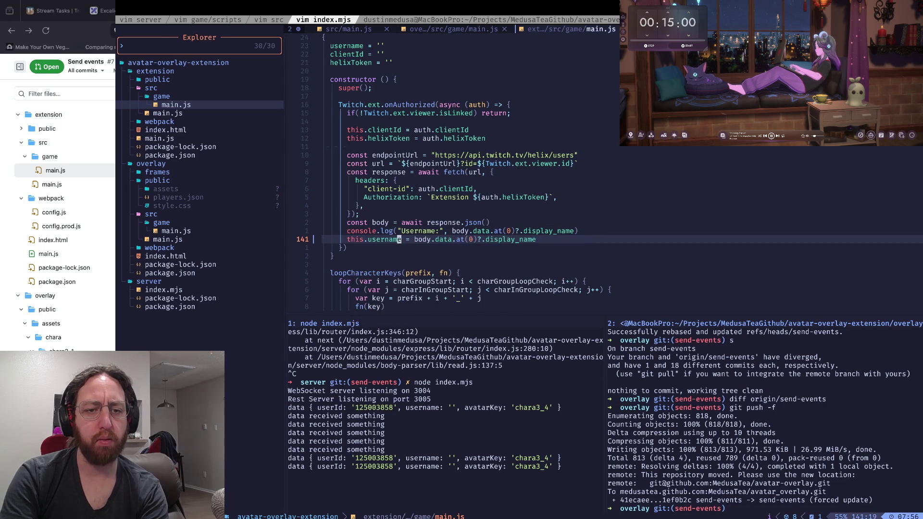
key(asciicircum)
text(:w)
key(Return)
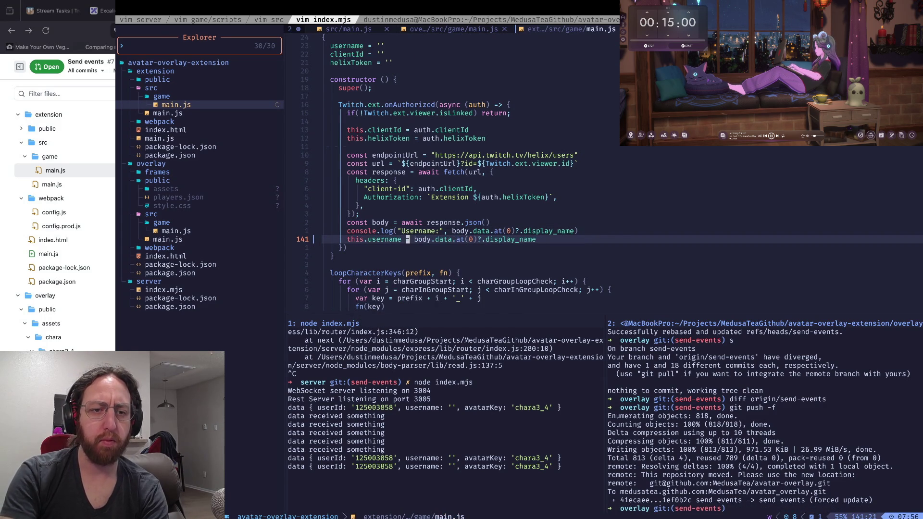
key(asterisk)
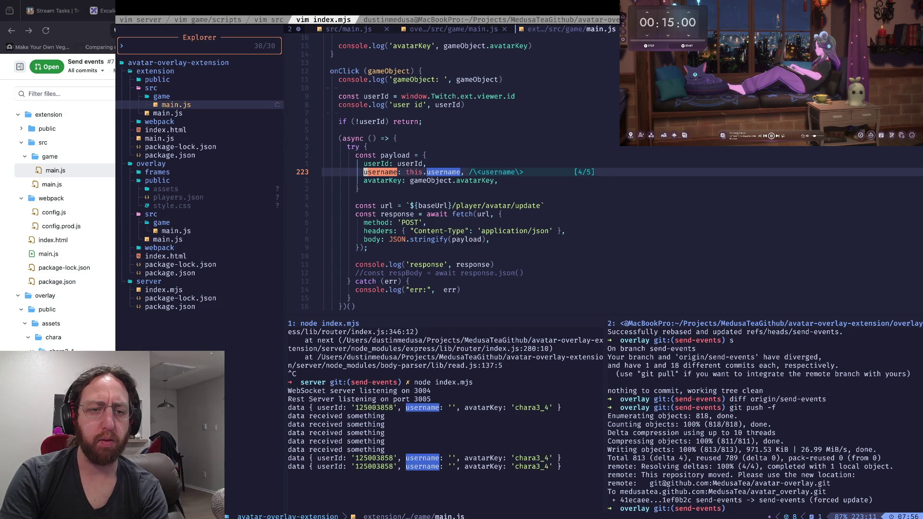
key(super+Tab)
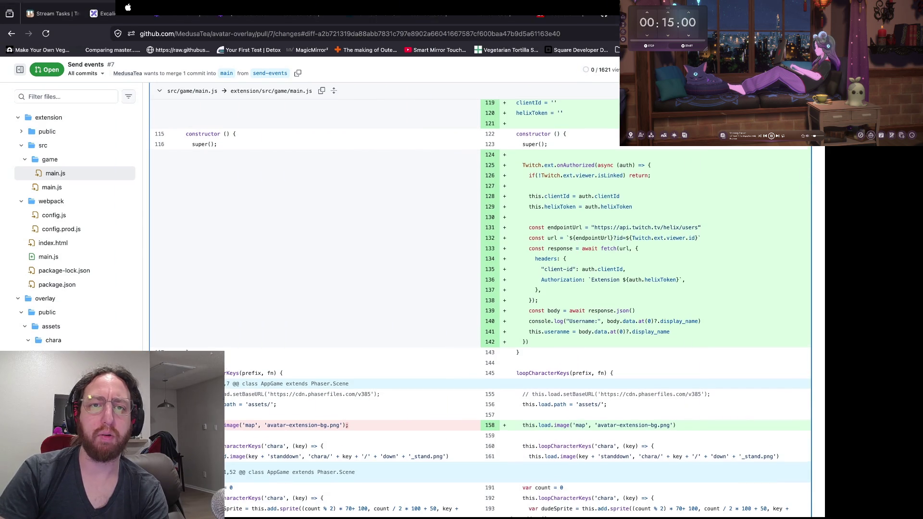
Step: Check the avatar update request in Twitch DevTools and expand the logged Response object
key(super+Tab)
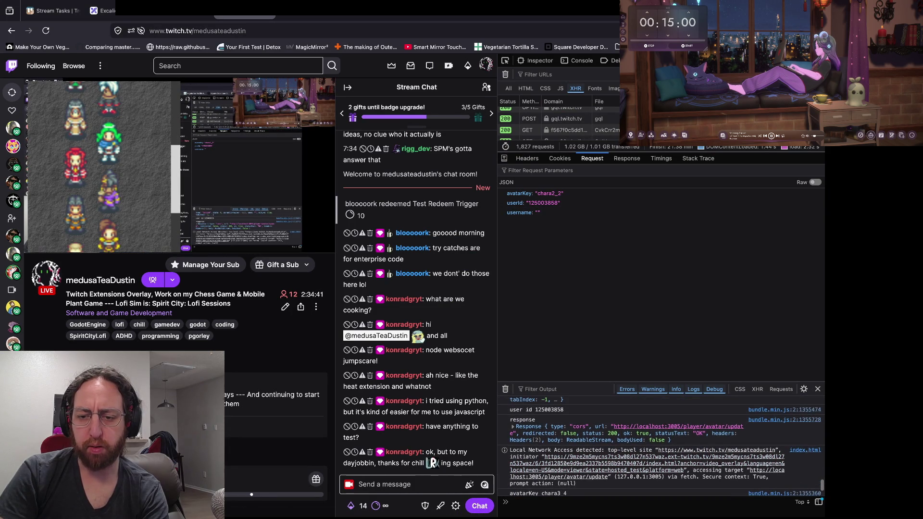
click(513, 450)
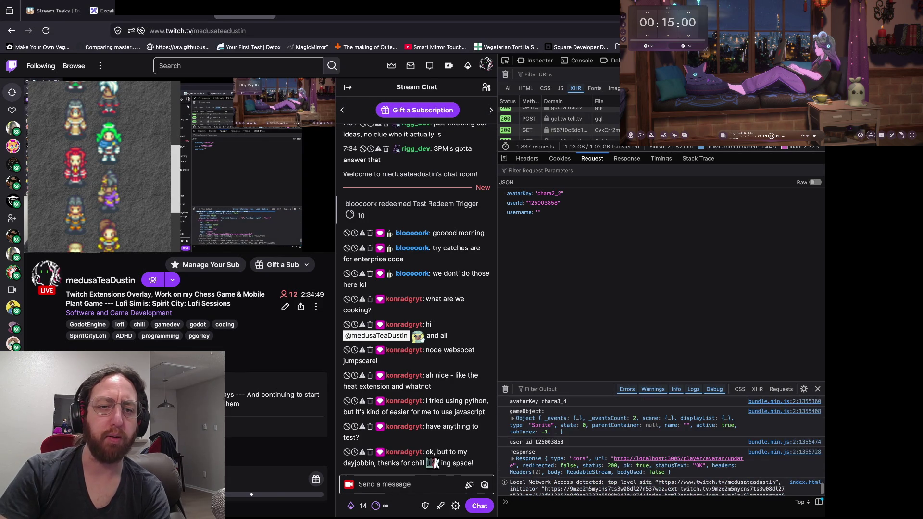
key(super+Tab)
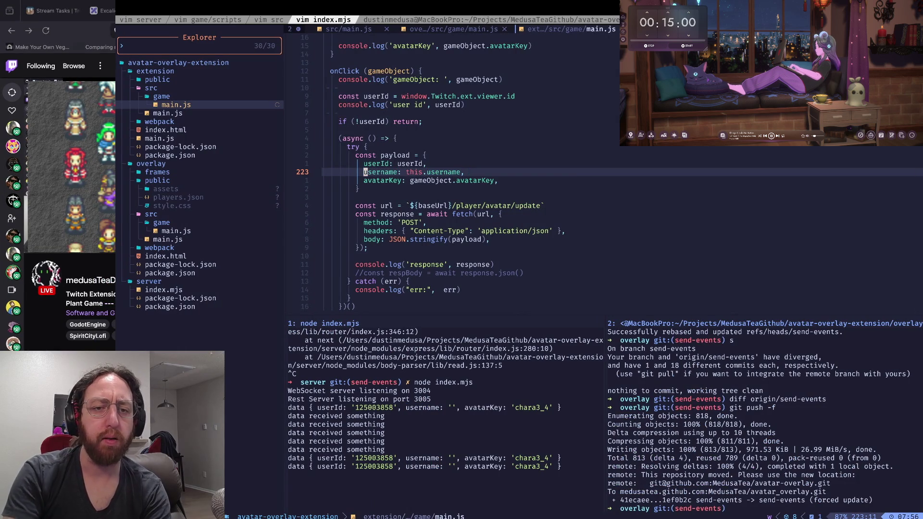
Step: Cycle through the username matches in main.js and save the file
key(n)
key(n)
key(N)
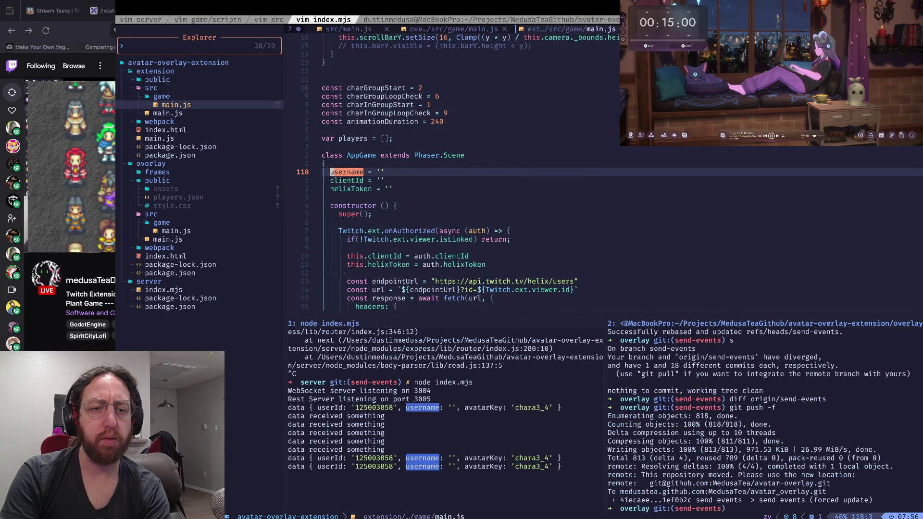
key(n)
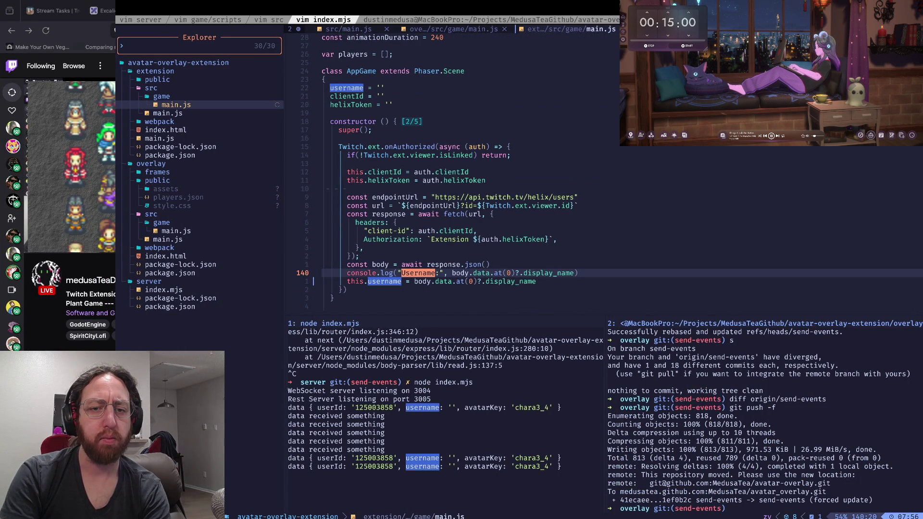
key(n)
key(n)
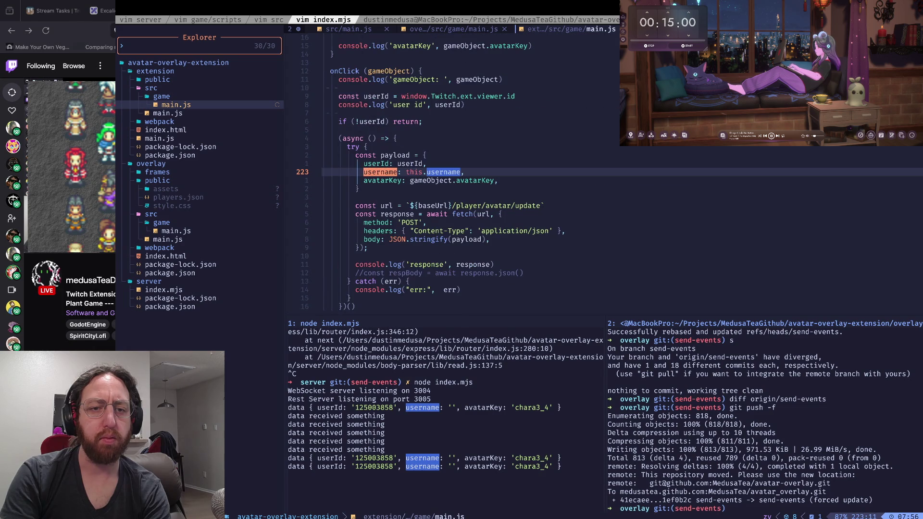
text(:w)
key(Return)
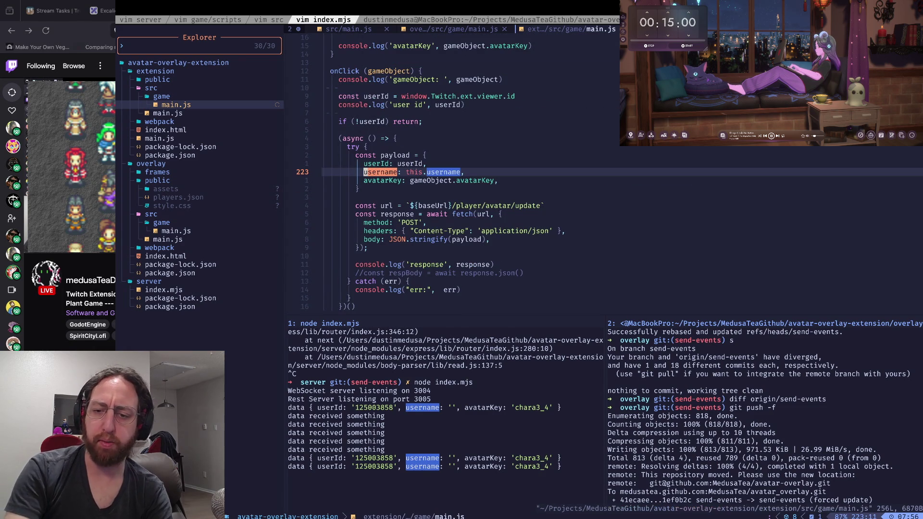
Step: In the git terminal pane, check status, stage the modified main.js, and recheck status
key(ctrl+w)
key(j)
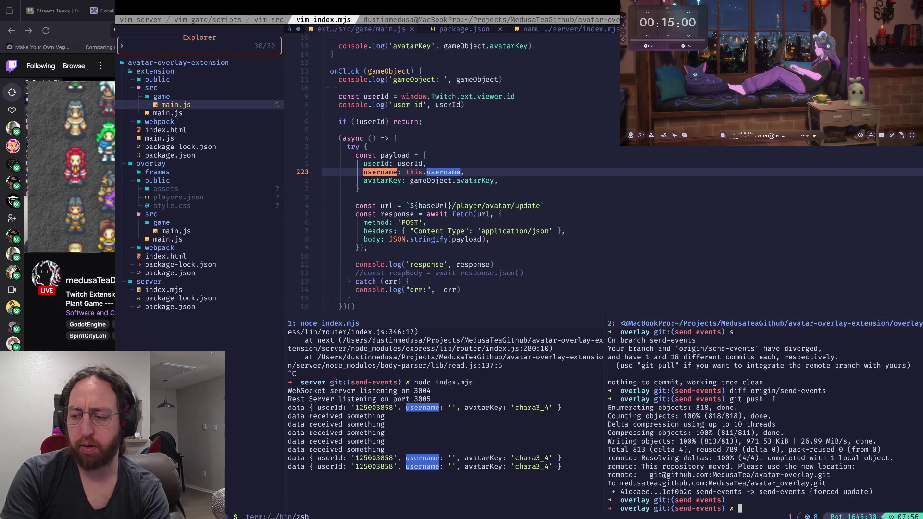
text(s)
key(Return)
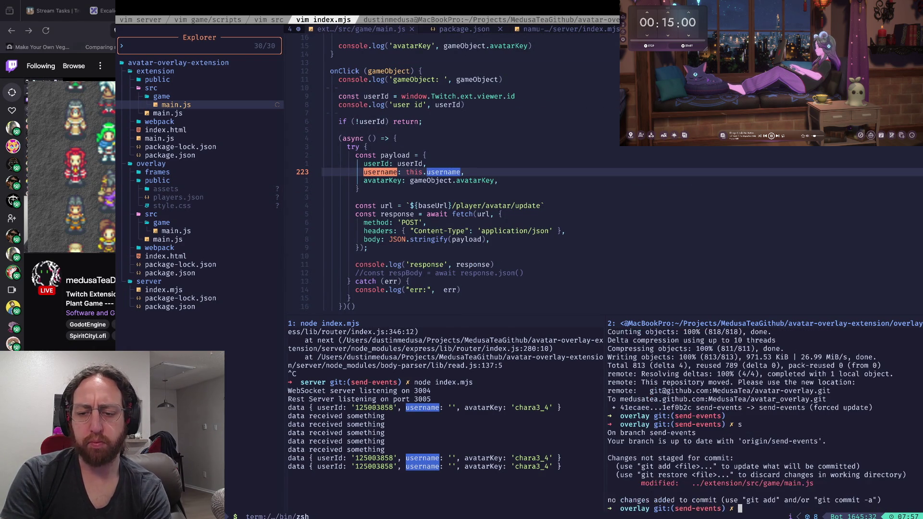
text(a)
key(Return)
text(s)
key(Return)
text(x)
key(Return)
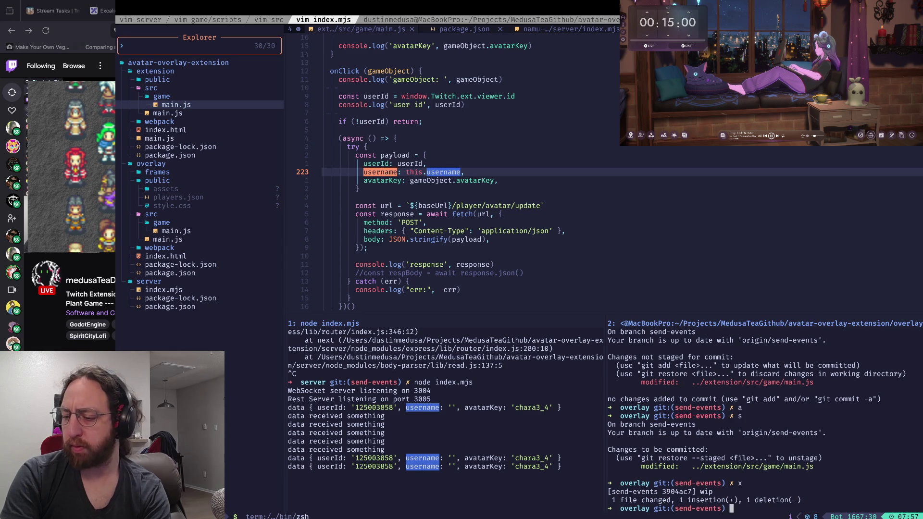
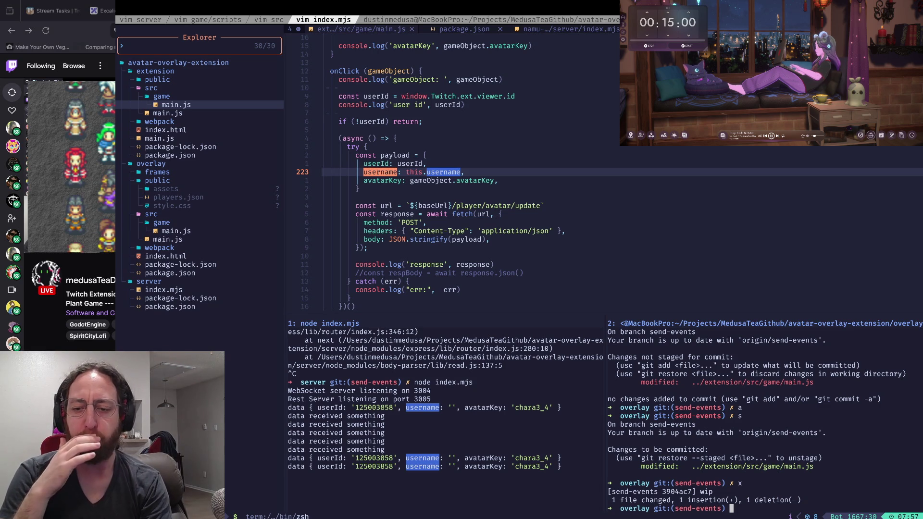
Step: Clear the terminal and run the 's' git status alias to confirm the send-events commit
key(ctrl+l)
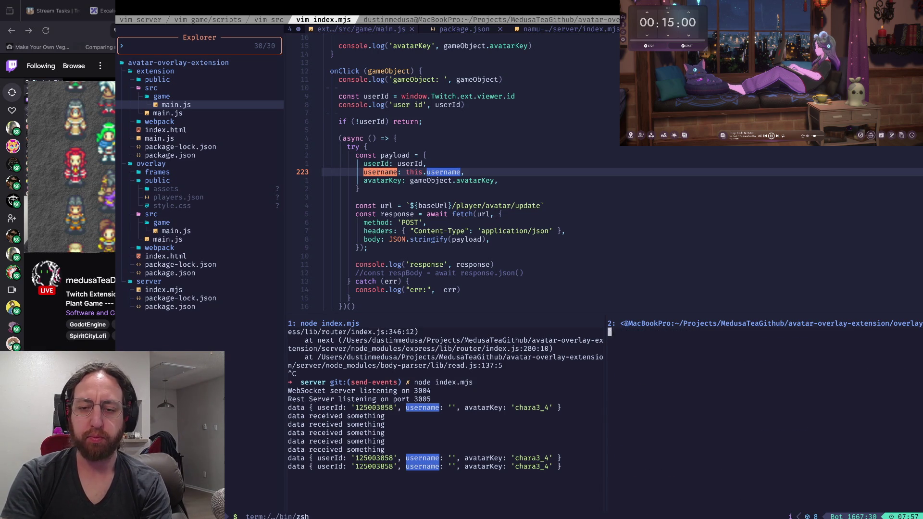
text(send-events) s)
key(Return)
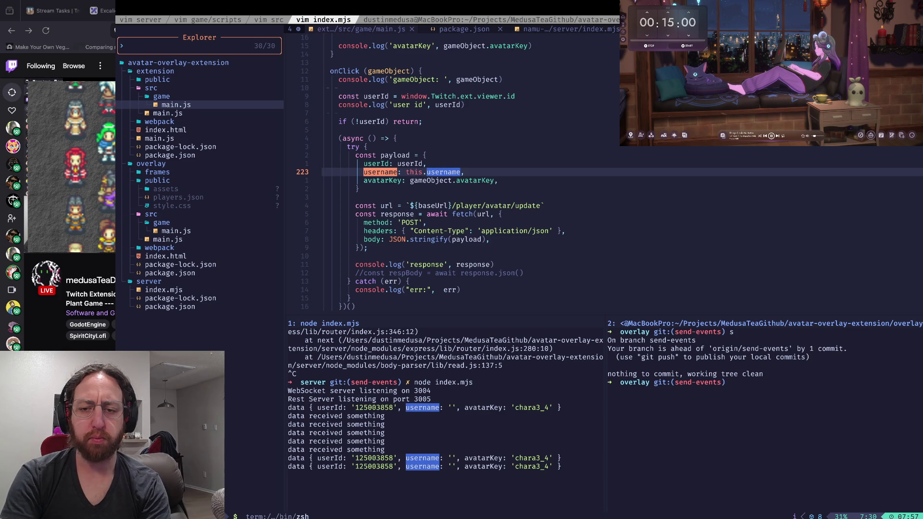
text(open .)
key(super+Tab)
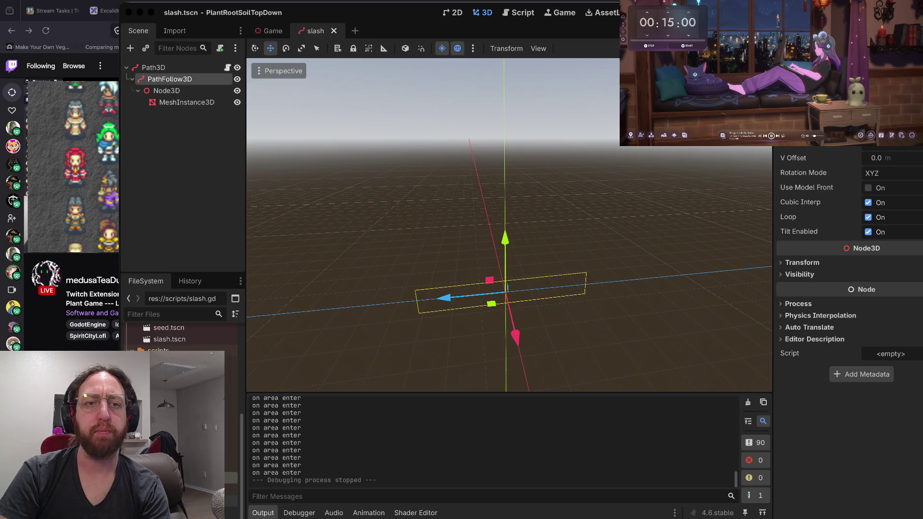
Step: Show the Files page of OverlayAvatar version 6 with its uploaded Archive.zip
key(super+h)
key(super+h)
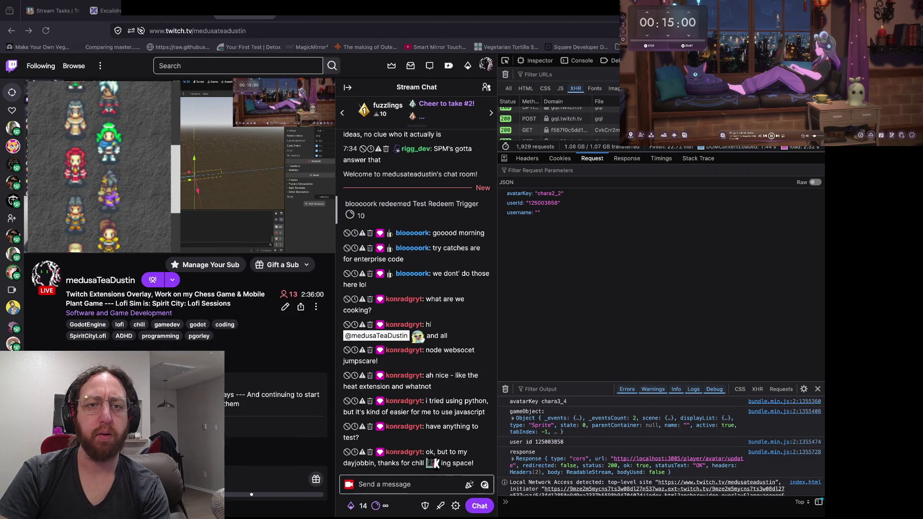
click(180, 10)
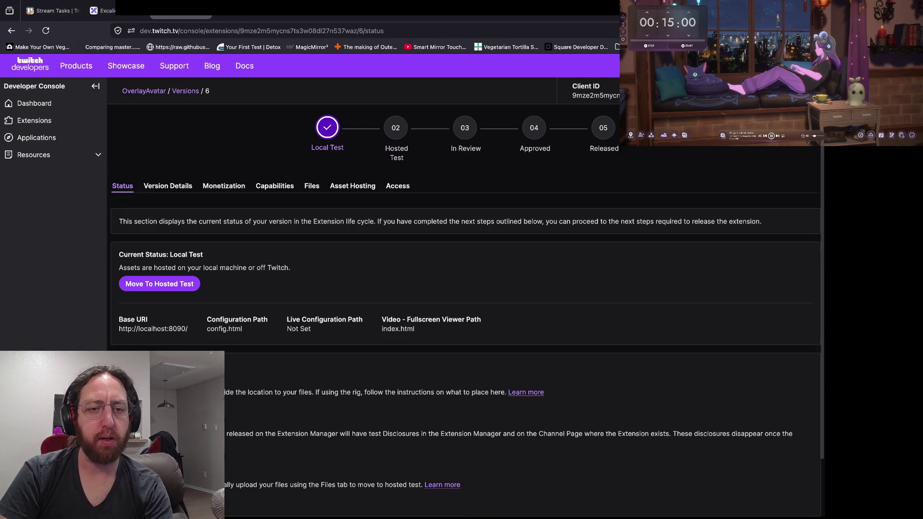
click(311, 185)
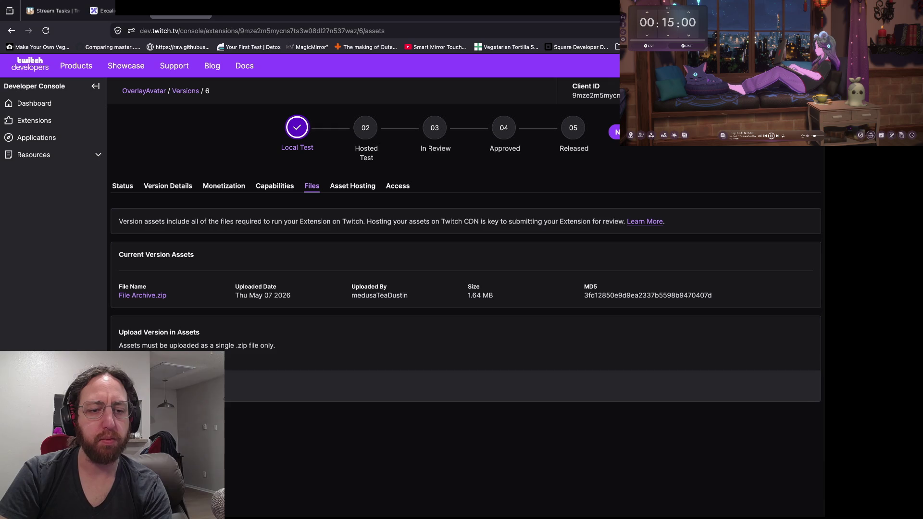
key(alt+Tab)
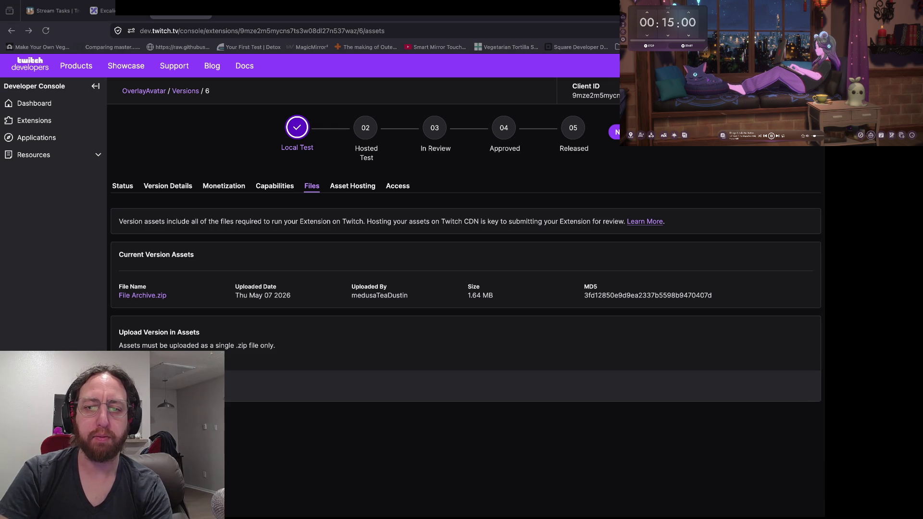
key(alt+Tab)
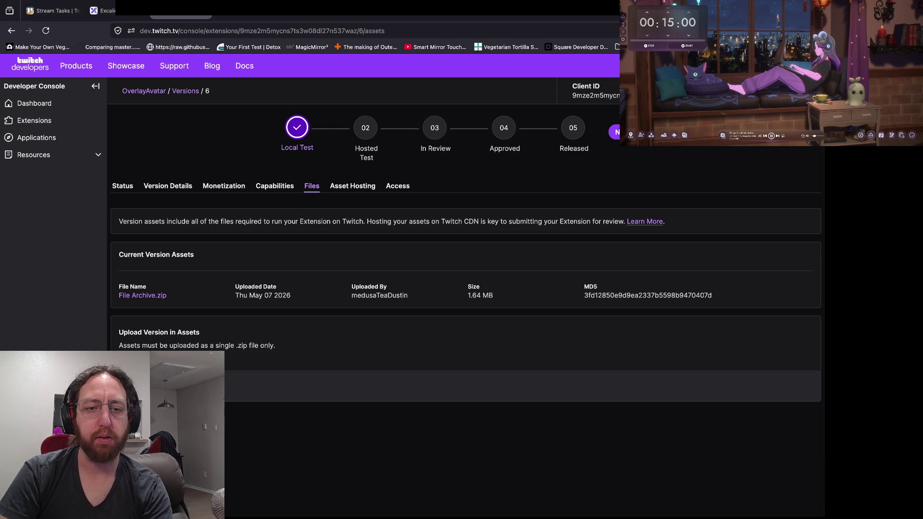
key(alt+Tab)
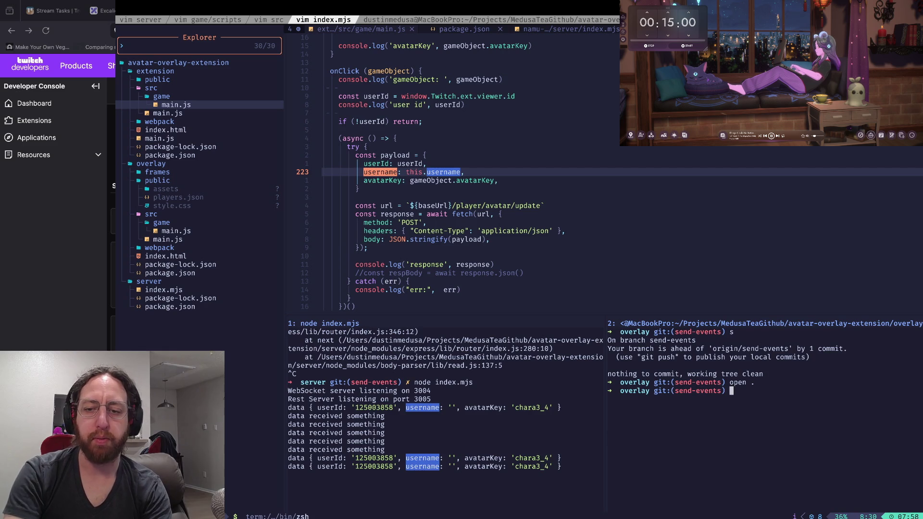
Step: Go up to the project root and into the extension folder
text(cd ..)
key(Return)
text(cd )
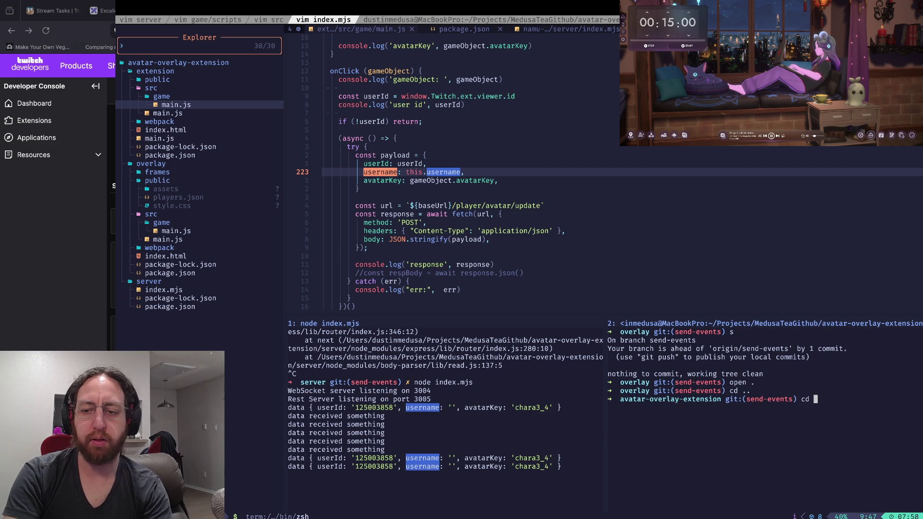
text(exe)
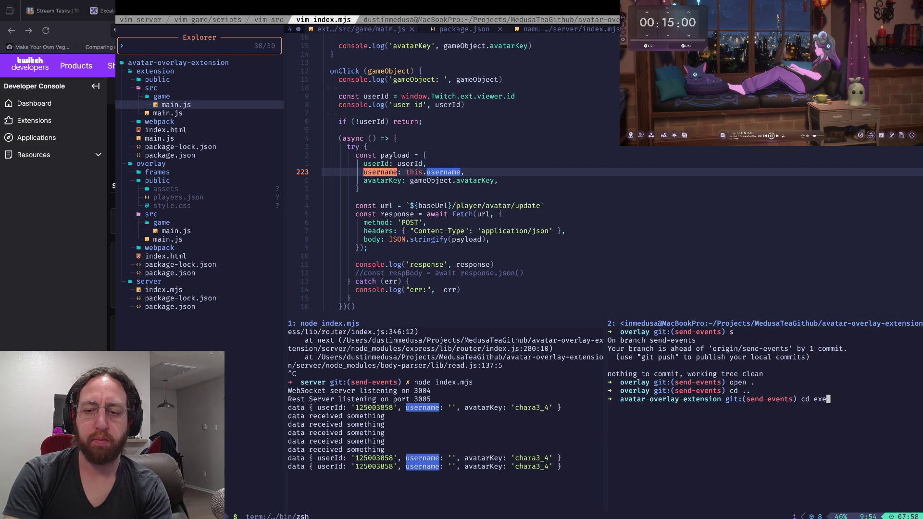
key(ctrl+c)
text(ls)
key(Return)
text(cd se)
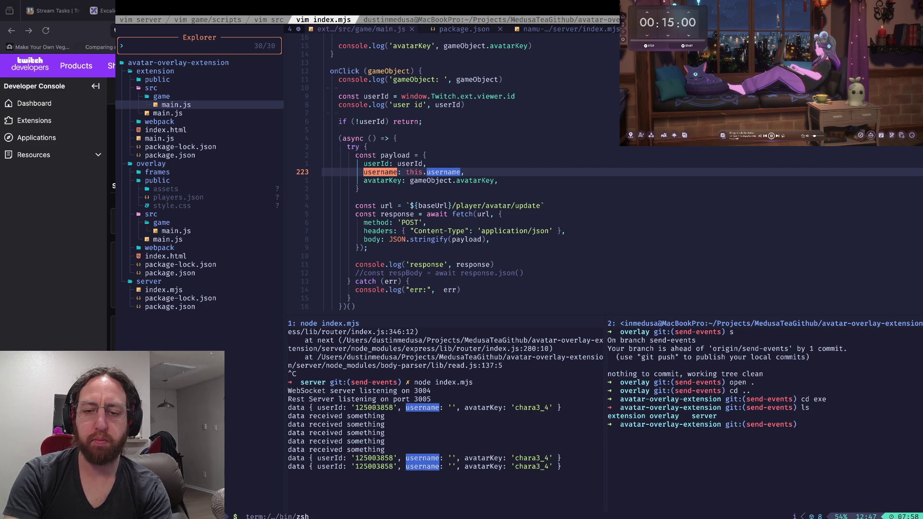
key(BackSpace)
key(BackSpace)
text(extension/)
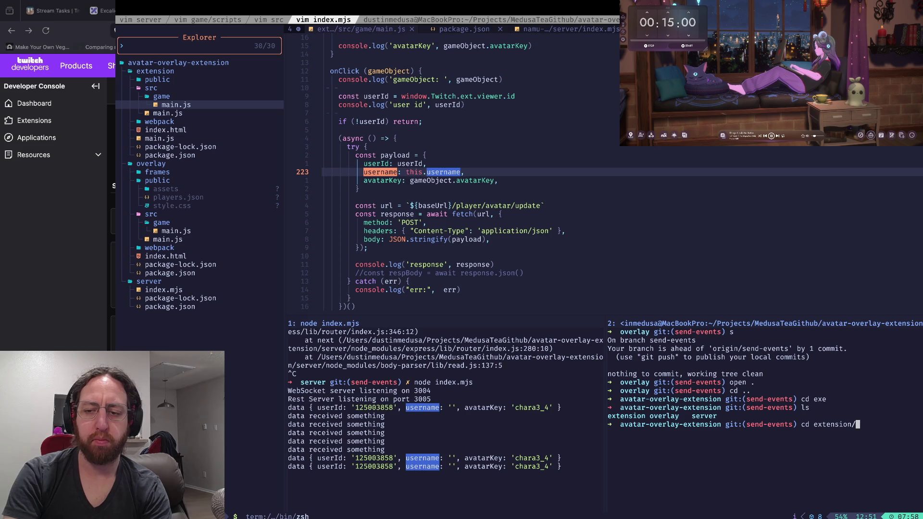
key(Return)
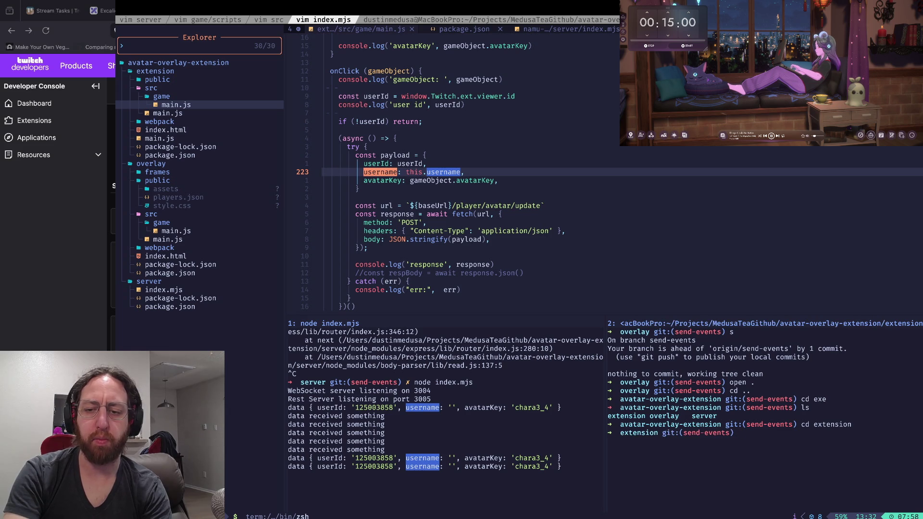
Step: Run npm run build, check git status, and git push the send-events branch
text(npm run build)
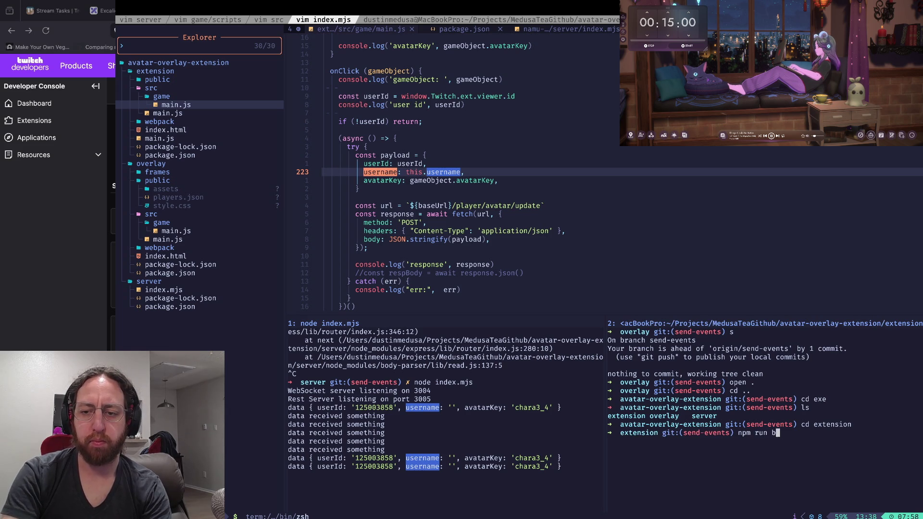
key(Return)
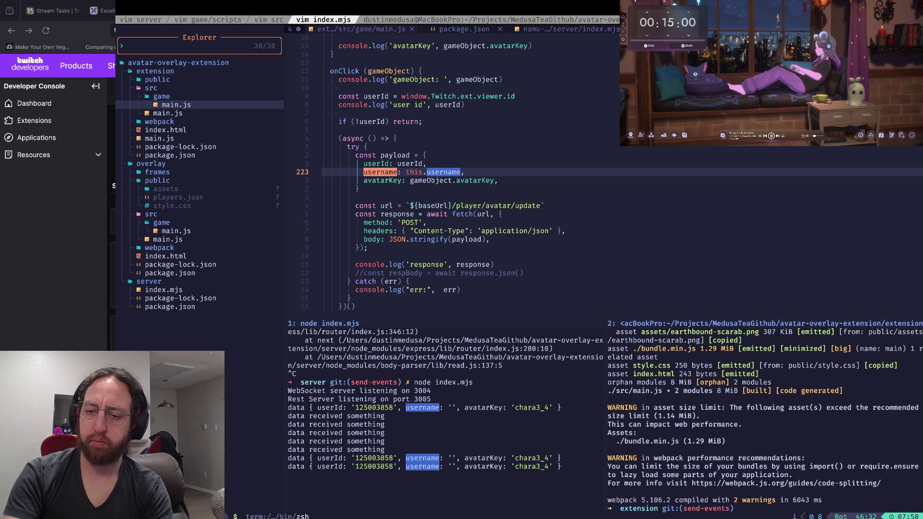
text(s)
key(Return)
text(git push)
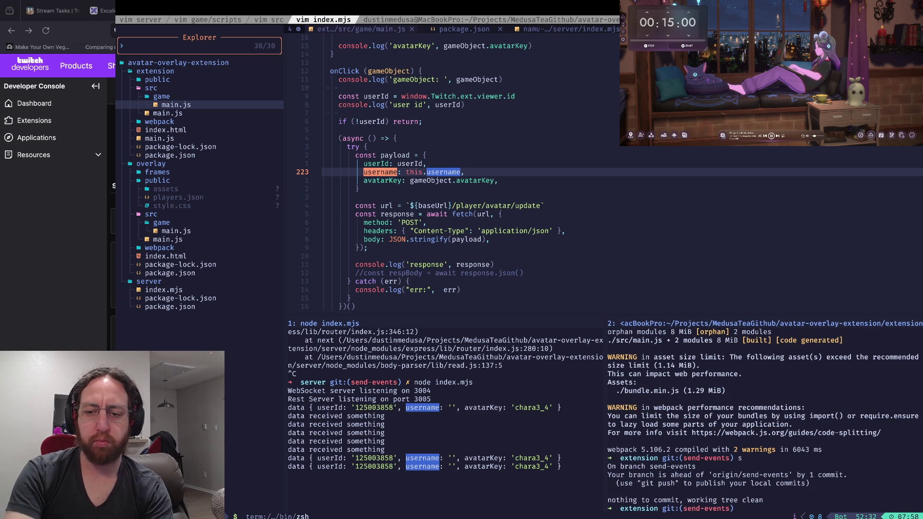
key(Return)
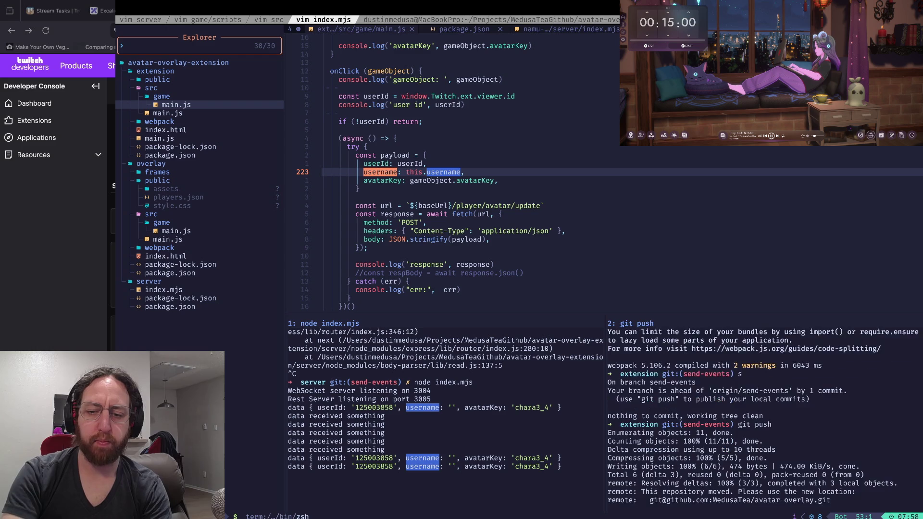
text(open .)
key(Return)
key(super+Tab)
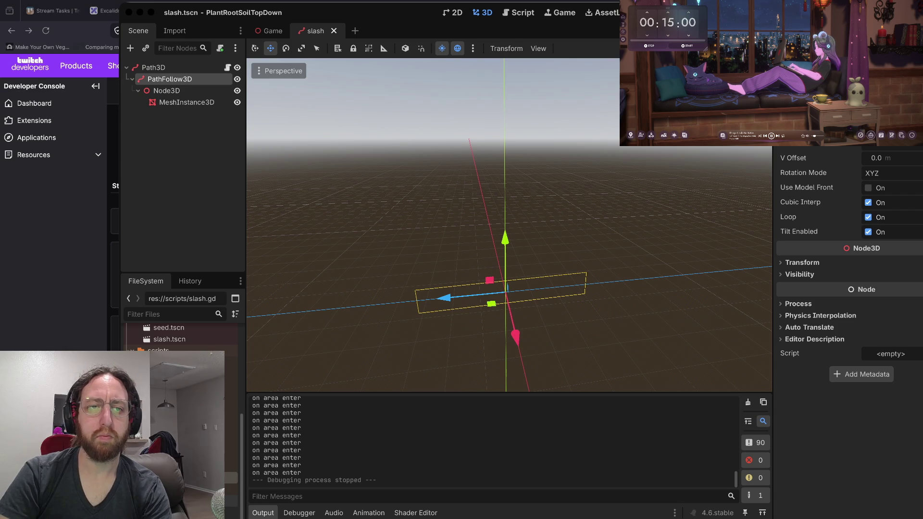
Step: Upload the freshly built Archive.zip as version 6's assets on the Files tab
key(super+Tab)
key(super+Tab)
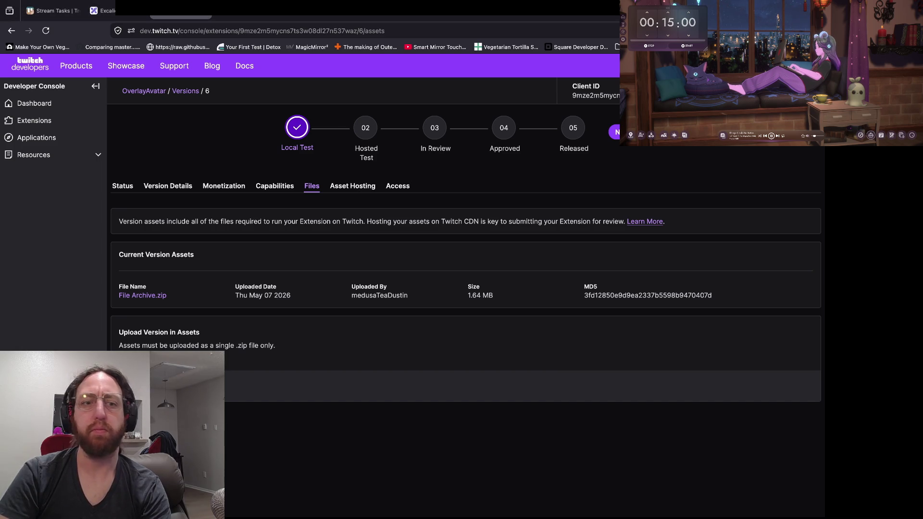
scroll(461, 288, down, 2)
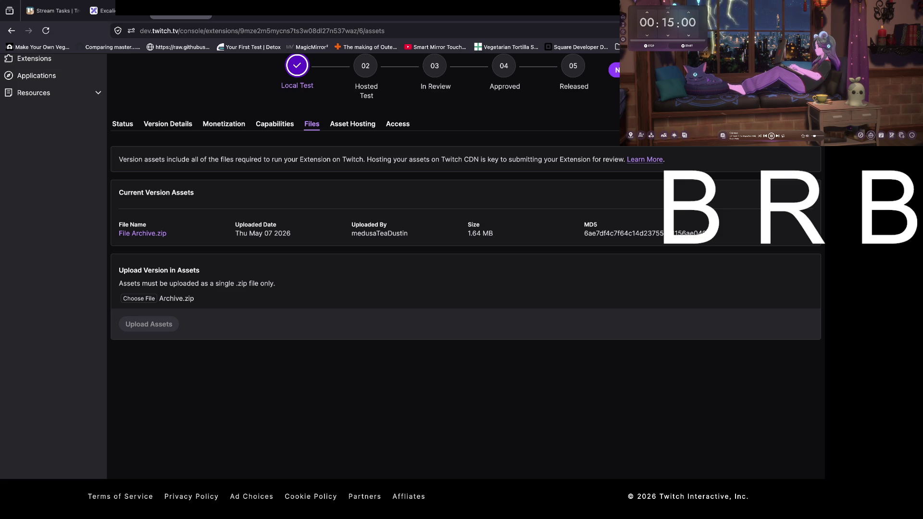
key(super+Tab)
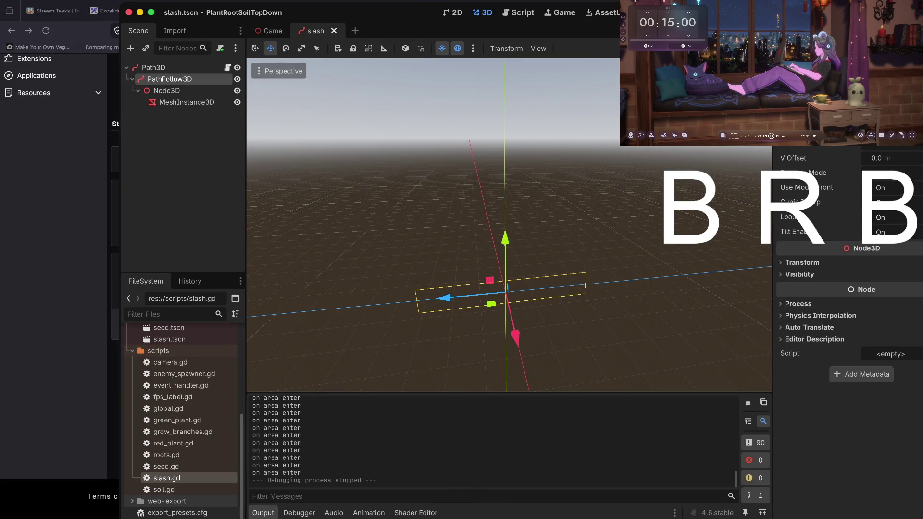
Step: Launch PlantRootSoilTopDown in a debug window and plant two green plants
key(super+b)
click(464, 298)
click(589, 299)
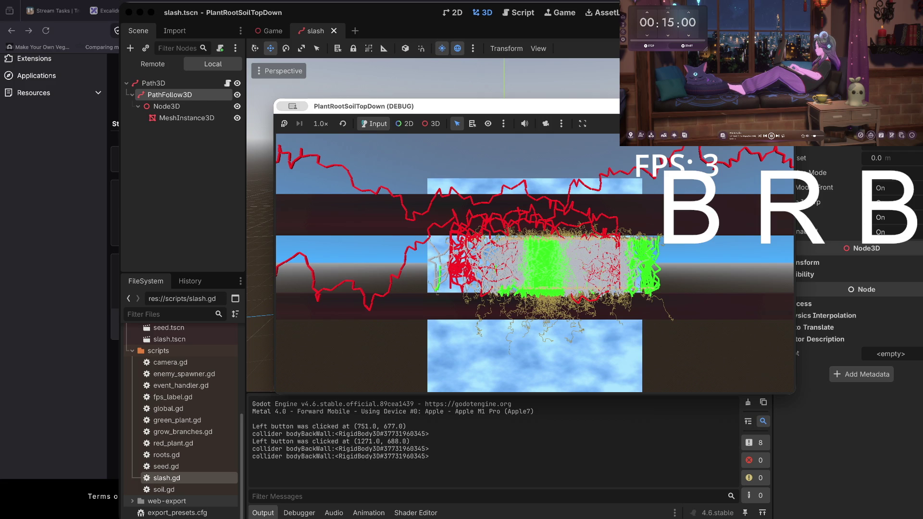
Step: Play the Lofi Girl 'Back to school' playlist and switch the room scene to daytime
click(722, 135)
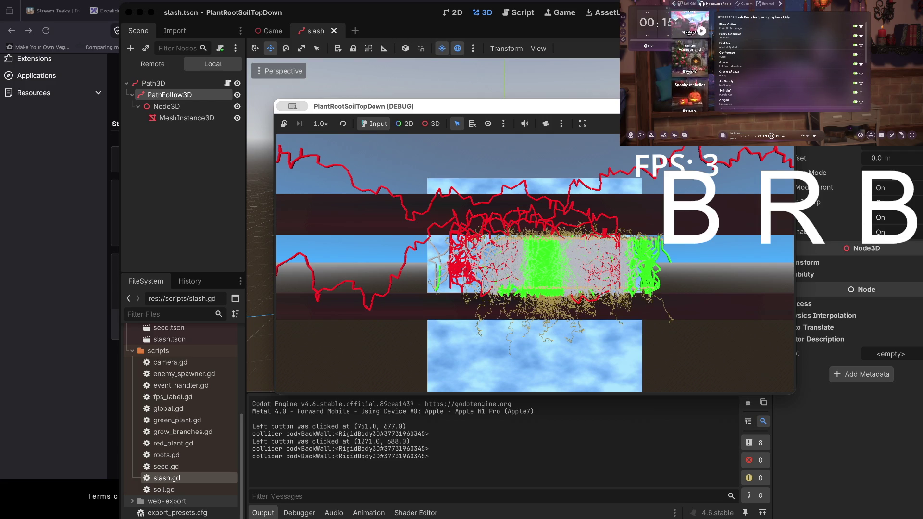
click(688, 3)
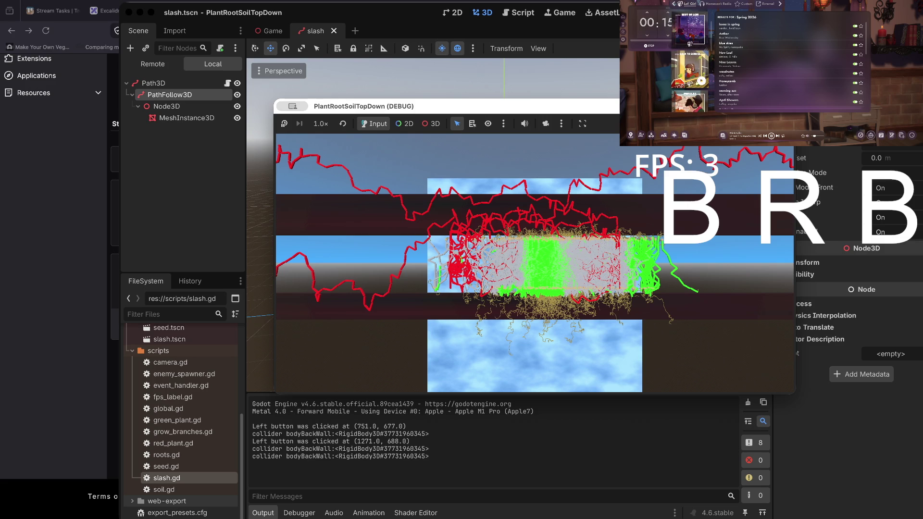
click(700, 81)
click(891, 41)
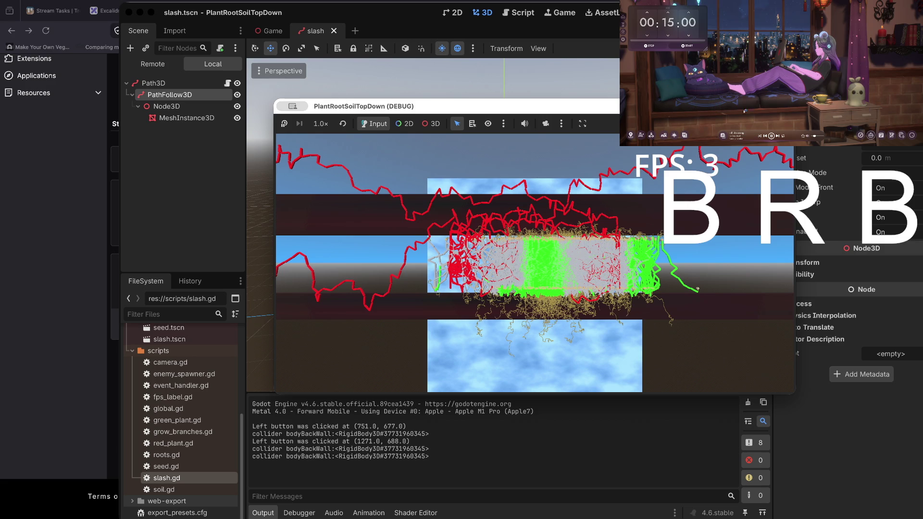
click(674, 135)
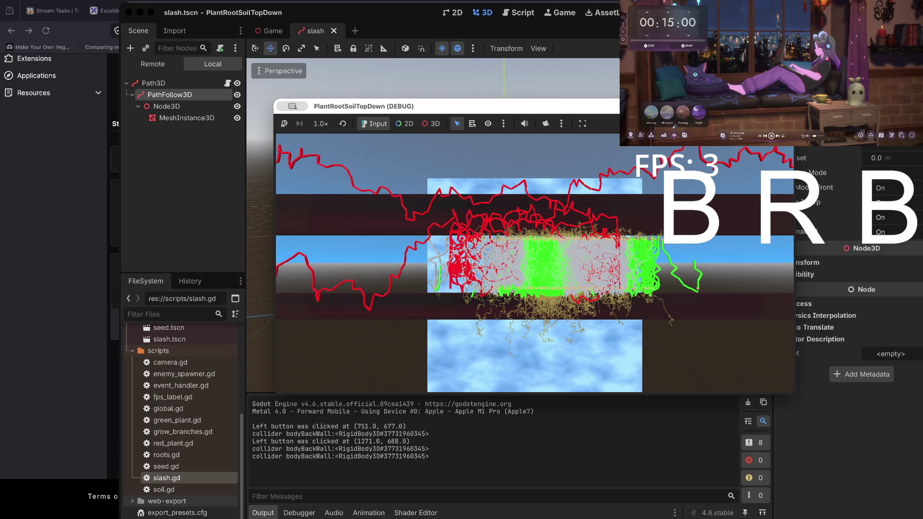
click(650, 113)
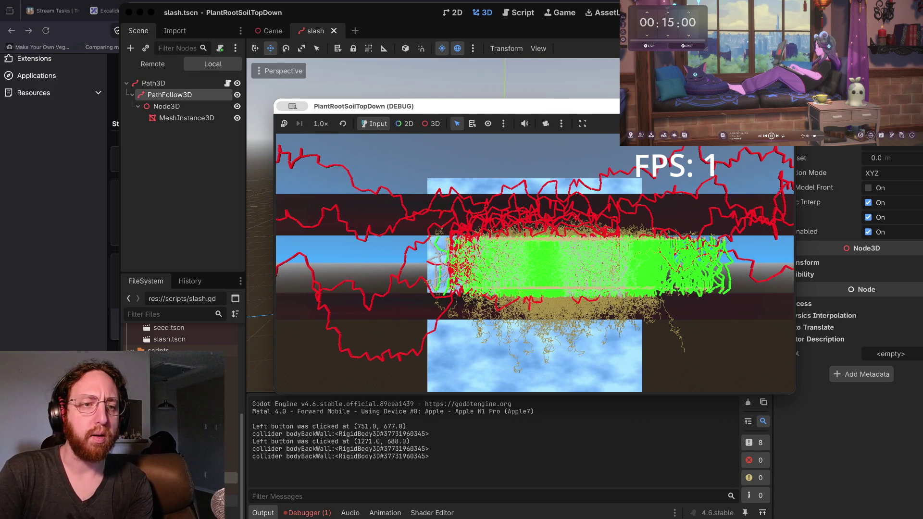
Step: Move the OverlayAvatar version into Hosted Test and switch to the live twitch.tv channel tab
key(super+Tab)
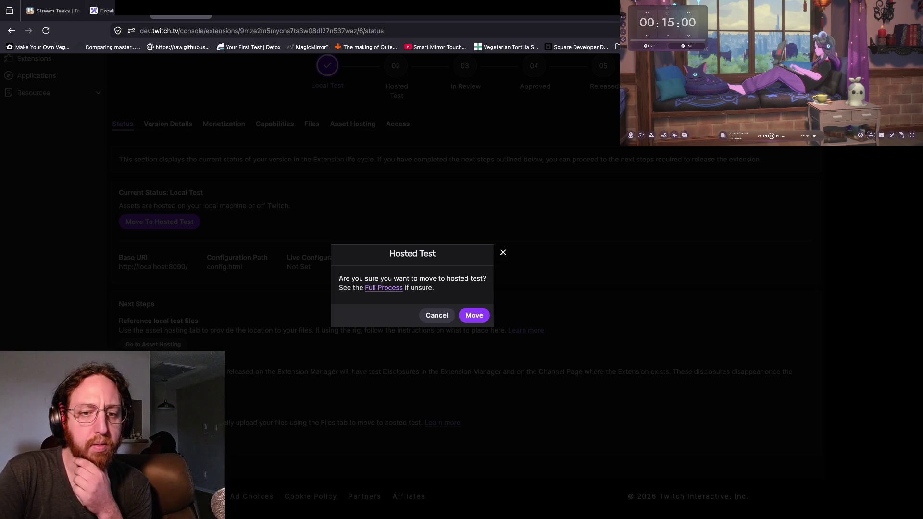
click(474, 315)
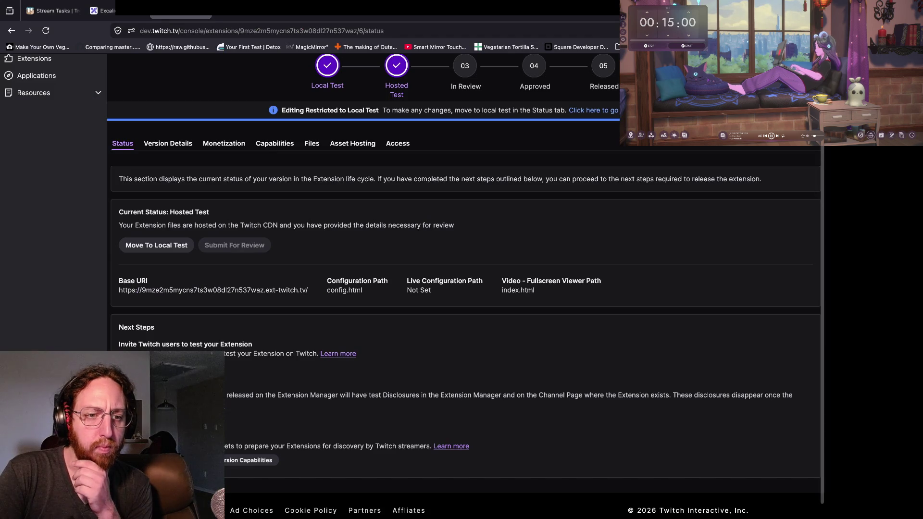
key(ctrl+Tab)
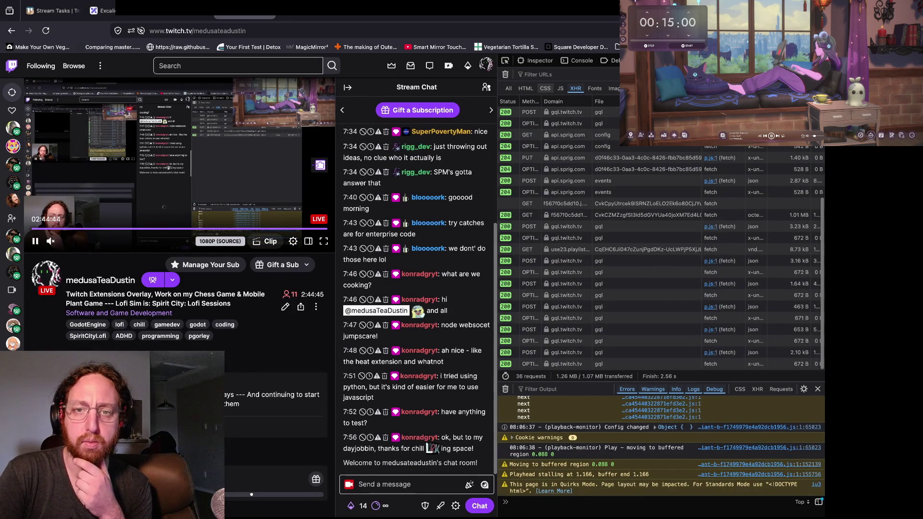
Step: Filter network requests by 'local' and inspect the localhost:3005 update POST carrying avatarKey chara3_2
click(552, 74)
text(local)
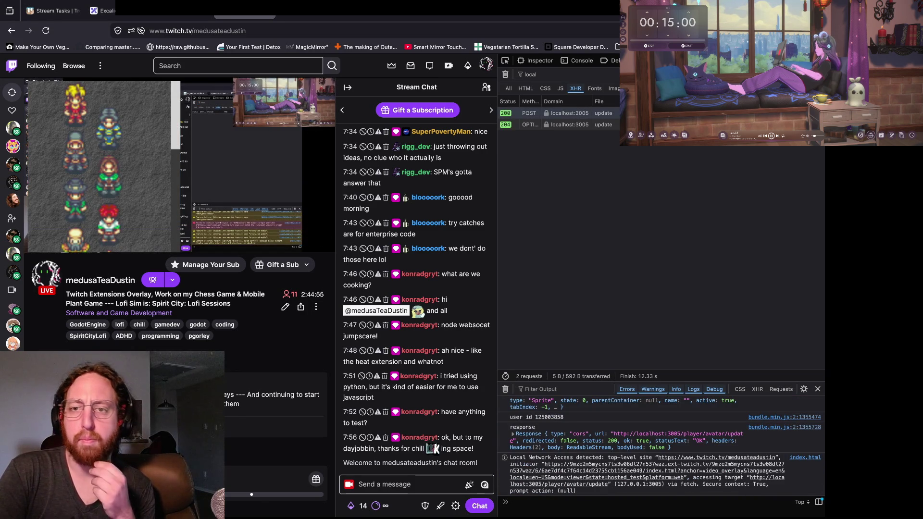
click(569, 113)
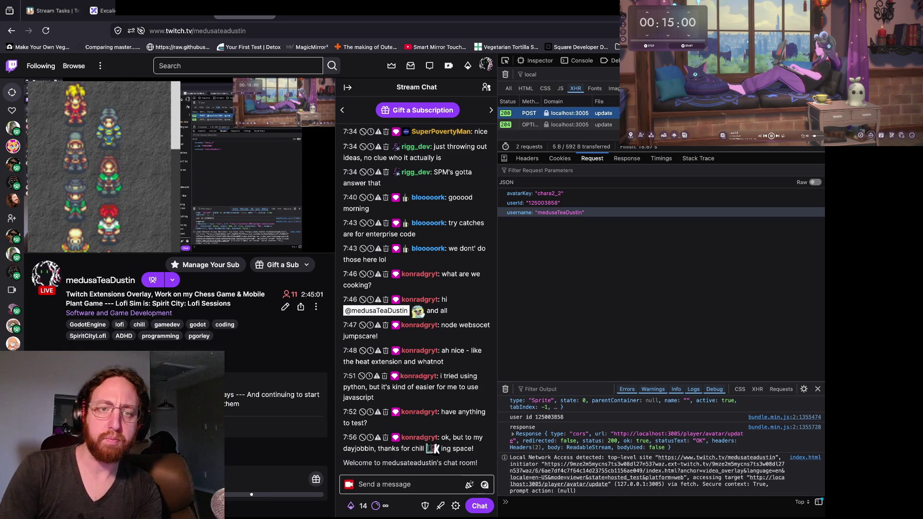
mouse_move(269, 159)
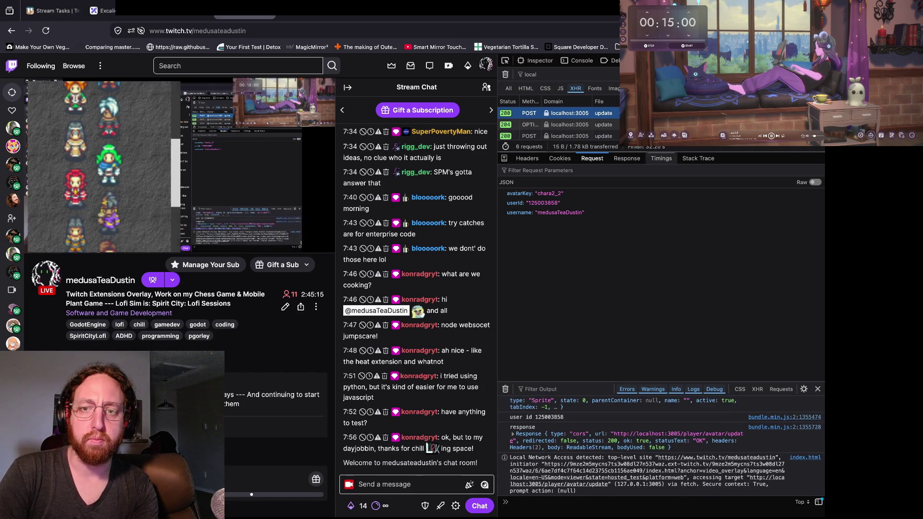
click(577, 136)
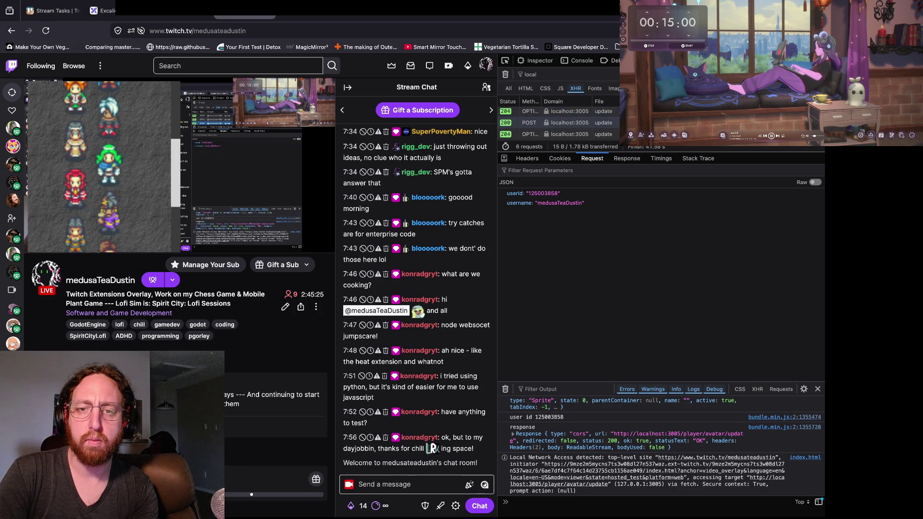
click(528, 123)
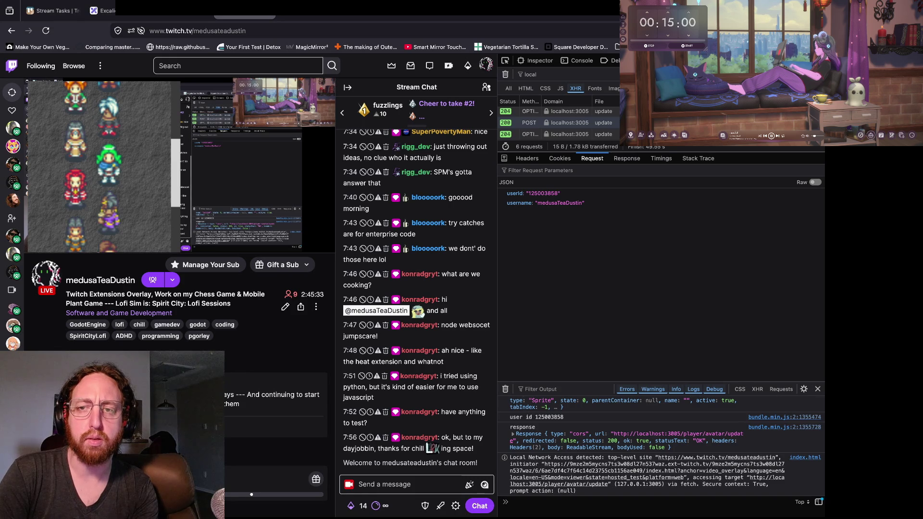
click(567, 122)
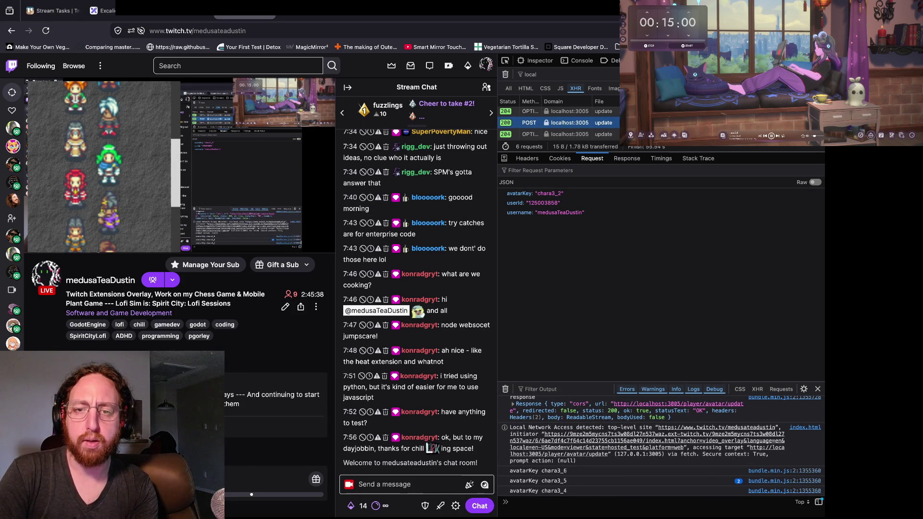
Step: Check the server log pane for the new avatar update requests
key(super+Tab)
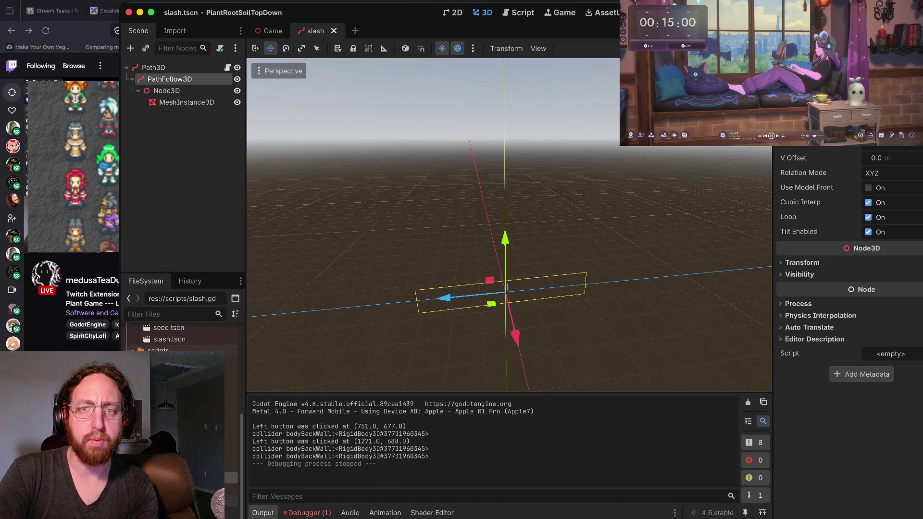
key(super+Tab)
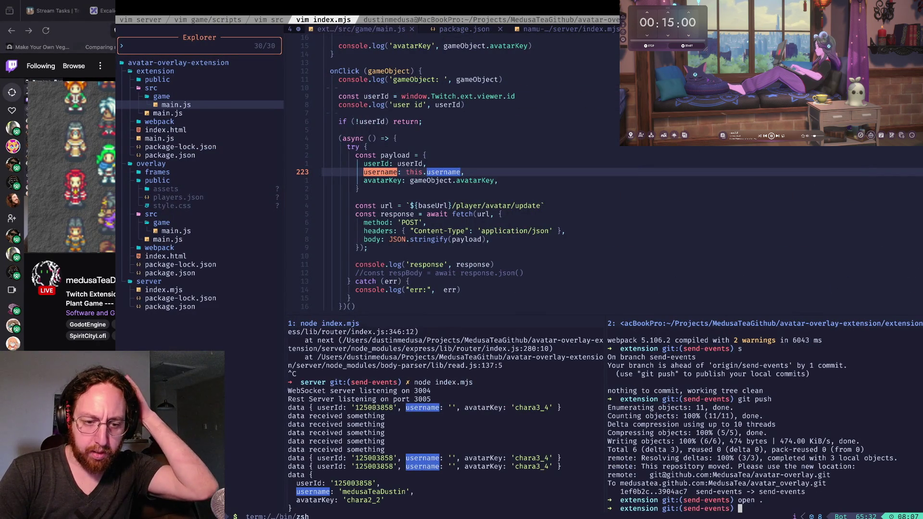
key(ctrl+w)
key(h)
key(ctrl+w)
Step: Rerun npm run build, move up to the project root, and check git status
text(l)
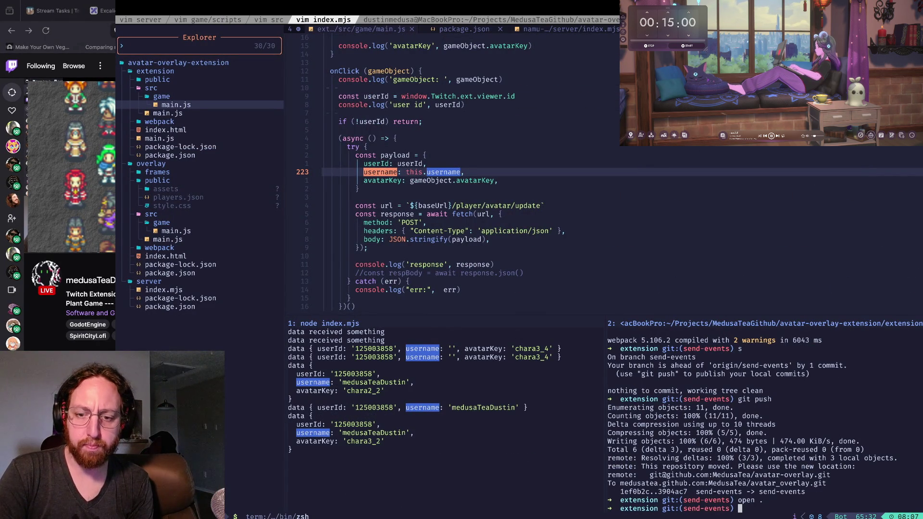
text(git push)
key(ctrl+u)
key(Up)
key(Up)
key(Up)
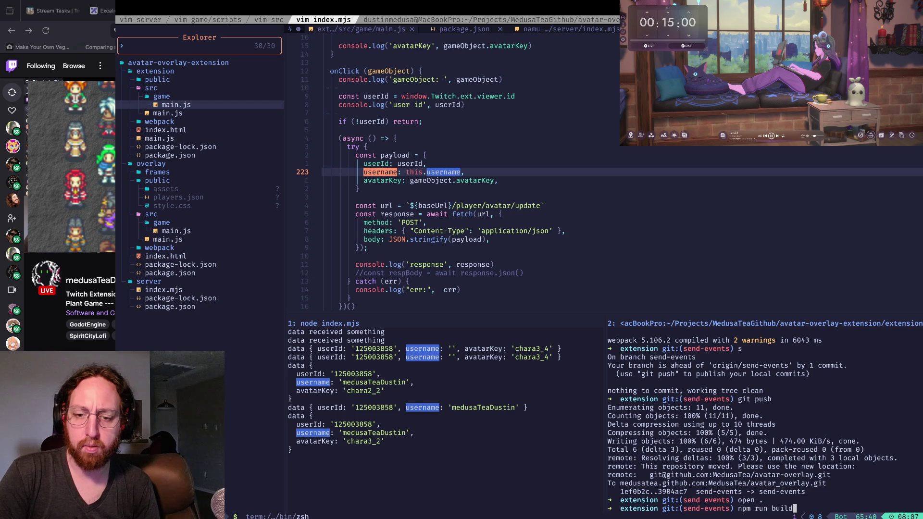
key(Return)
text(cd ..)
key(Return)
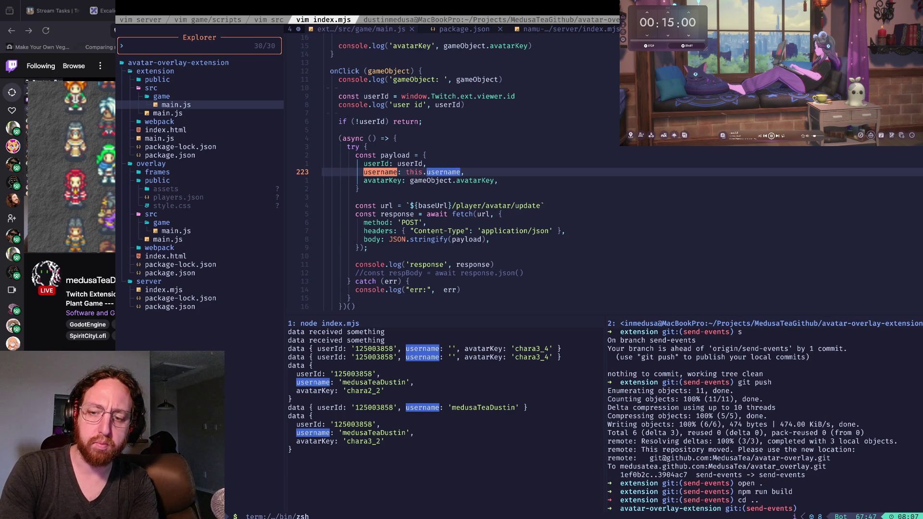
text(s)
key(Return)
Step: In the overlay folder, review package.json scripts in vim, then start npm run dev
text(cd overlay/)
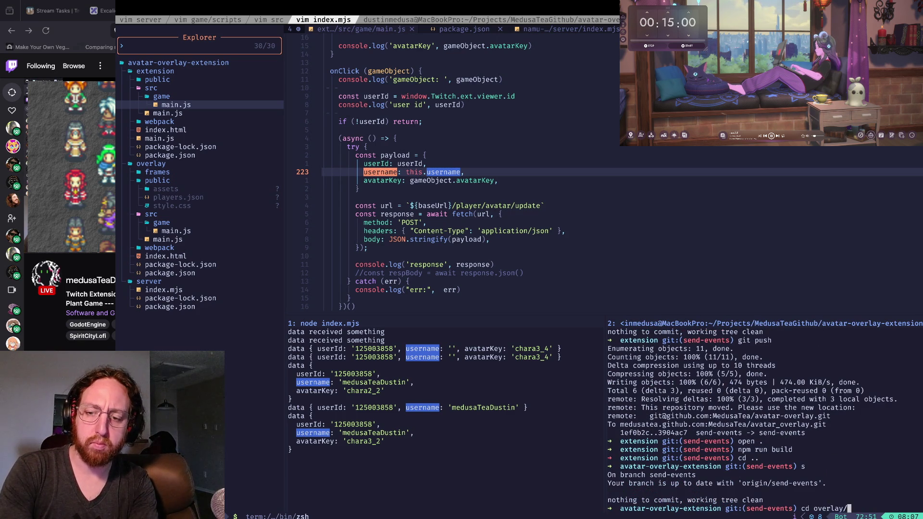
key(Return)
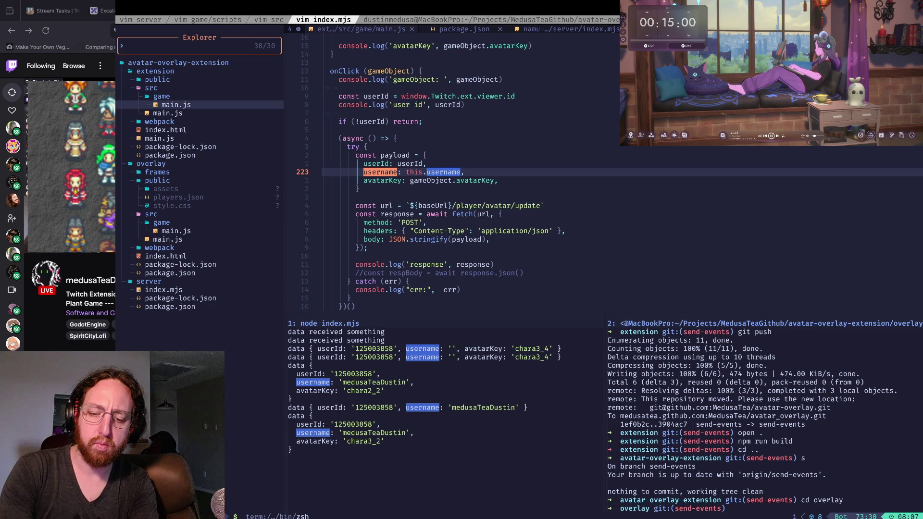
text(vp)
key(Return)
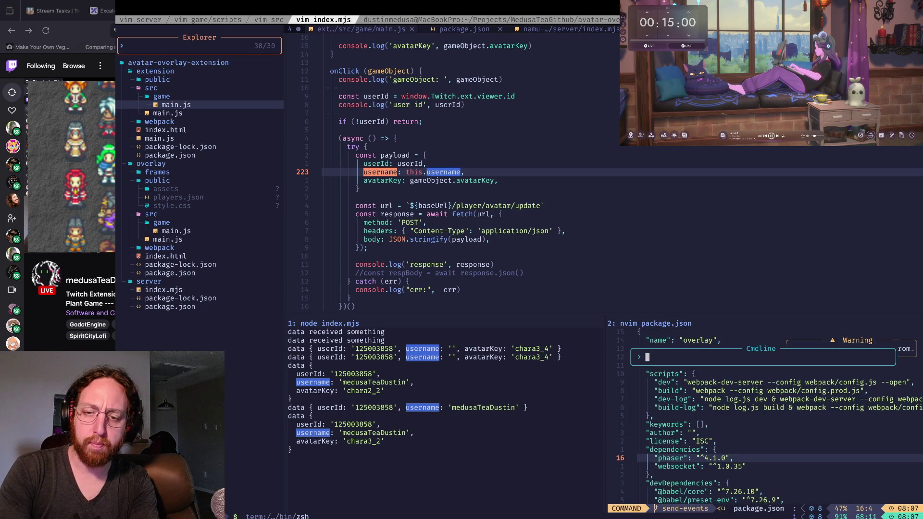
text(:q)
key(Return)
text(npm run dev)
key(Return)
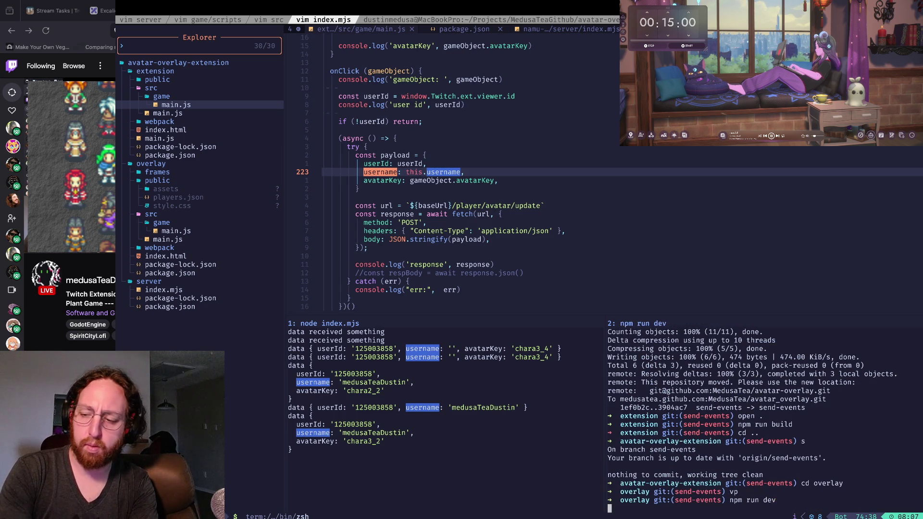
key(super+Tab)
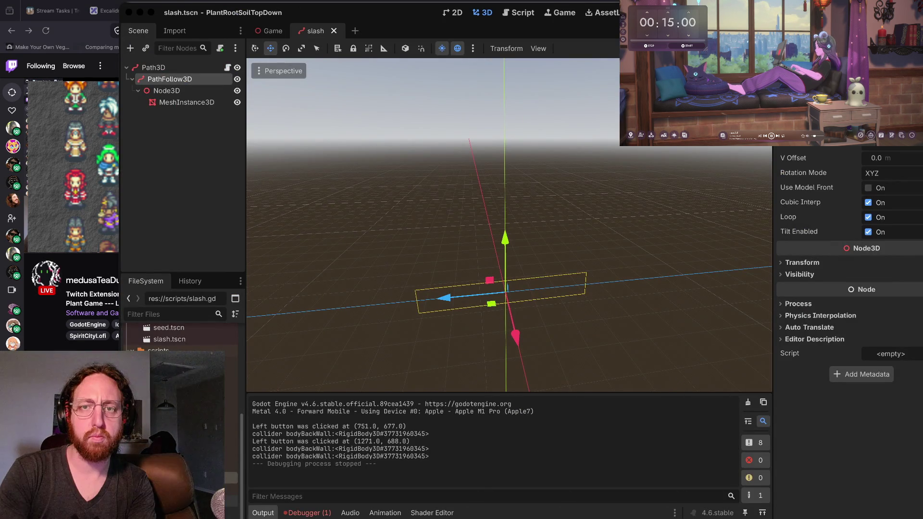
Step: Load the local overlay at localhost:8081 in a new Firefox tab with DevTools open
key(super+Tab)
key(super+Tab)
key(super+Tab)
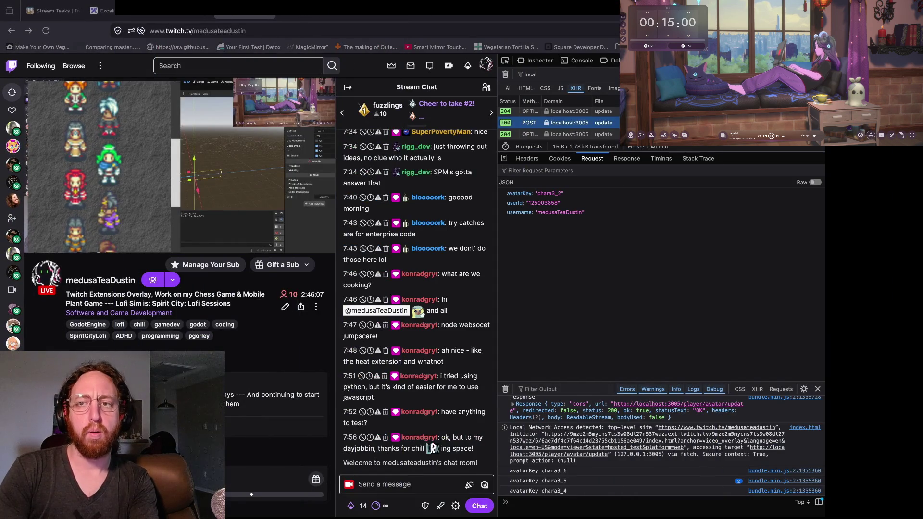
key(ctrl+t)
text(localhost:8081)
key(Return)
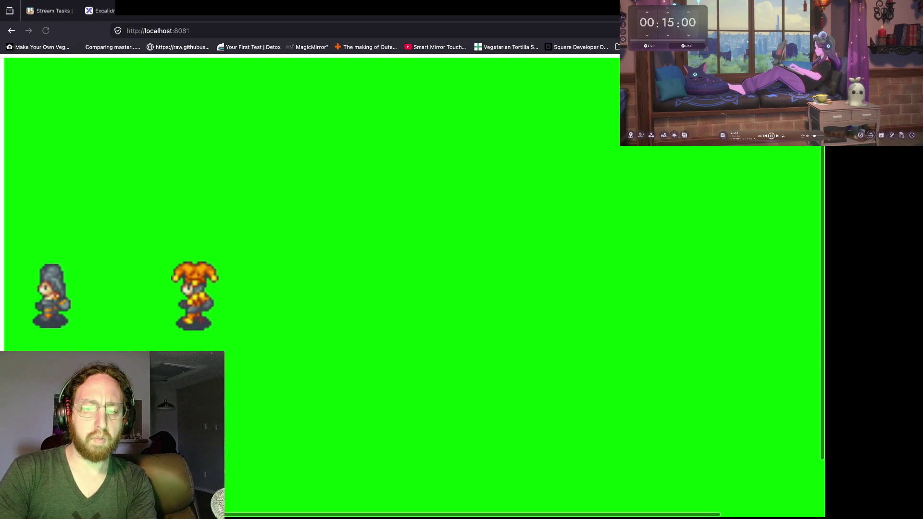
key(F12)
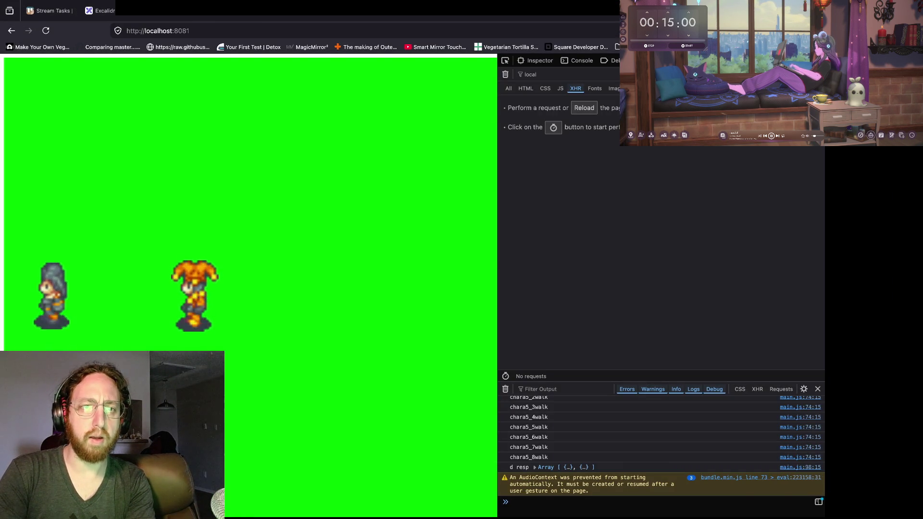
Step: Compare the Twitch channel tab with the overlay and expand the resp array of chatter objects
key(ctrl+Tab)
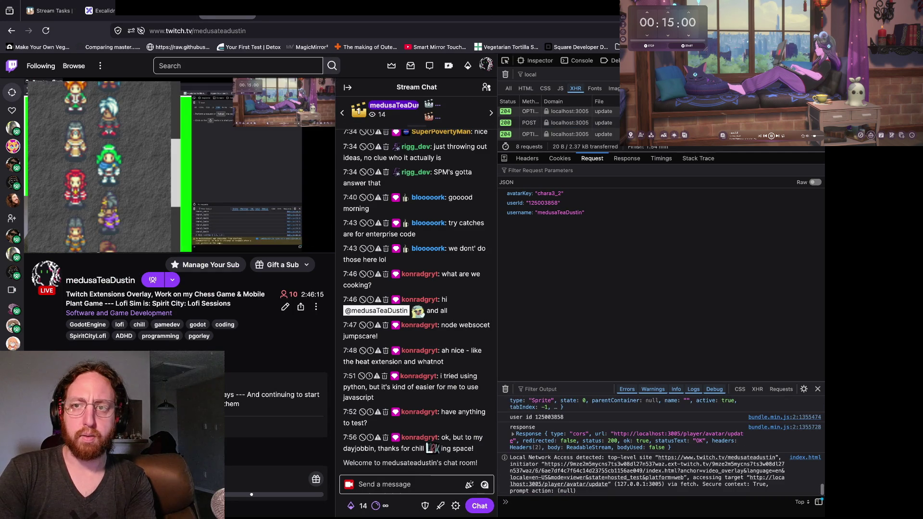
key(ctrl+Tab)
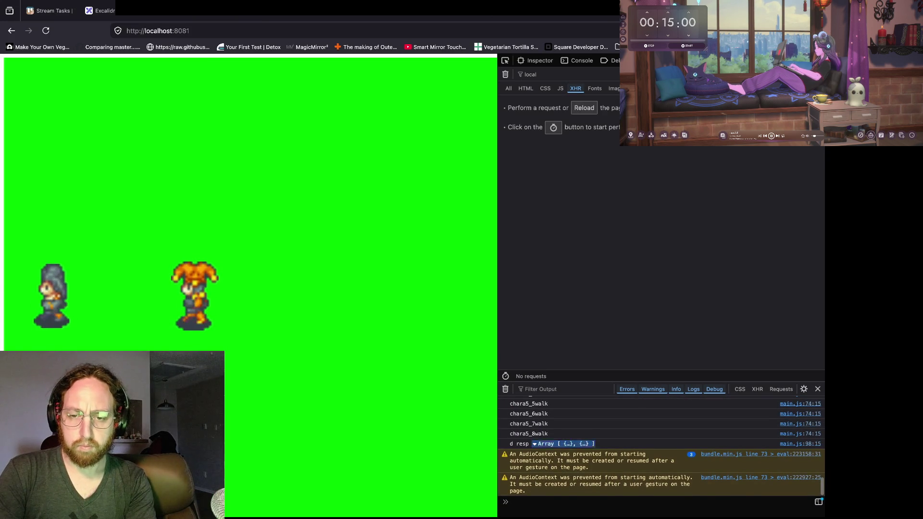
click(535, 443)
scroll(660, 445, down, 2)
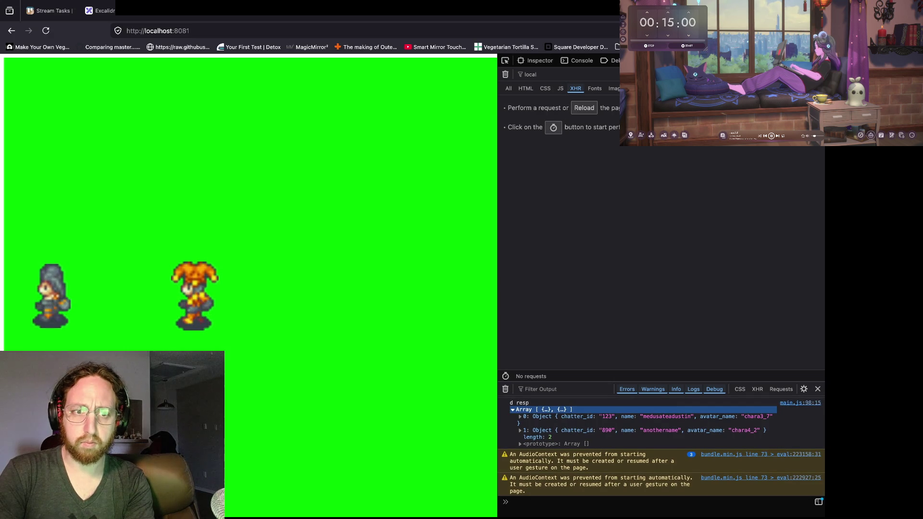
Step: In the terminal, open Neovim's file explorer and check the dev server output pane
key(super+Tab)
key(space)
key(e)
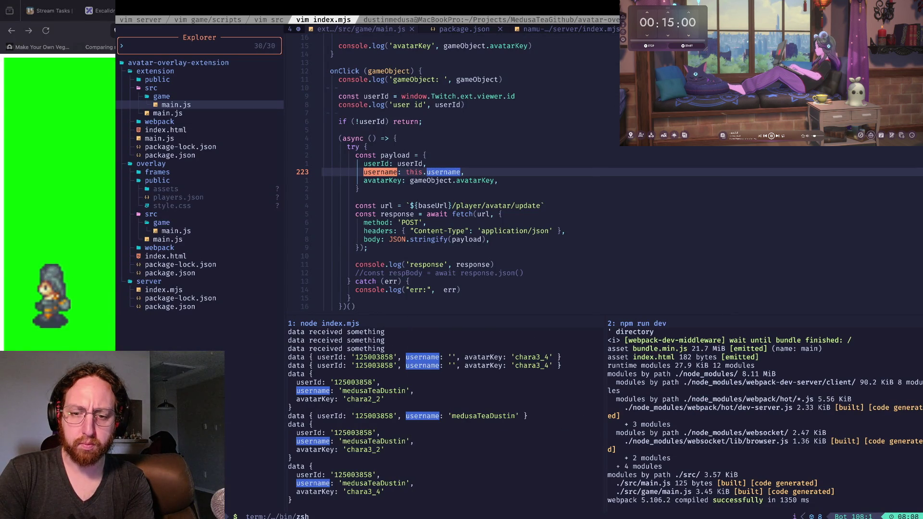
click(618, 415)
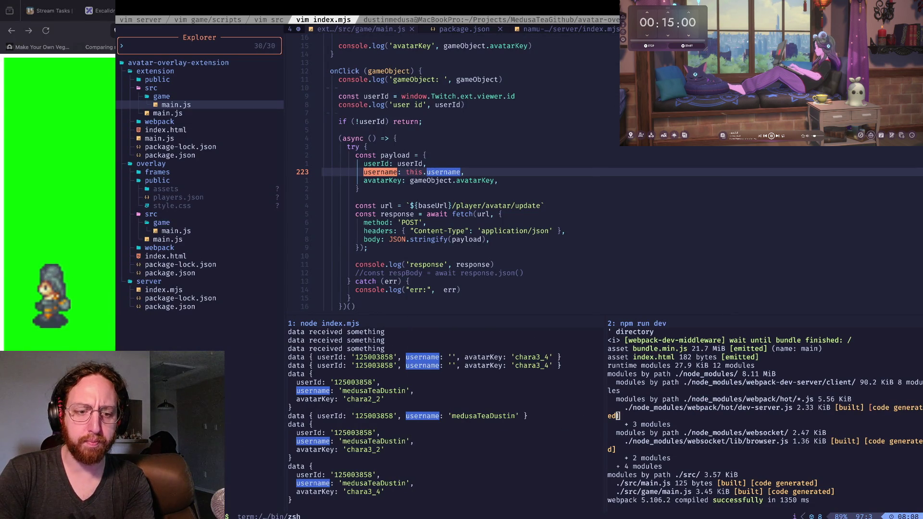
Step: Back in Firefox, compare both tabs, clear the network filter and view the overlay's console log
key(super+Tab)
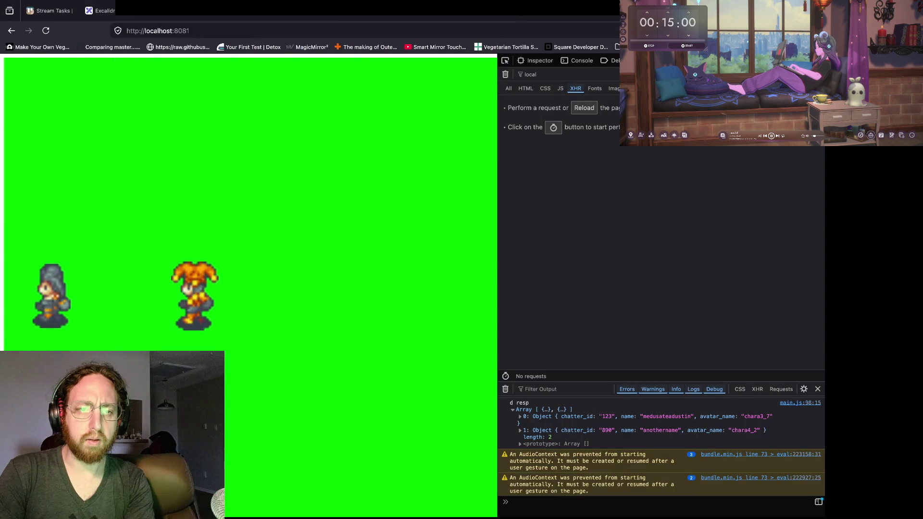
key(ctrl+Tab)
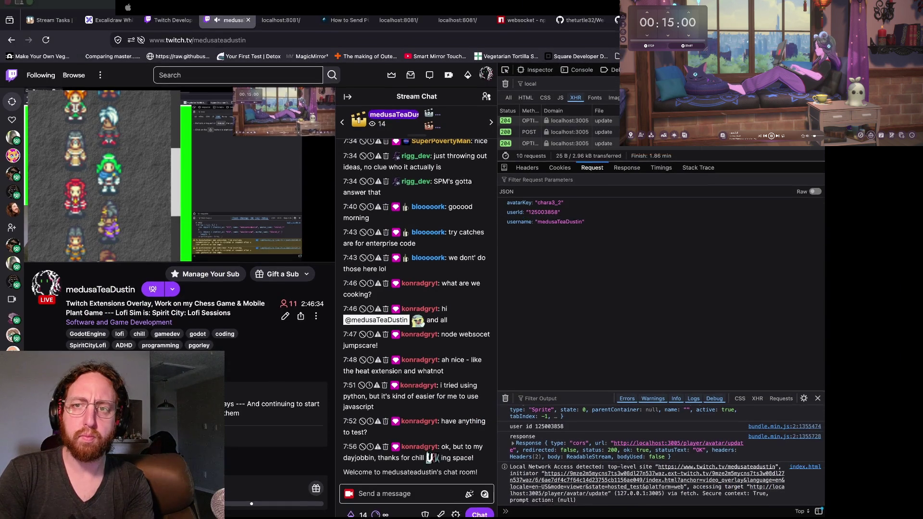
key(ctrl+Tab)
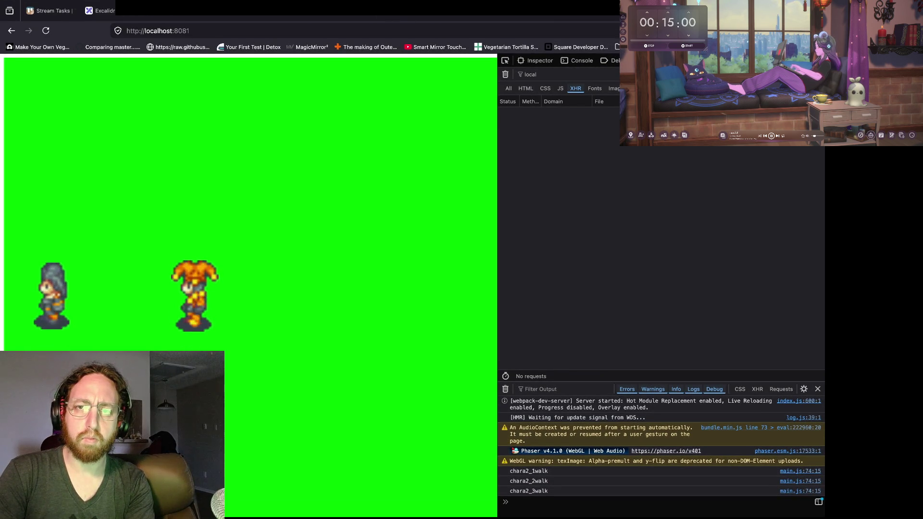
key(BackSpace)
key(BackSpace)
key(BackSpace)
click(577, 60)
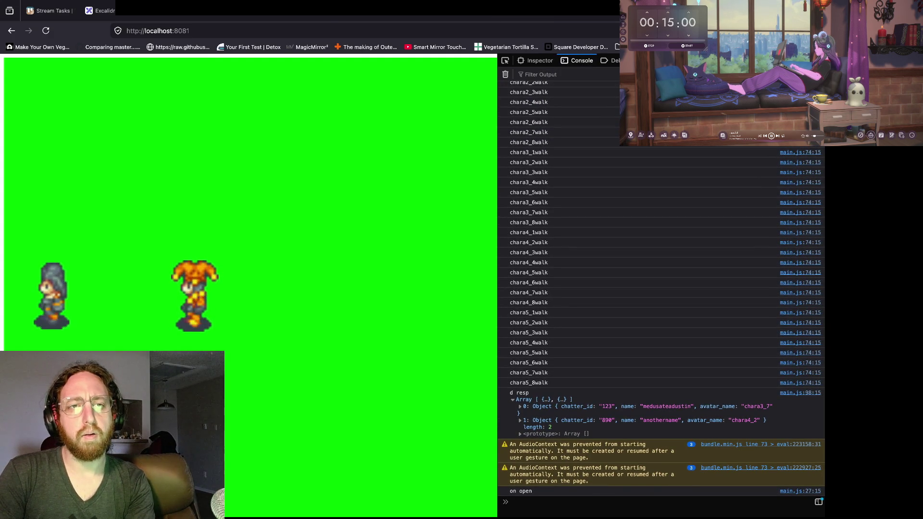
Step: Check the avatar request on the Twitch tab against the localhost overlay, then return to the terminal
click(227, 10)
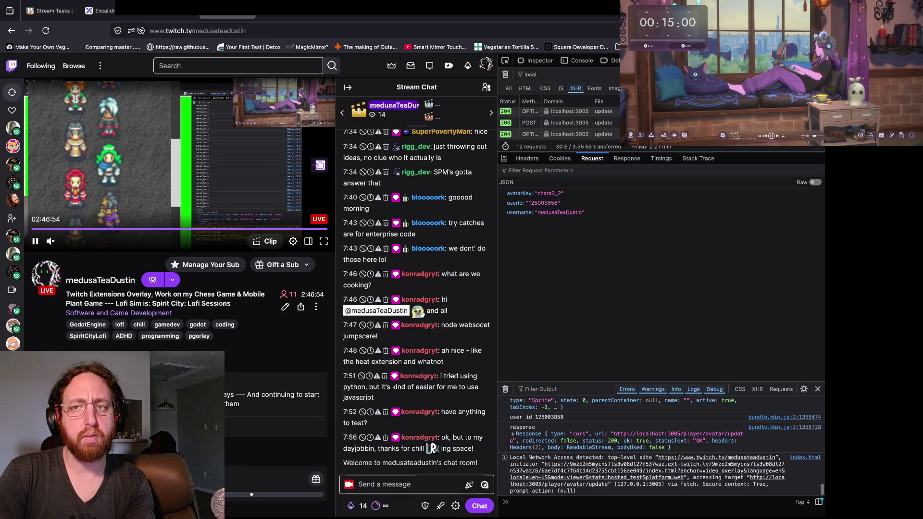
key(ctrl+Tab)
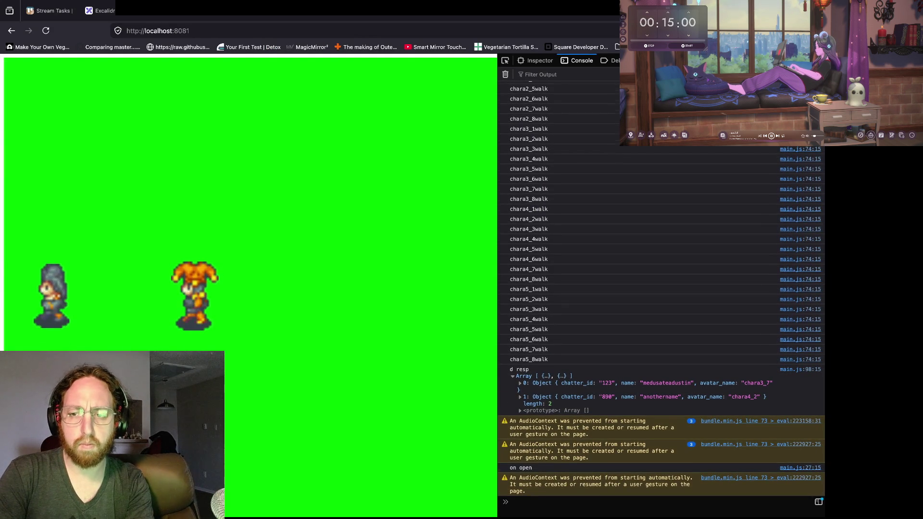
key(super+Tab)
Step: Stop the avatar server and the overlay dev server in their tmux panes
key(ctrl+c)
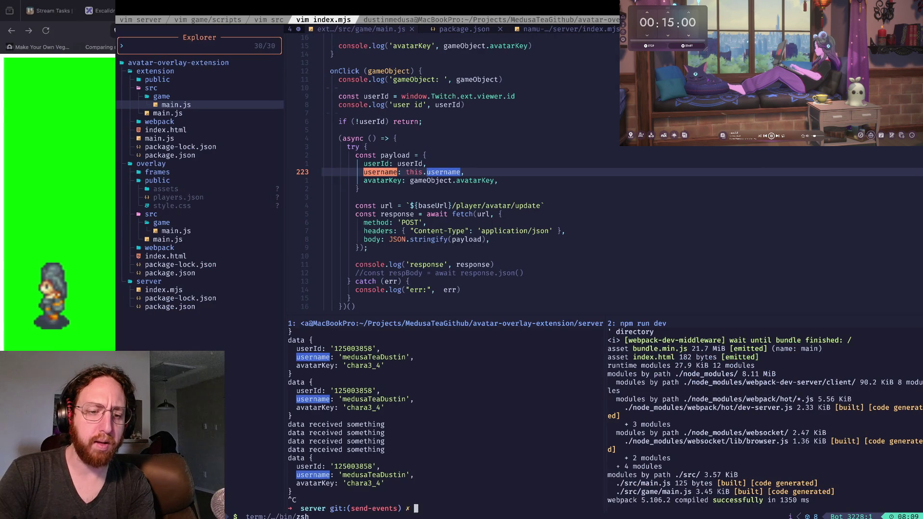
text(node index.mjs)
key(ctrl+w)
key(l)
key(ctrl+c)
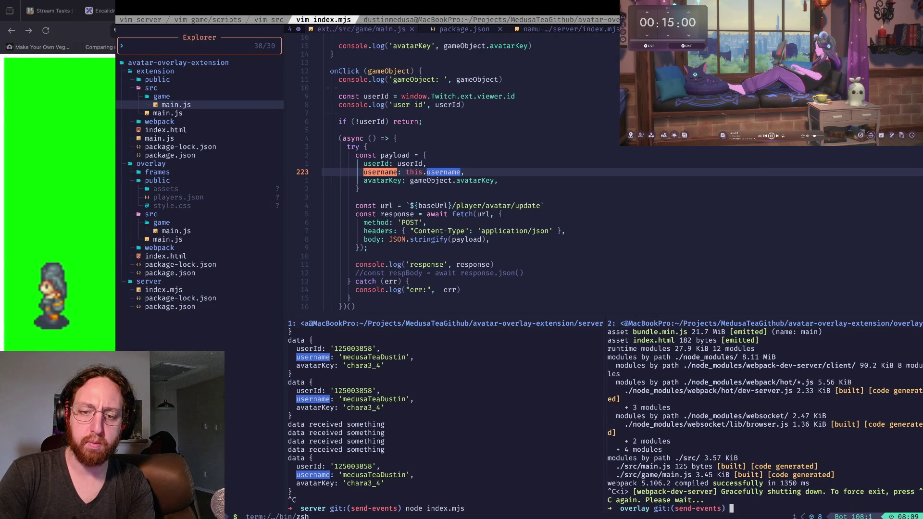
double_click(365, 432)
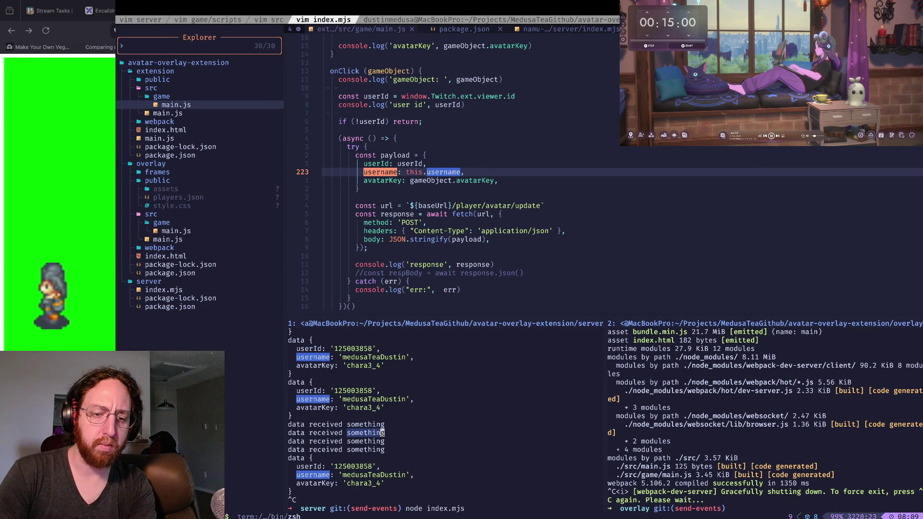
click(289, 440)
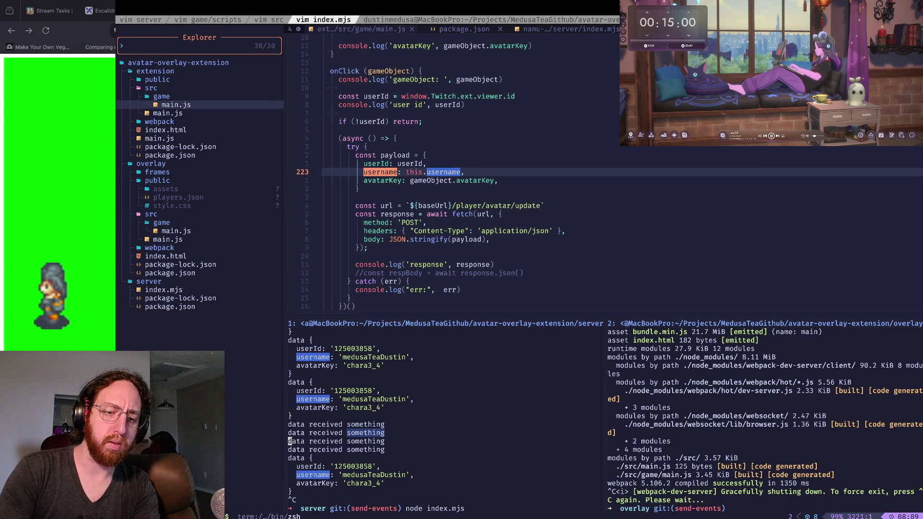
key(i)
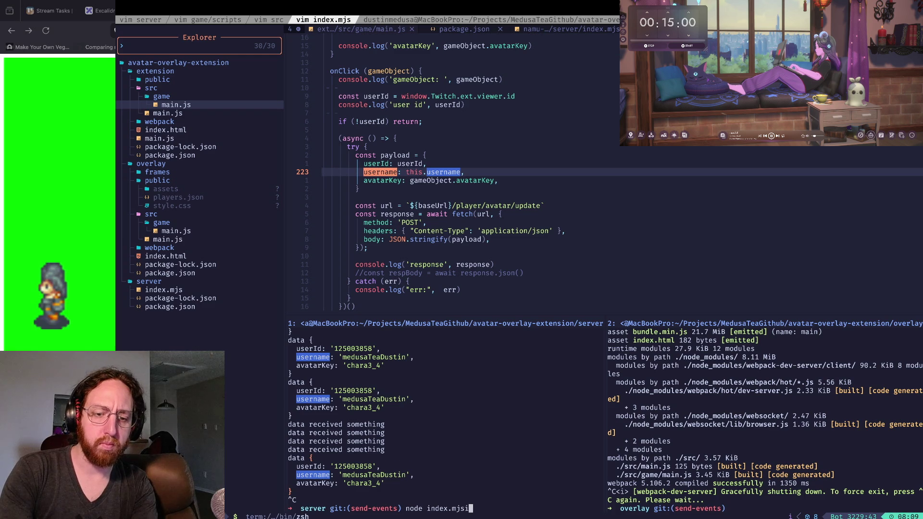
Step: Rerun node index.mjs on ports 3004/3005 and restart the overlay with npm run dev
key(ctrl+c)
key(Up)
key(Return)
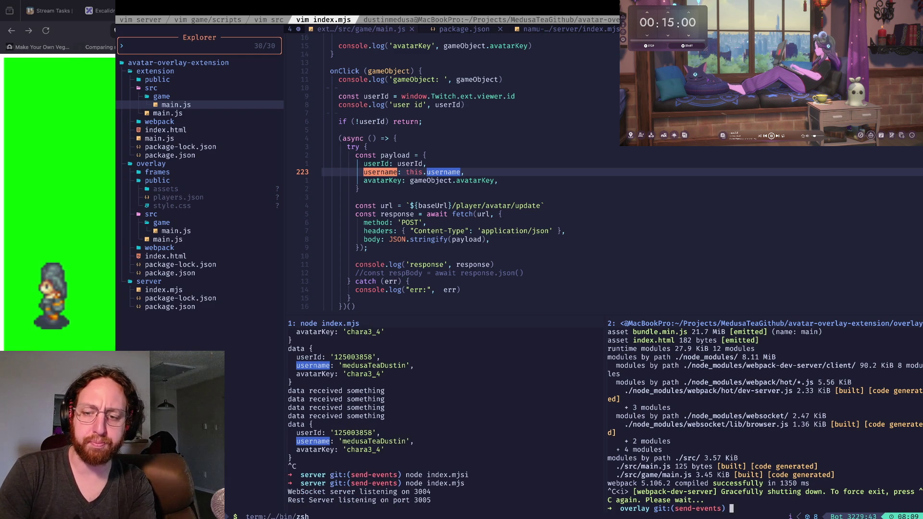
click(731, 508)
text(npm run dev)
key(Return)
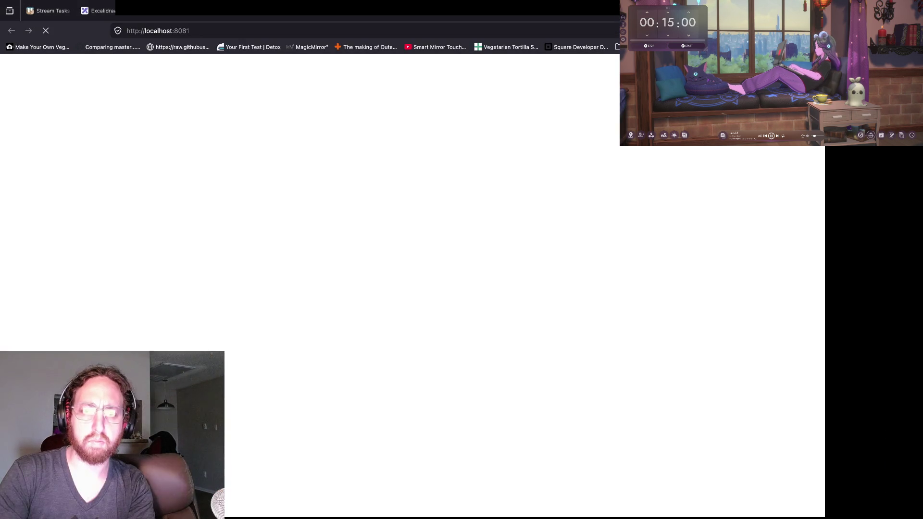
Step: Open the localhost:8081 console, check the Twitch tab, and watch the chara3_4 player-avatar-update arrive
key(F12)
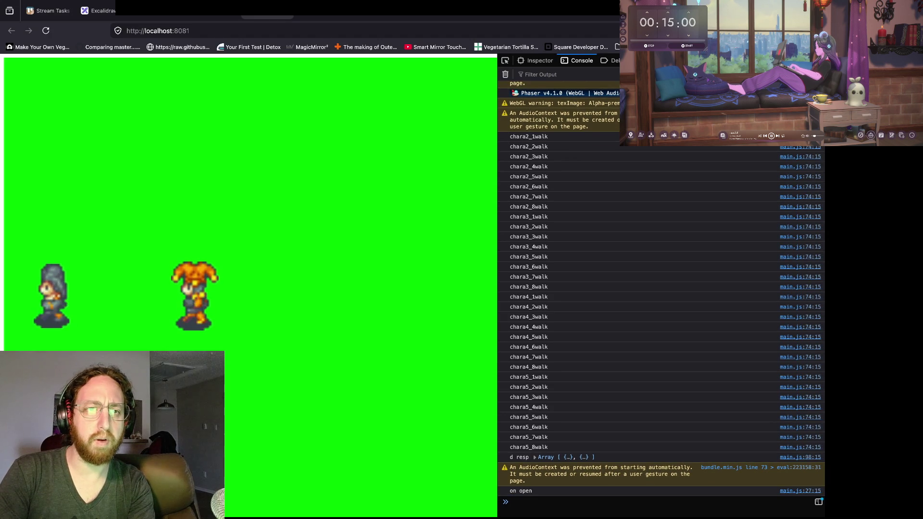
click(230, 10)
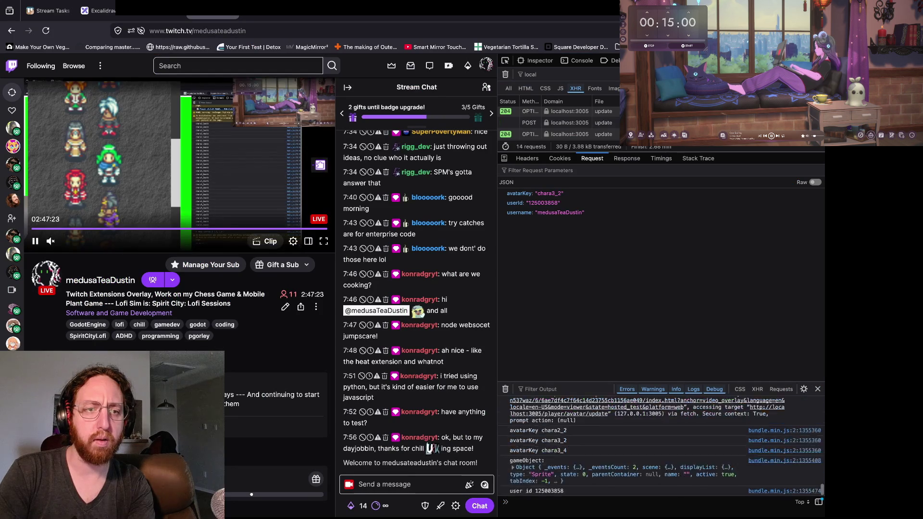
key(ctrl+Tab)
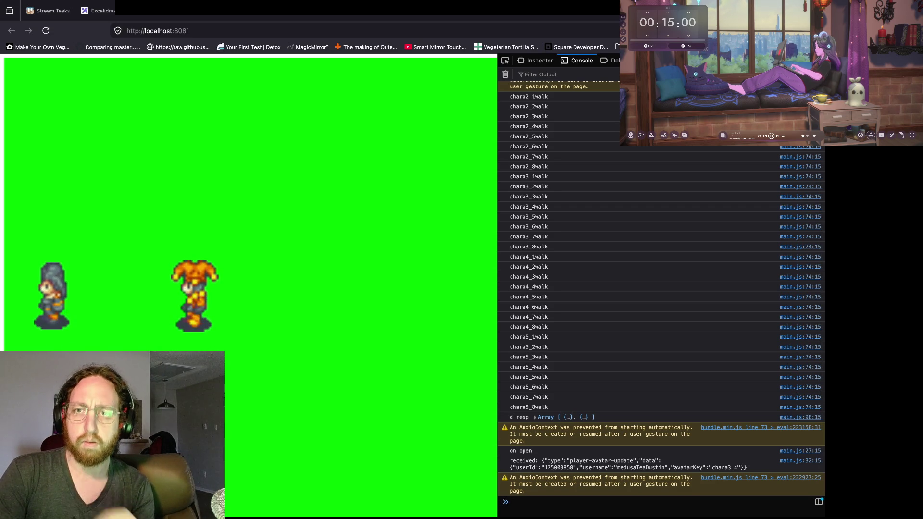
Step: Move from the Twitch extension helper docs to the Send events PR's changed files
key(ctrl+Tab)
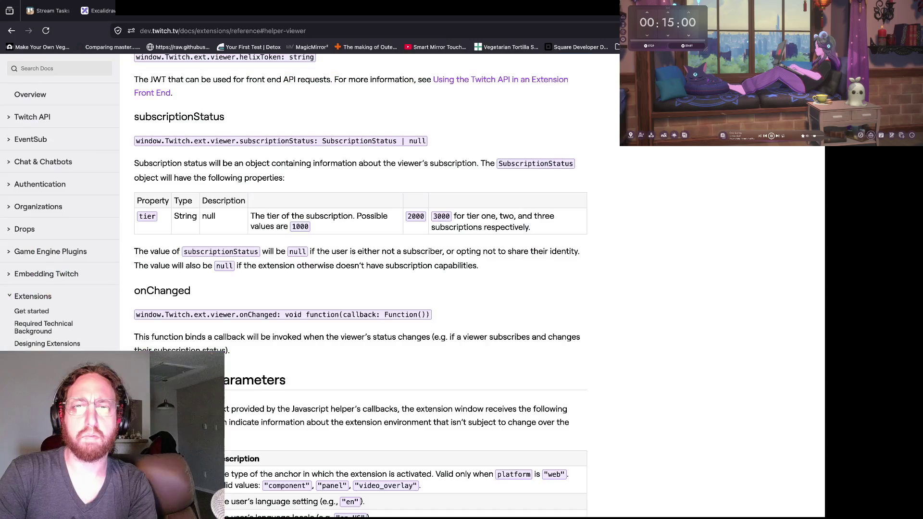
key(ctrl+Tab)
key(ctrl+shift+Tab)
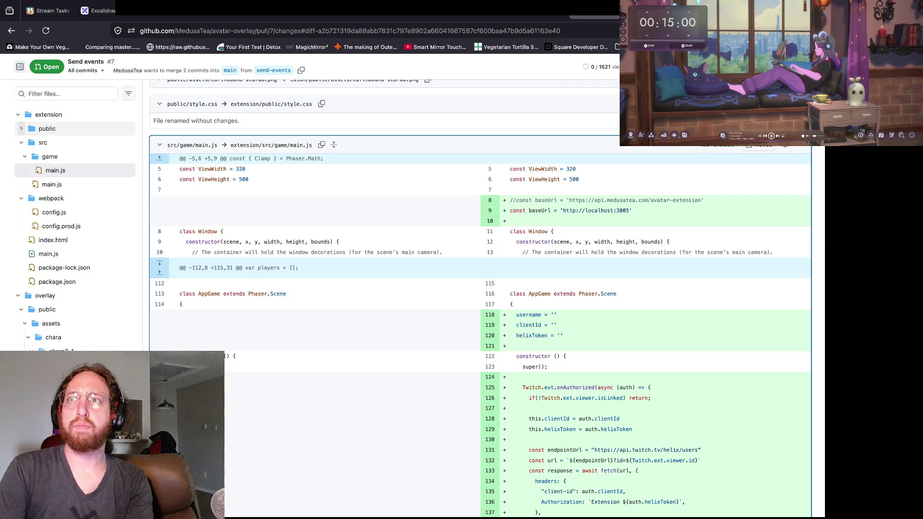
Step: Glance at the server logs, then point out main.js's commented-out production baseUrl line
key(super+Tab)
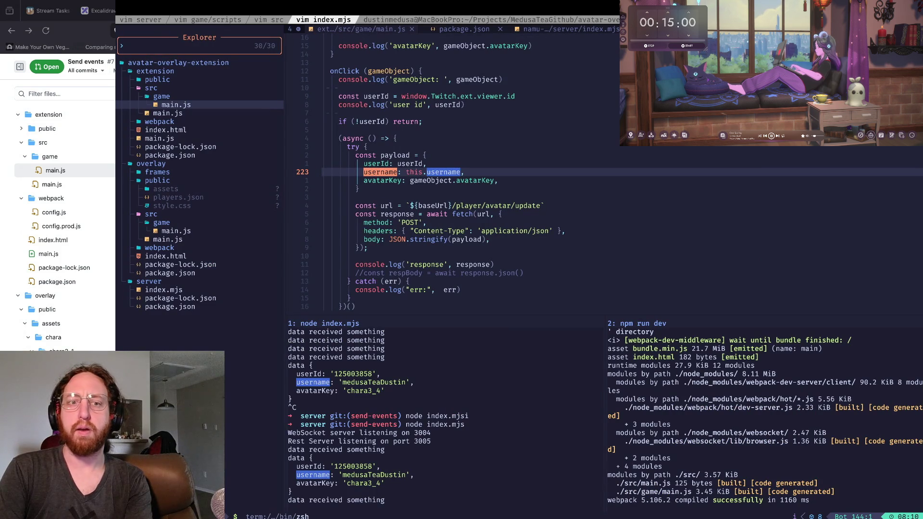
key(super+Tab)
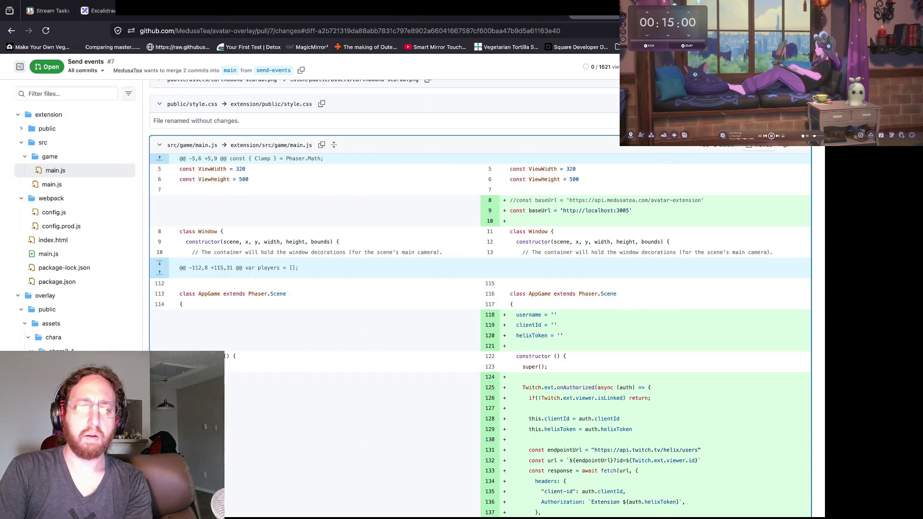
scroll(312, 284, down, 3)
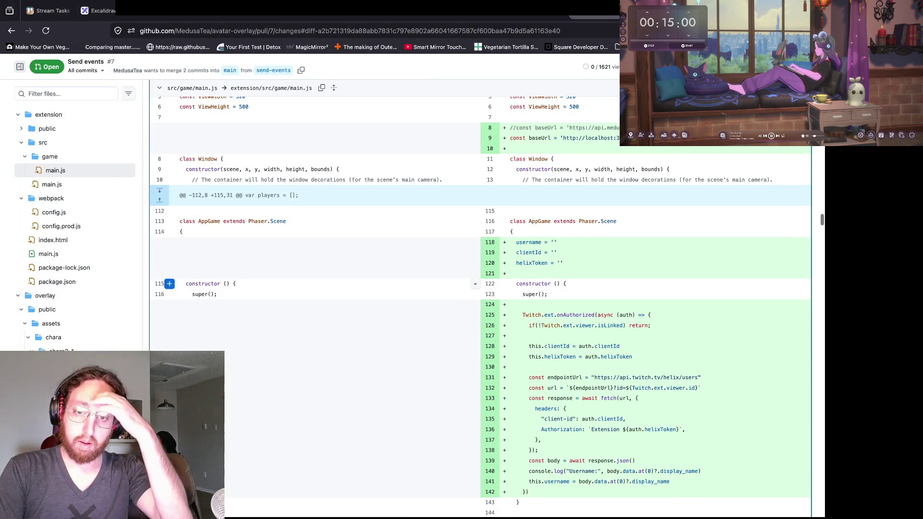
scroll(312, 284, up, 1)
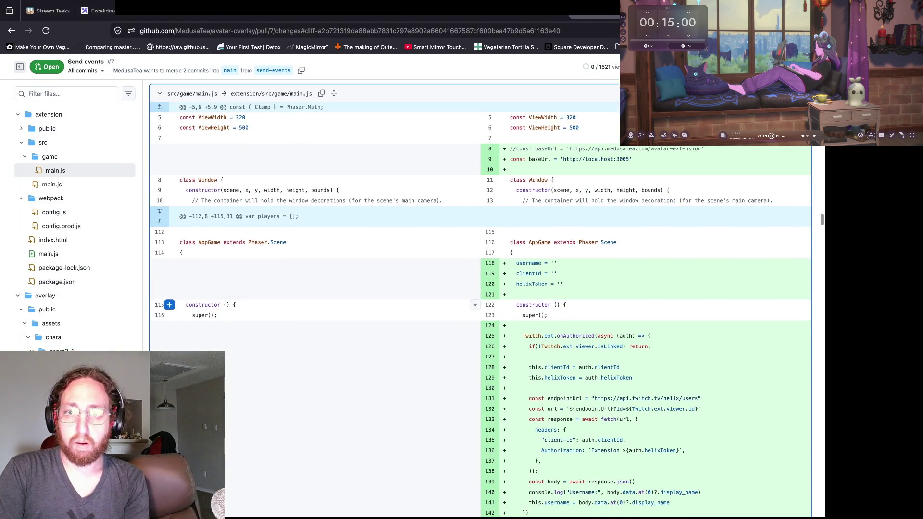
scroll(313, 283, up, 1)
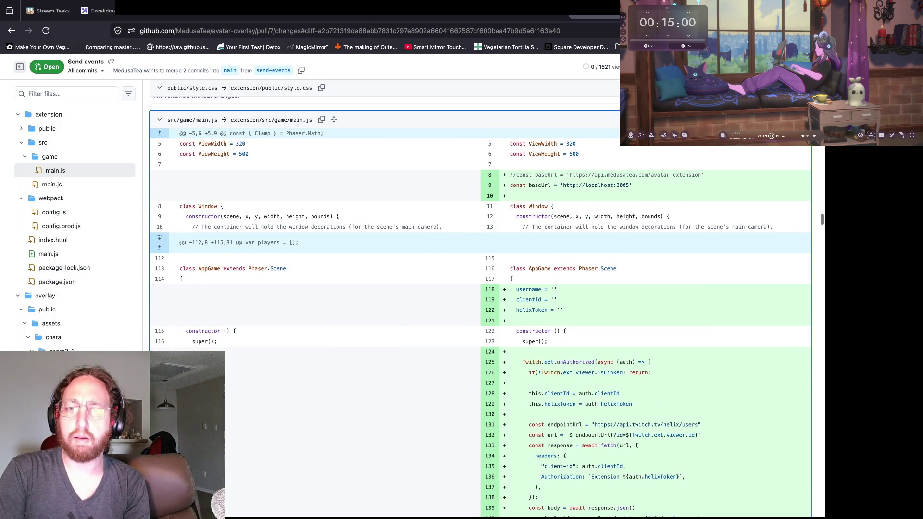
click(625, 174)
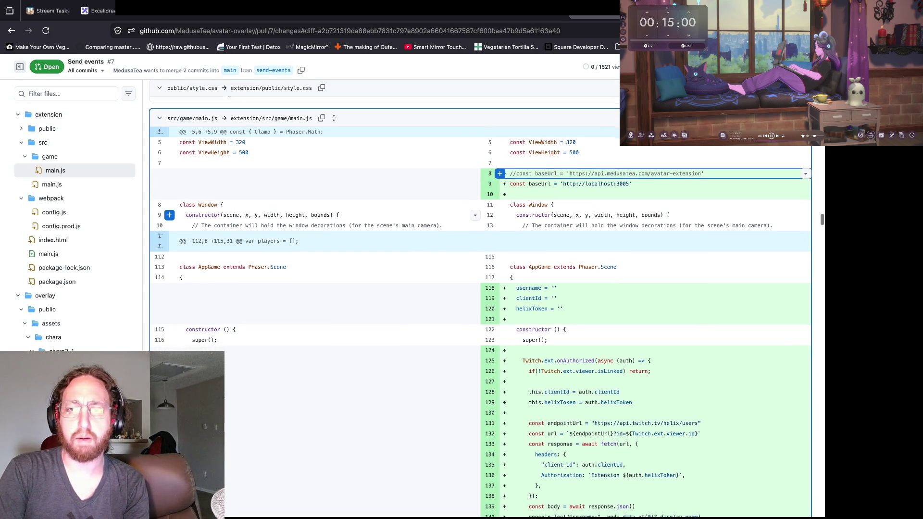
Step: Scroll through the rest of the main.js diff, then switch to the streaming PC's PowerShell
scroll(317, 211, down, 1)
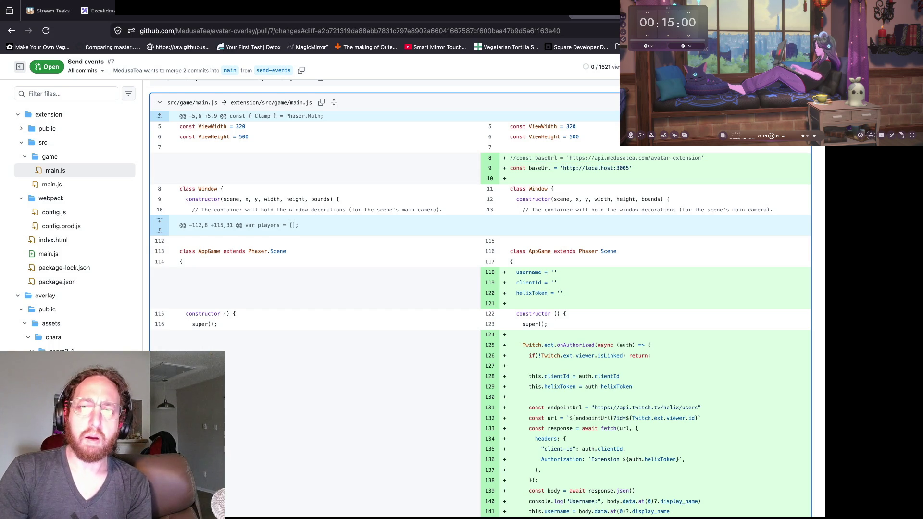
scroll(529, 158, down, 1)
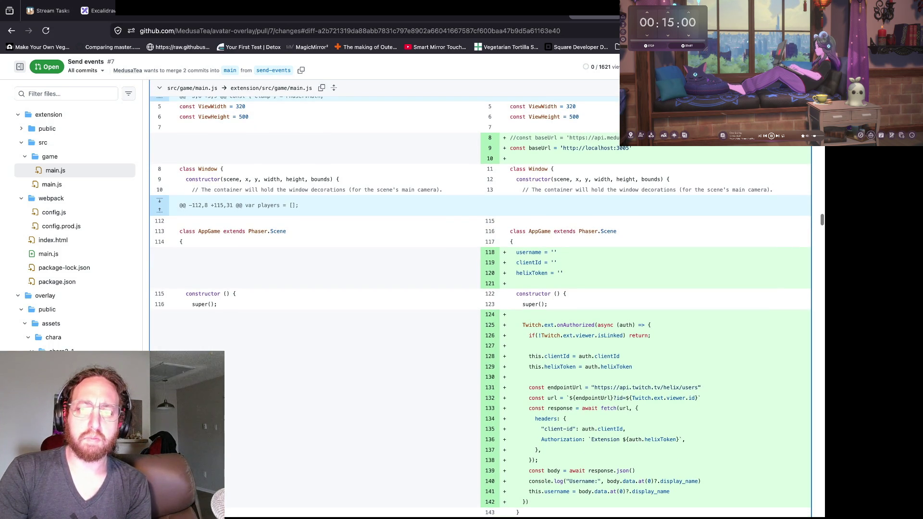
scroll(480, 307, down, 5)
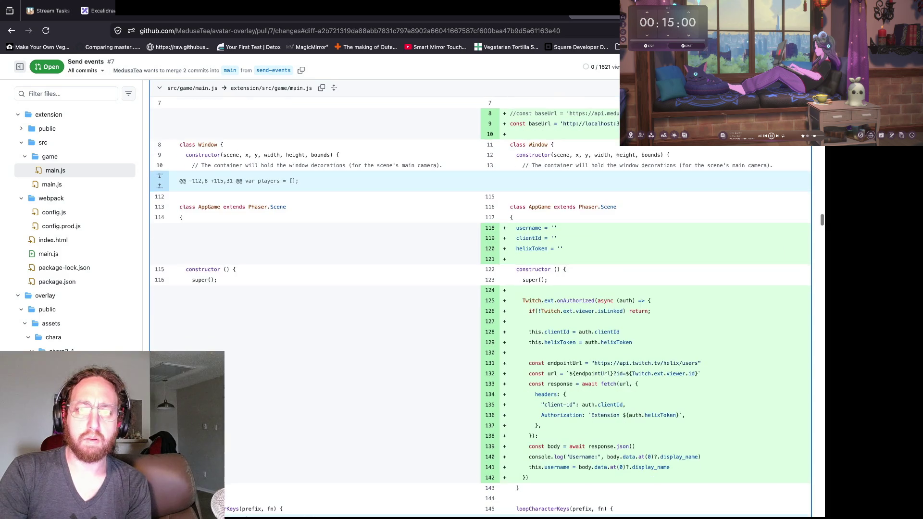
scroll(480, 307, down, 2)
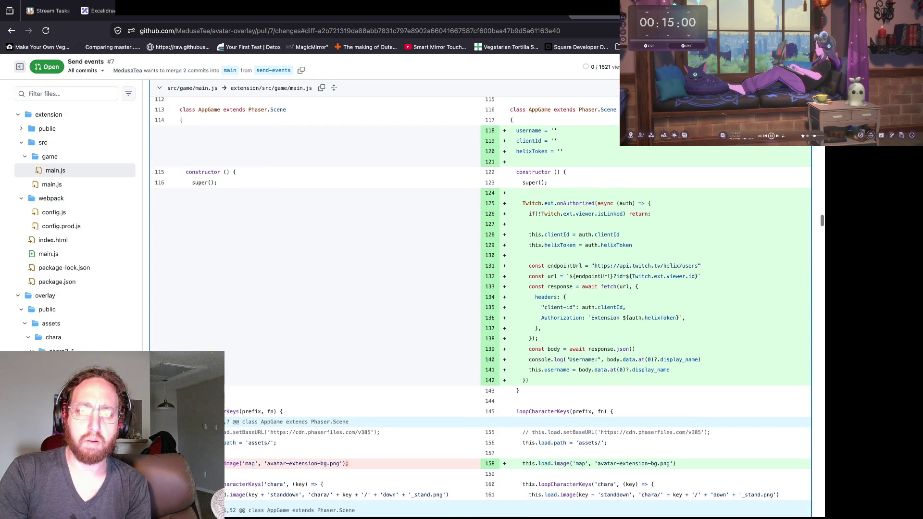
scroll(480, 307, up, 2)
scroll(169, 212, up, 4)
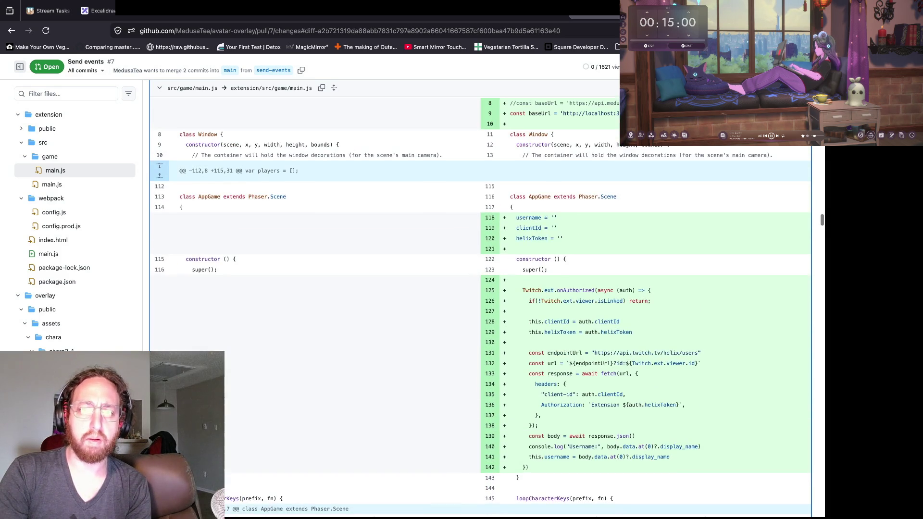
scroll(169, 213, up, 1)
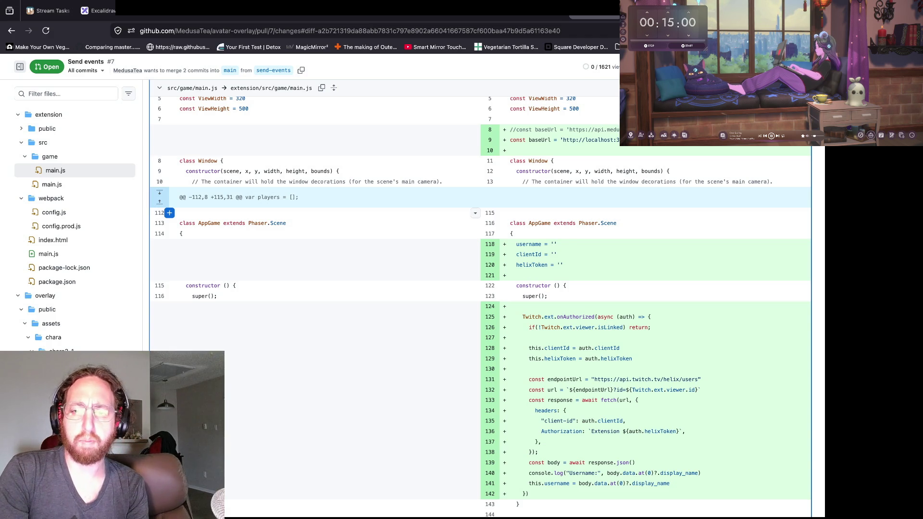
scroll(313, 213, down, 1)
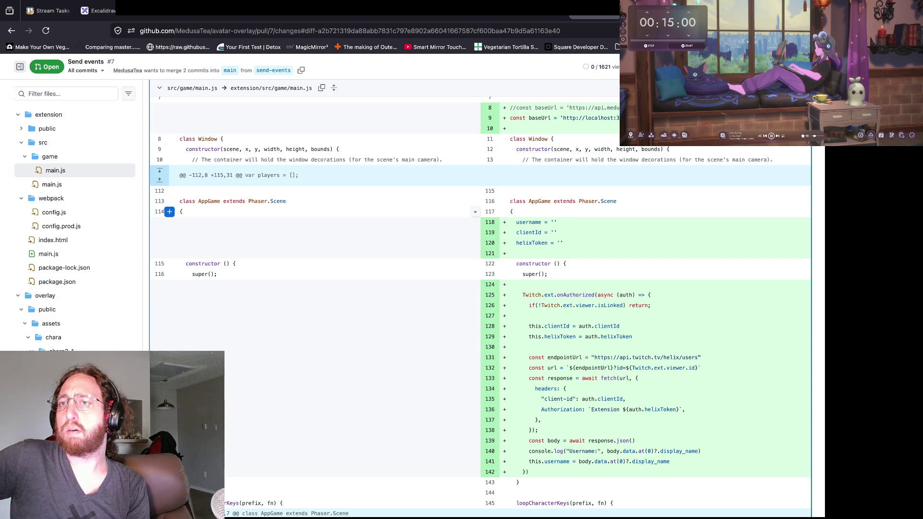
key(alt+Tab)
click(452, 506)
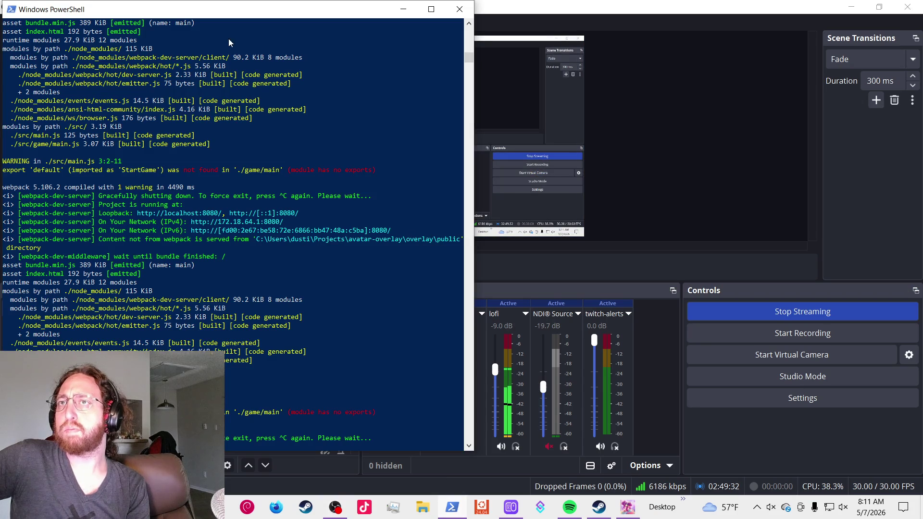
Step: Stop the overlay dev server, clear the screen, and go up to the Projects folder
click(304, 289)
key(ctrl+c)
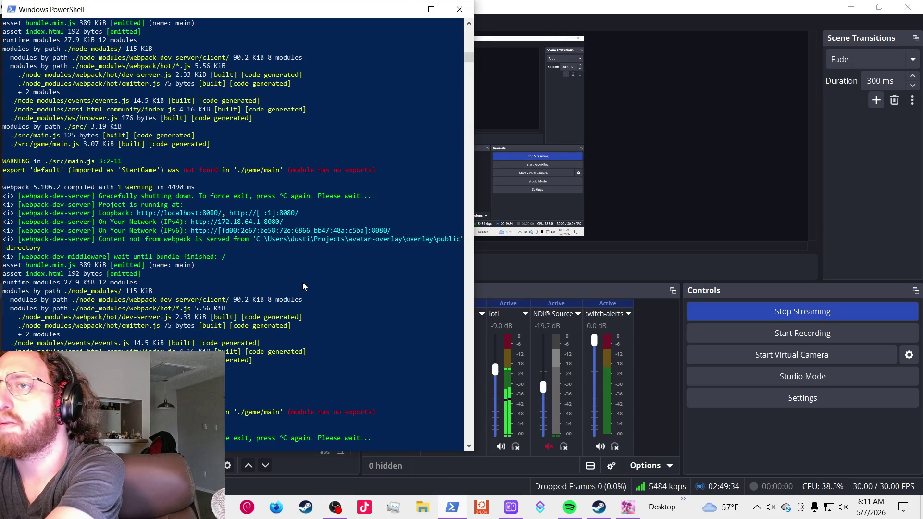
key(ctrl+l)
text(cd .)
key(Return)
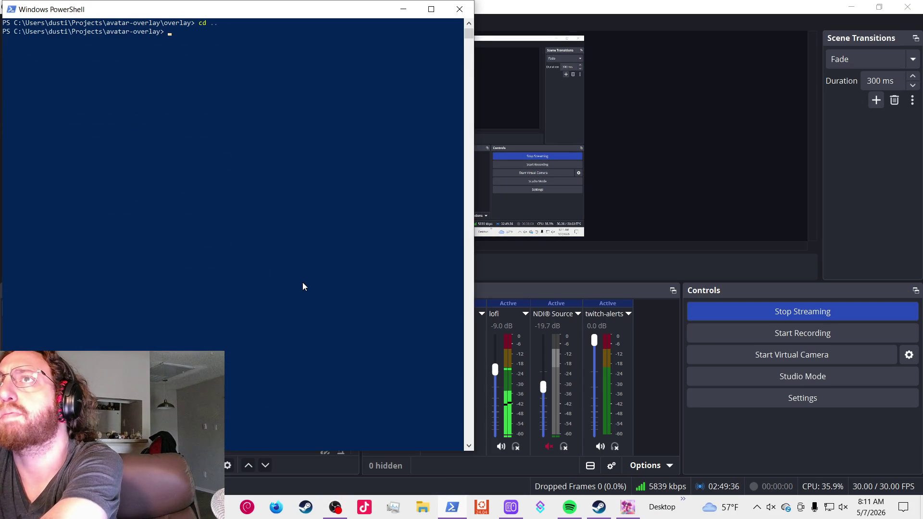
text(ls)
key(Return)
text(cd ..)
key(Return)
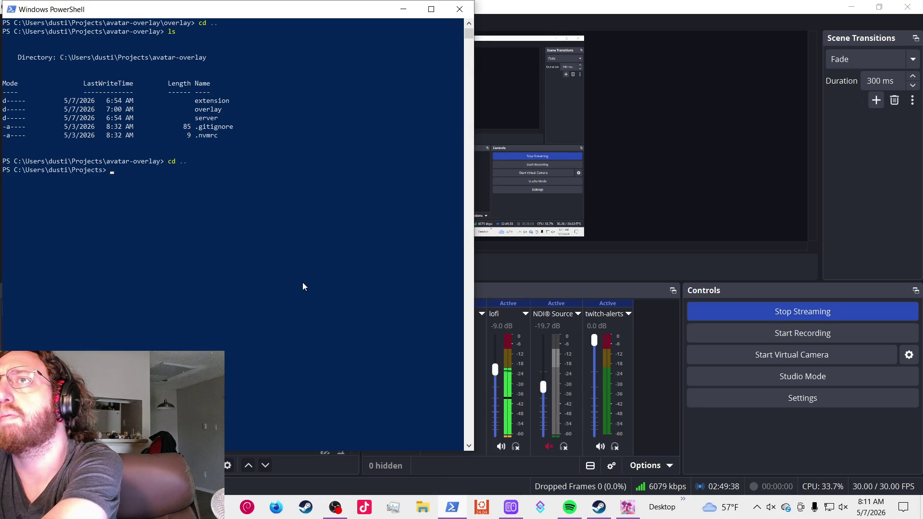
text(ls)
key(Return)
text(cd .)
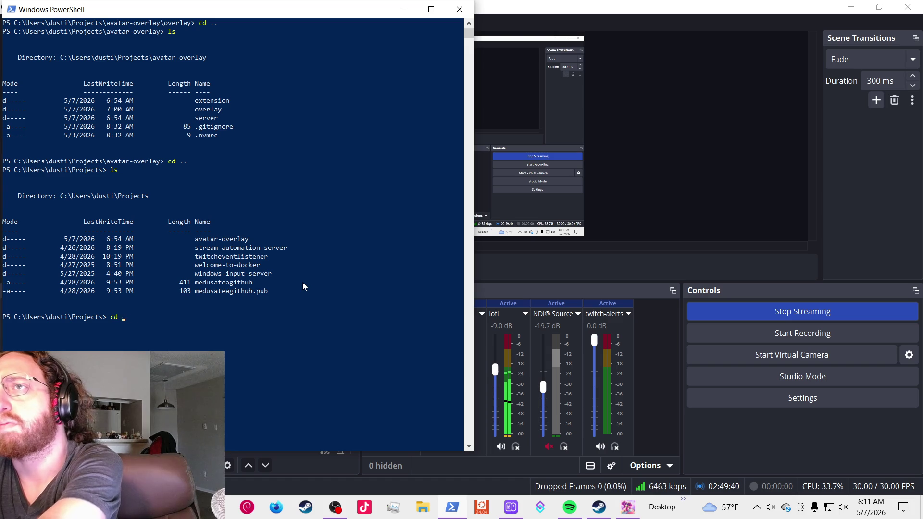
Step: Enter the twitcheventlistener folder and open index.js with nvim .\index.js
key(Tab)
key(Return)
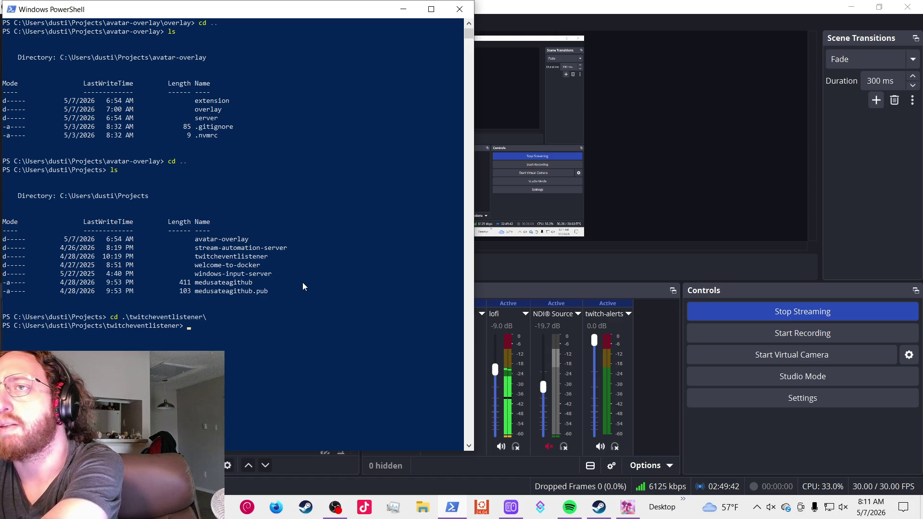
text(npm)
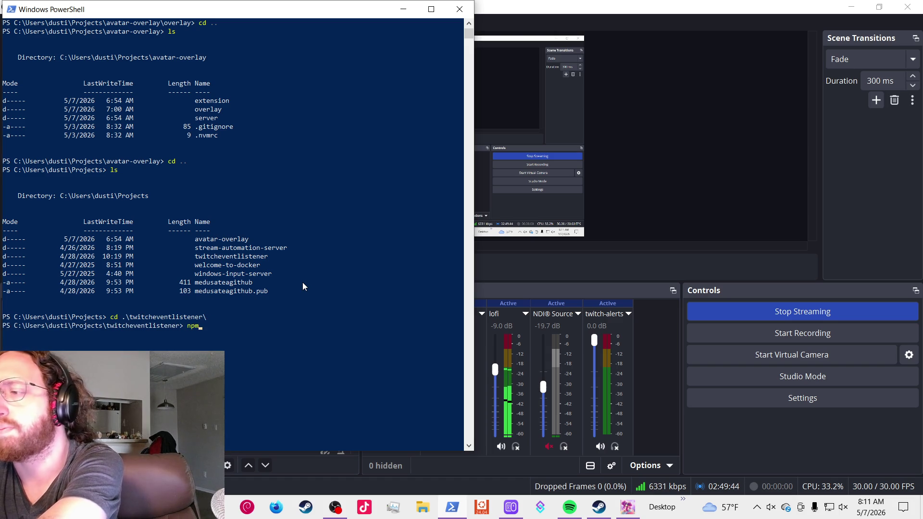
key(BackSpace)
key(BackSpace)
key(BackSpace)
text(nvim .\index.js)
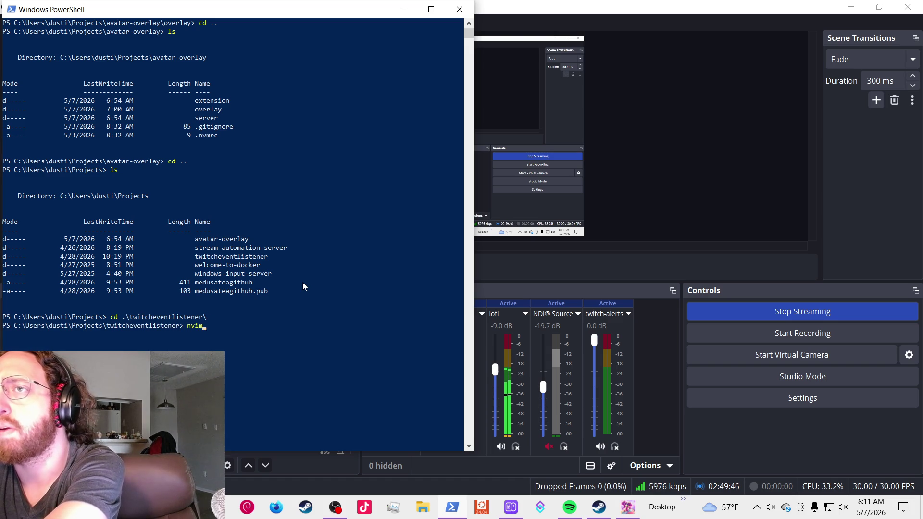
key(Return)
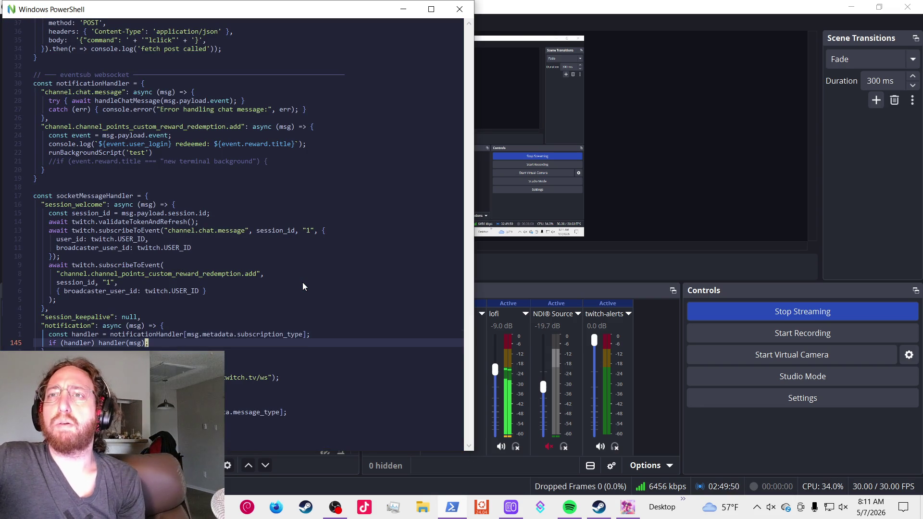
Step: Step through the first session_welcome subscription, from session_id to broadcaster_user_id
key(k)
key(k)
key(k)
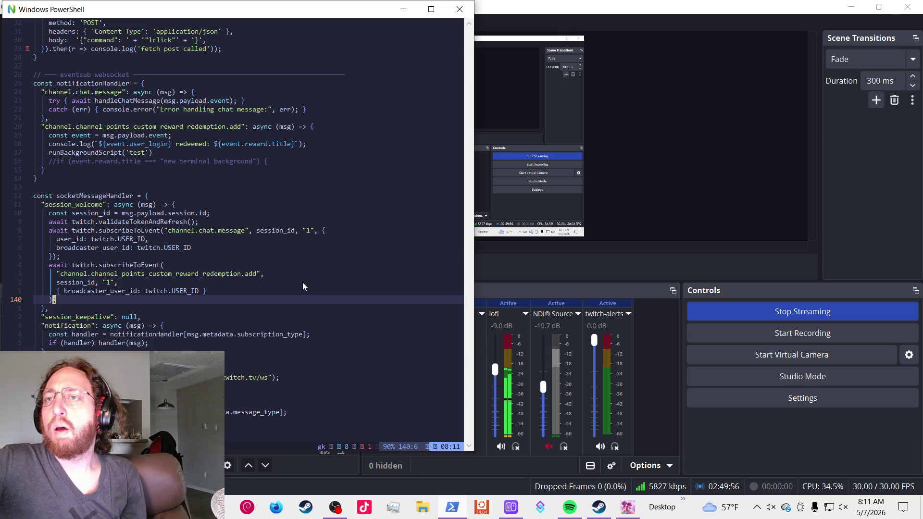
key(k)
key(k)
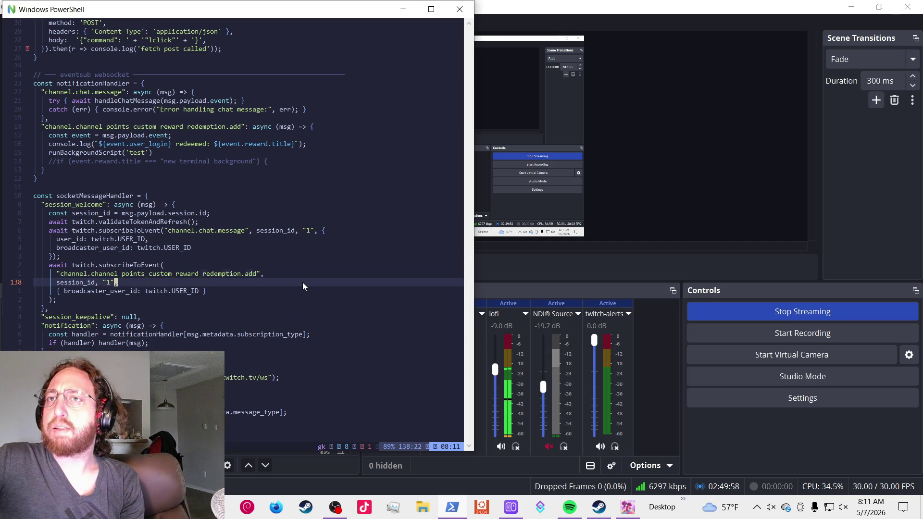
key(k)
key(k)
key(k)
key(k)
key(k)
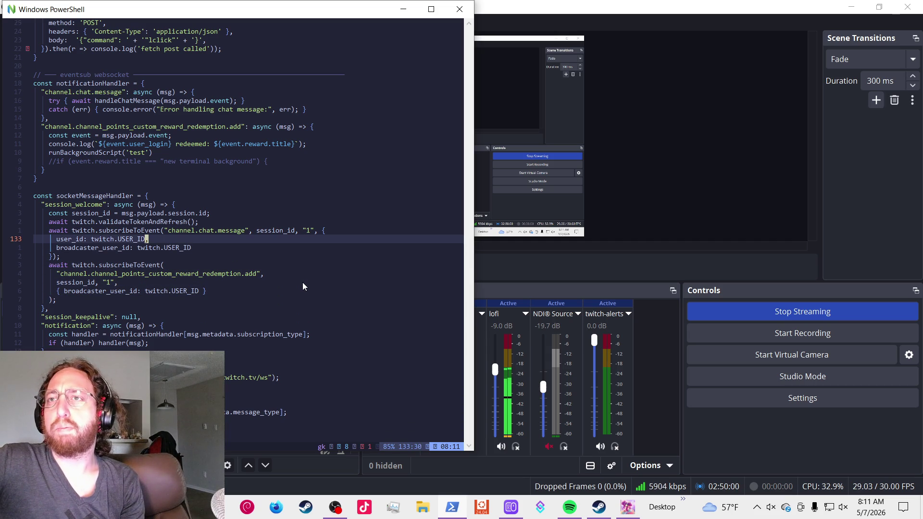
key(k)
key(k)
key(k)
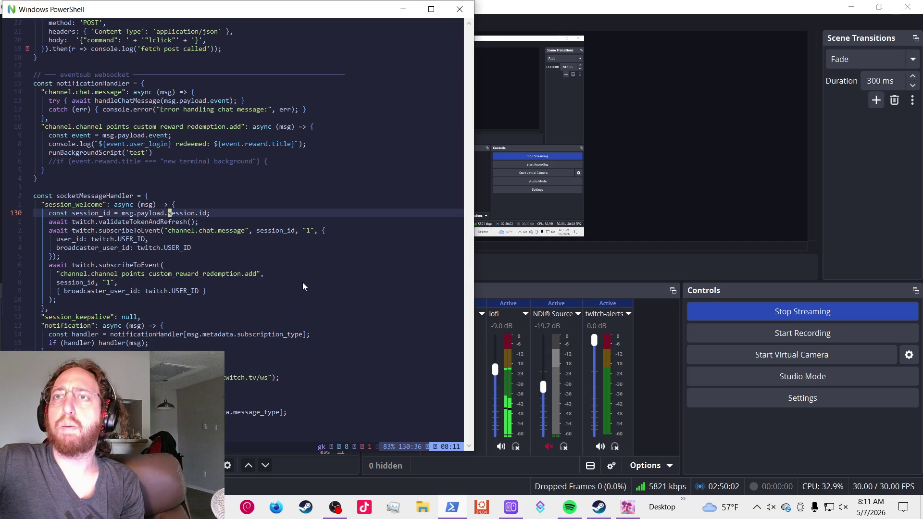
key(b)
key(b)
key(b)
key(j)
key(j)
key(j)
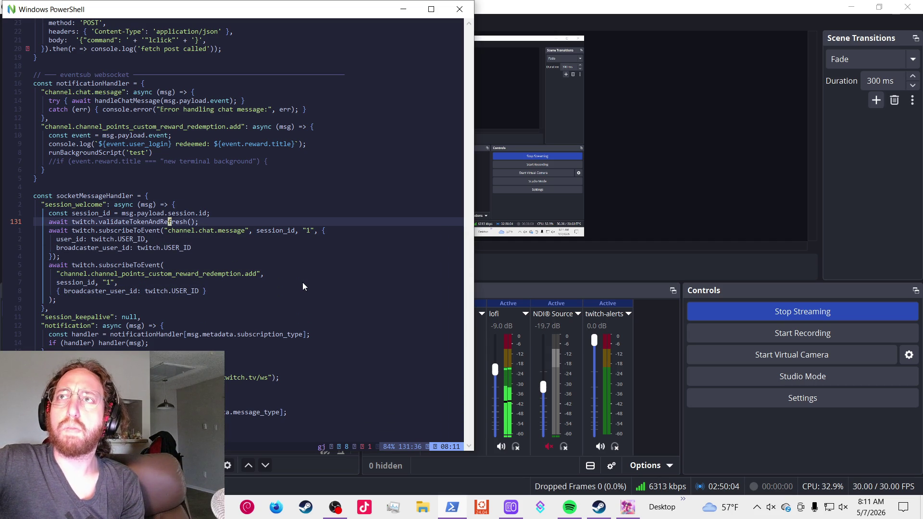
key(j)
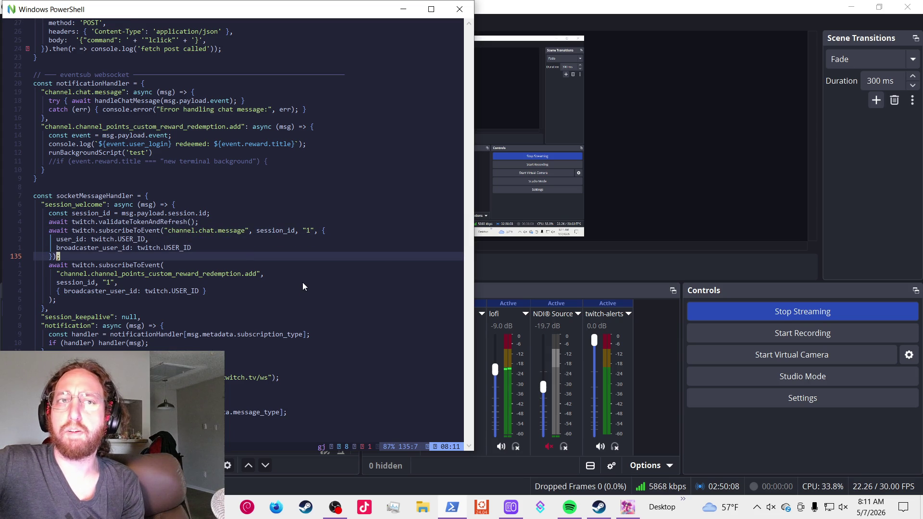
key(j)
key(j)
Step: Walk through the second subscription's arguments, then unmute Audio Input Capture in OBS
key(g)
key(j)
key(g)
key(j)
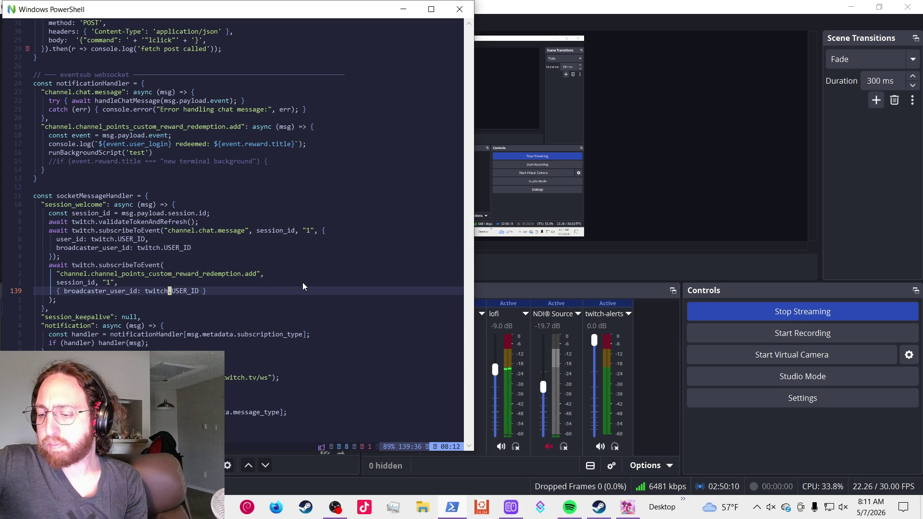
key(g)
key(k)
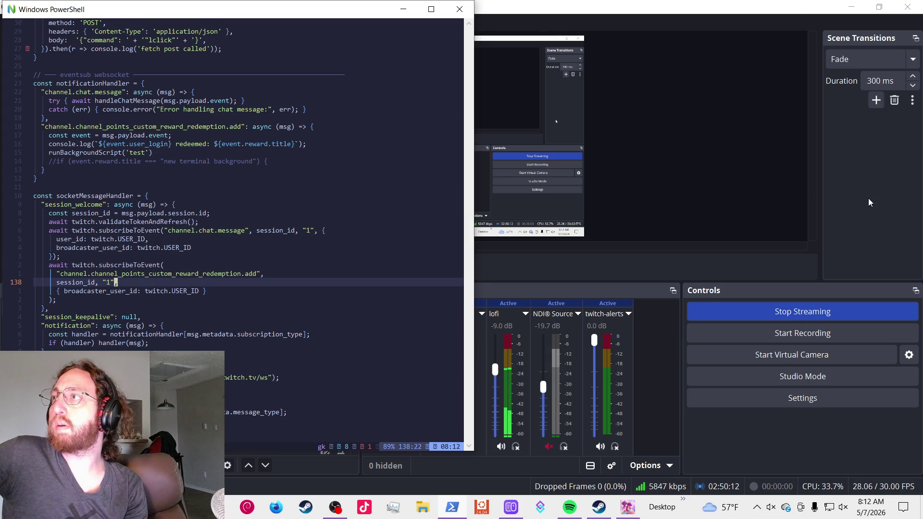
click(447, 460)
click(446, 447)
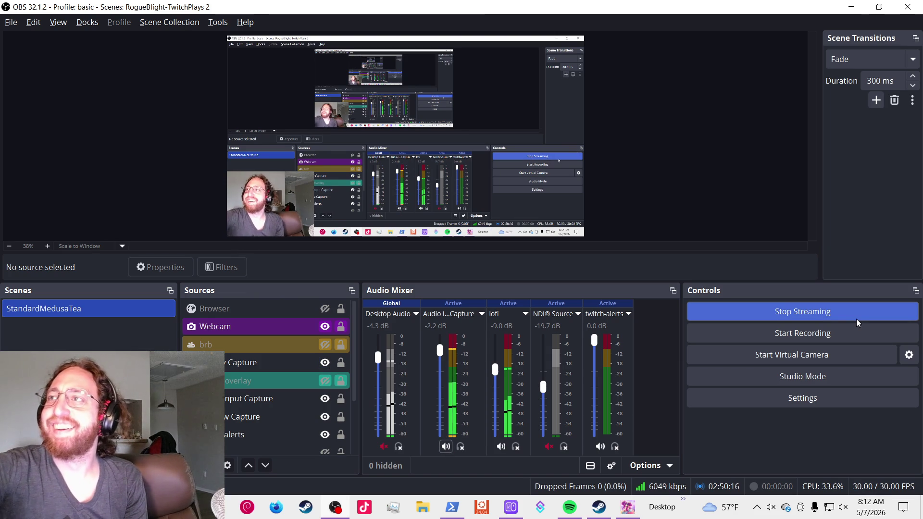
Step: Alt-Tab from OBS back to Neovim showing index.js's session_welcome subscriptions
key(alt+Tab)
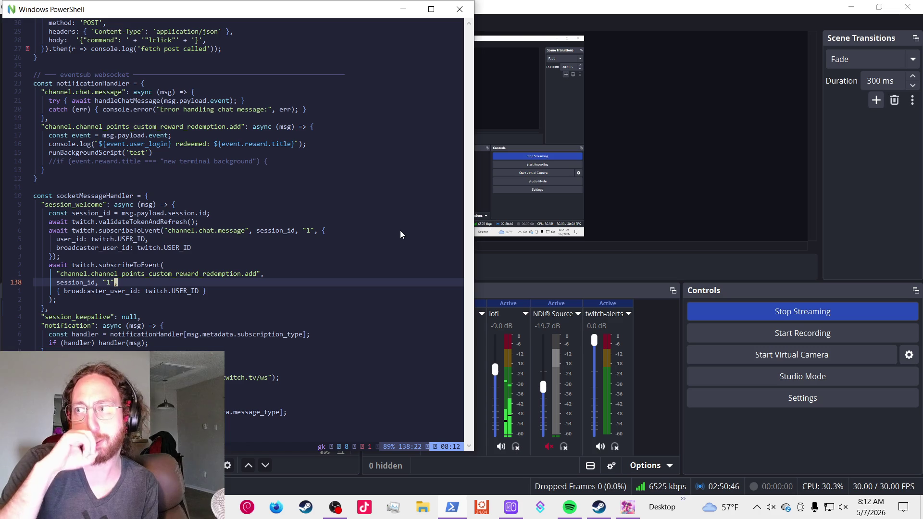
Step: Go over the session_id assignment and chat subscription lines in session_welcome
click(80, 234)
click(53, 214)
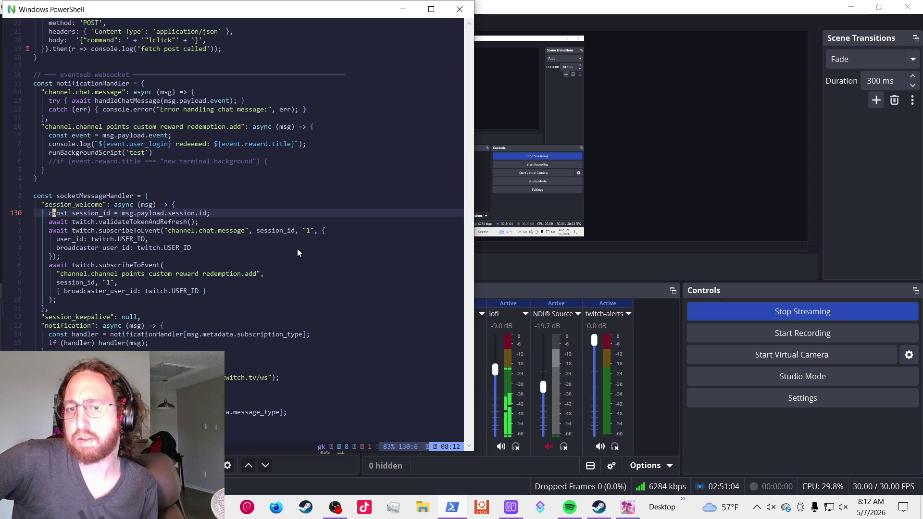
click(324, 230)
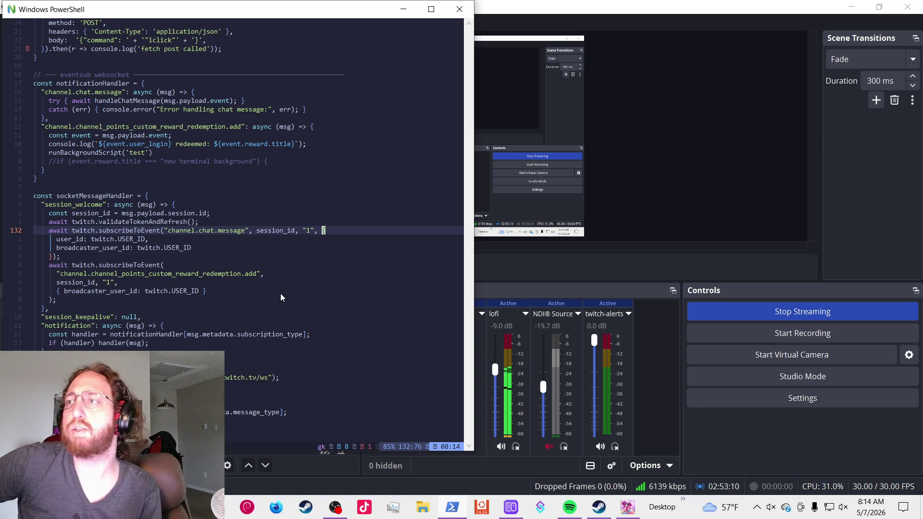
key(3)
key(j)
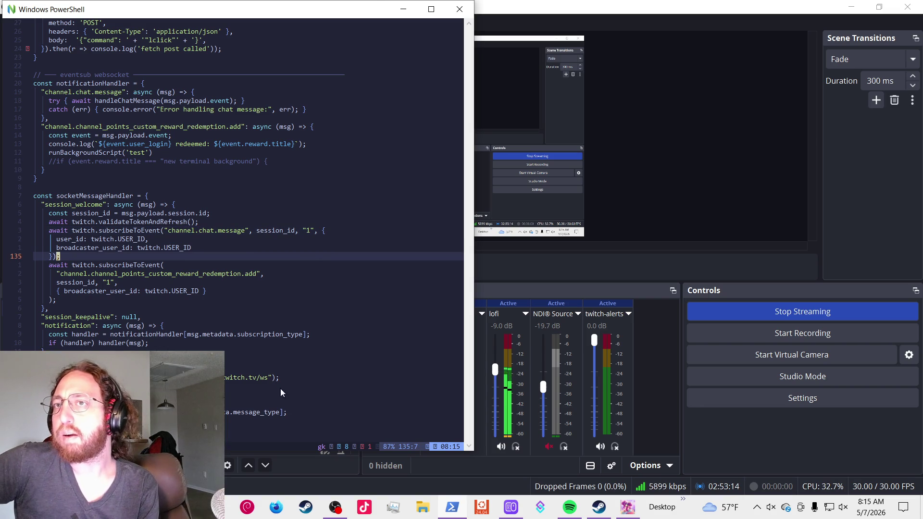
Step: Yank the whole socketMessageHandler block with a linewise V selection
click(201, 335)
key({)
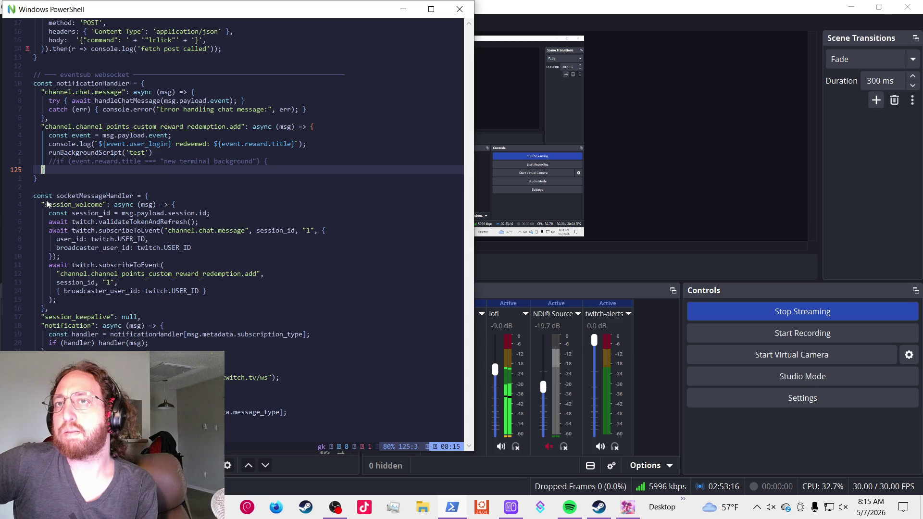
key(V)
key(})
key(y)
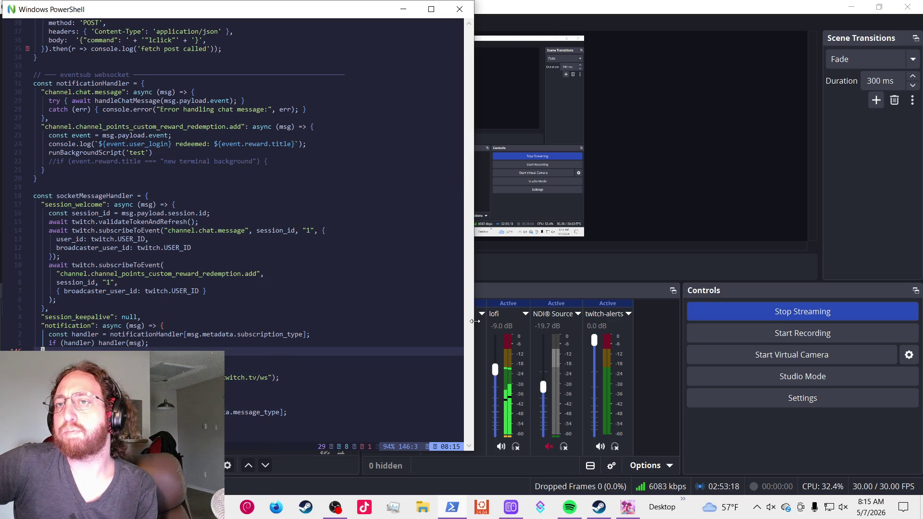
click(858, 251)
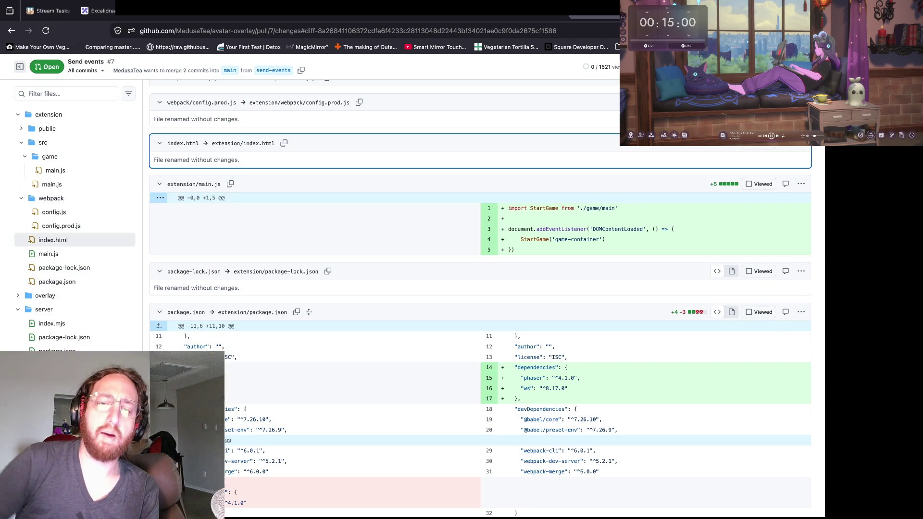
scroll(481, 297, down, 15)
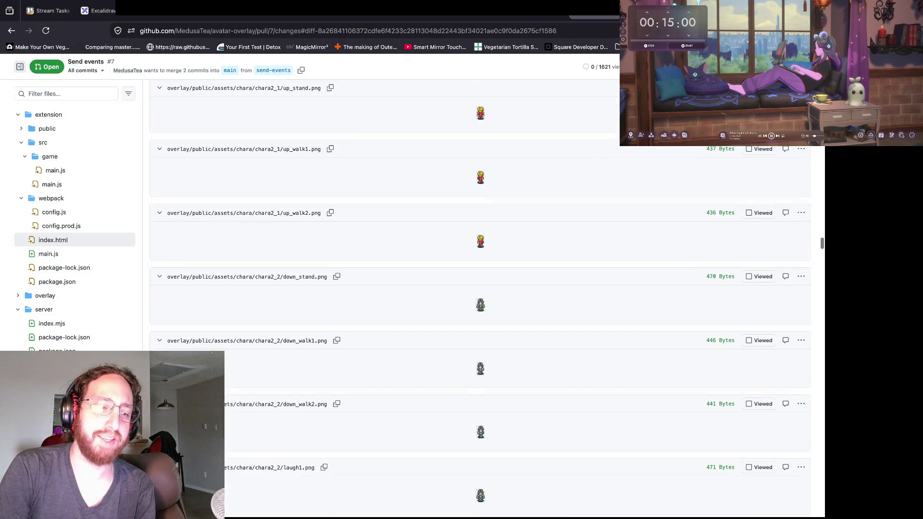
click(52, 323)
scroll(481, 298, down, 3)
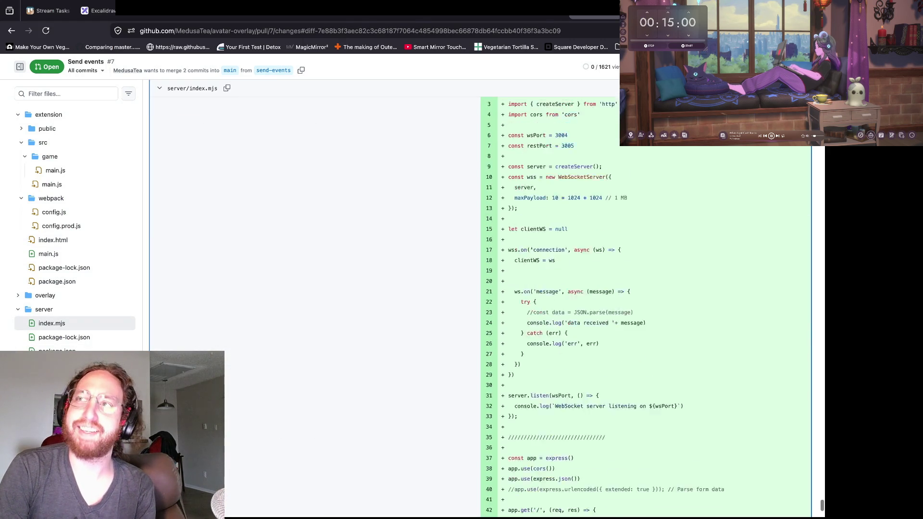
scroll(518, 307, down, 6)
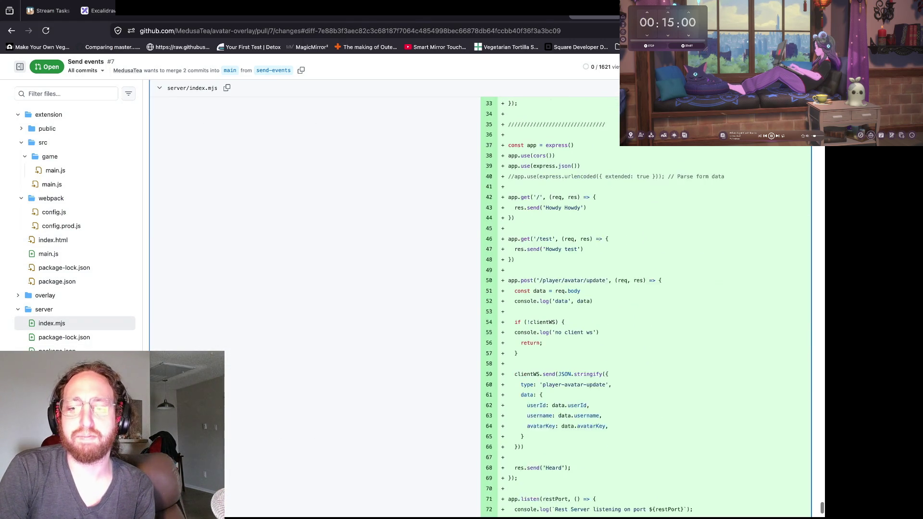
scroll(518, 307, up, 7)
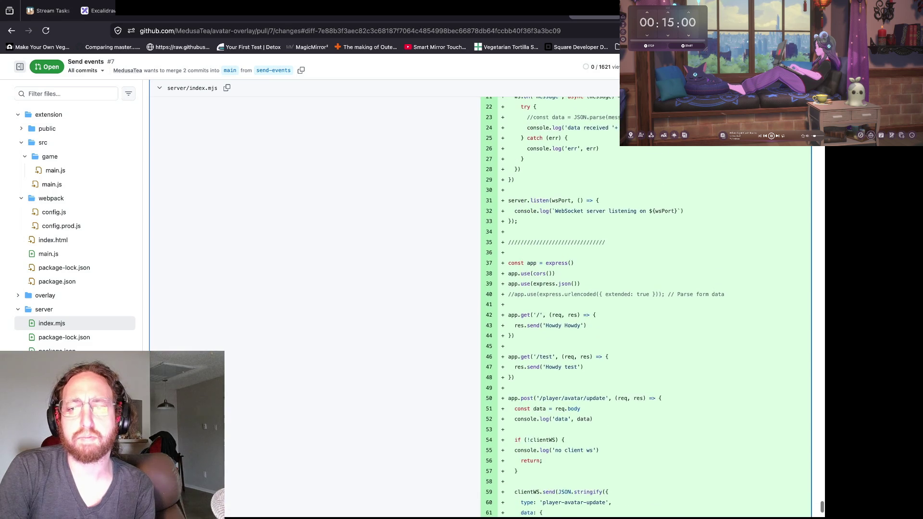
scroll(548, 135, up, 3)
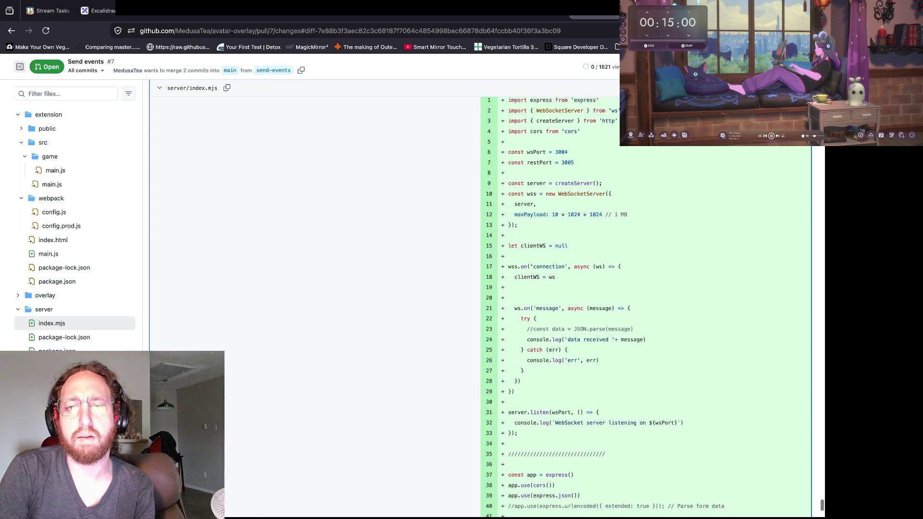
drag(561, 135, 574, 135)
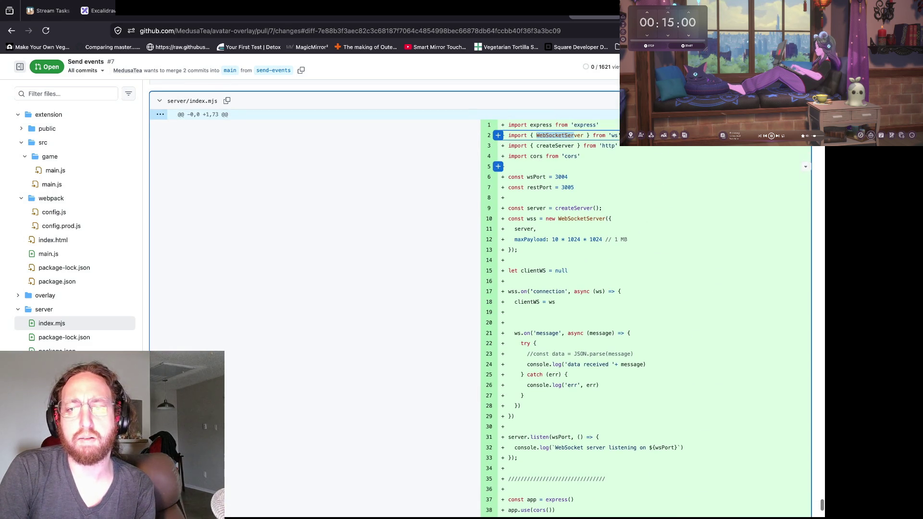
scroll(528, 188, down, 1)
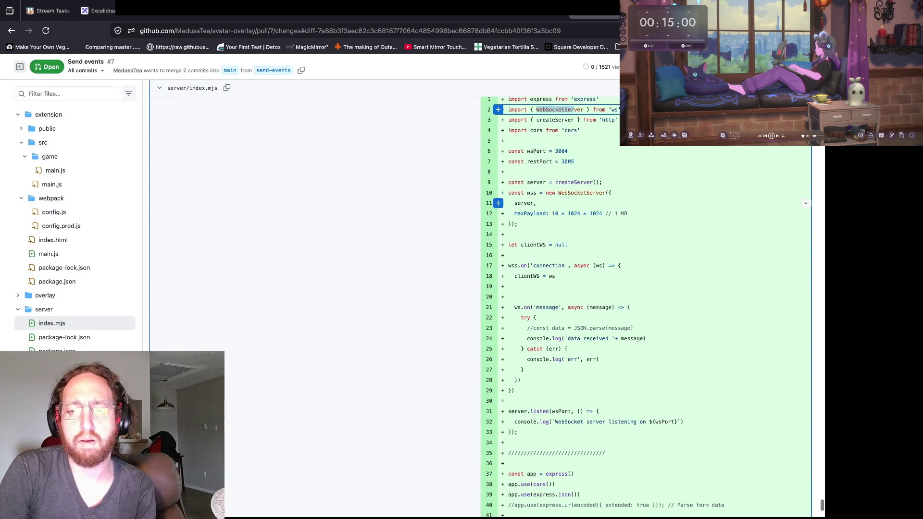
scroll(529, 423, down, 1)
drag(528, 448, 553, 480)
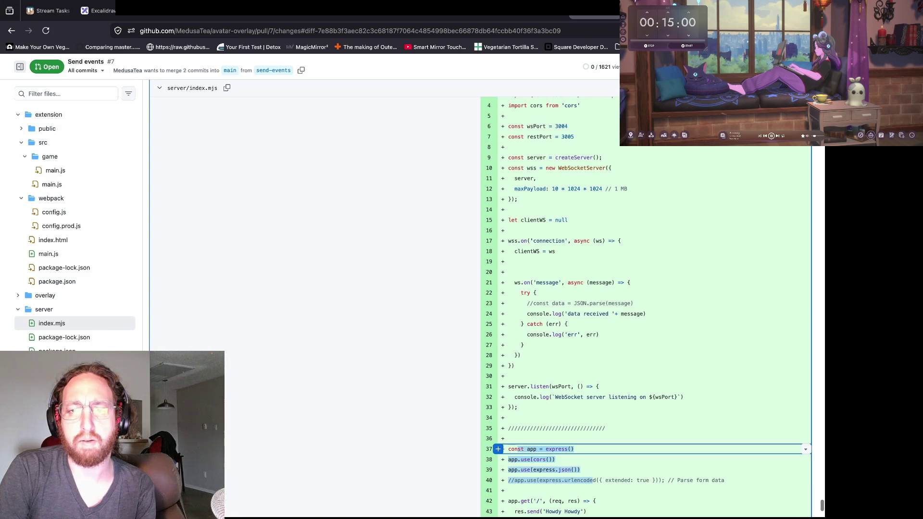
click(552, 480)
scroll(528, 221, up, 1)
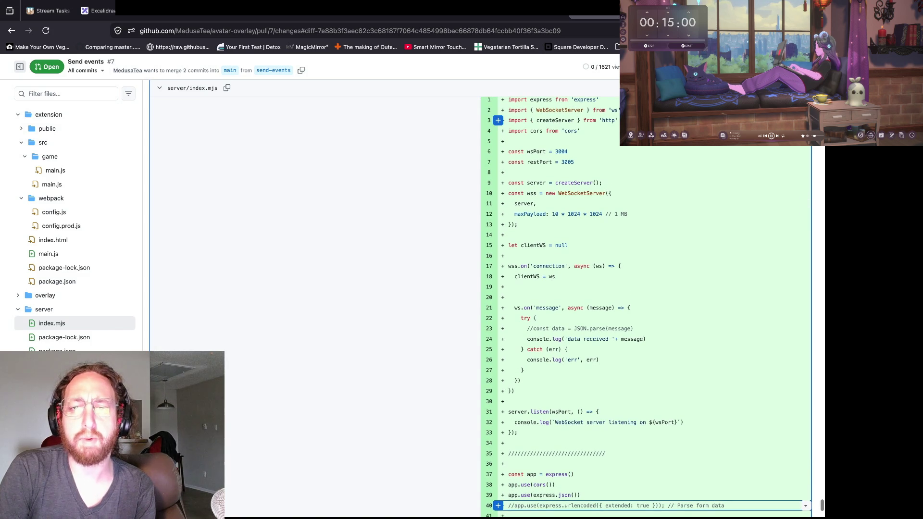
scroll(604, 303, down, 1)
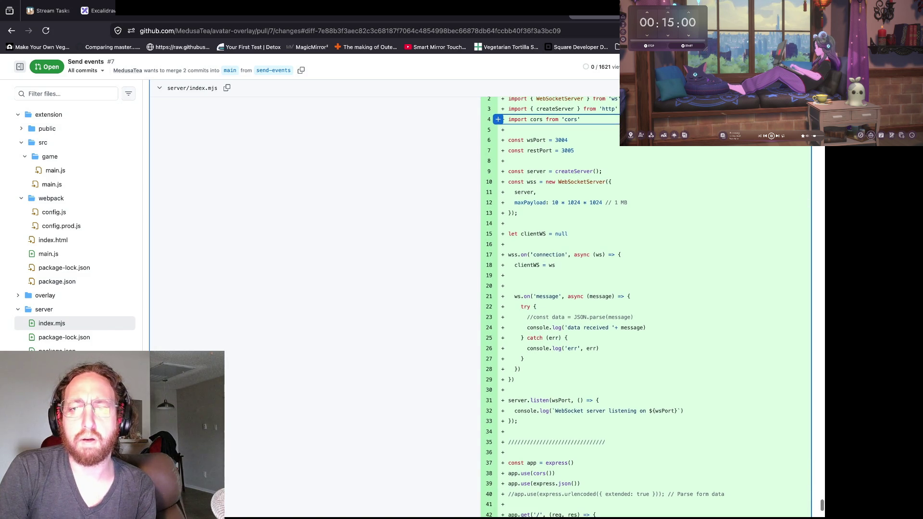
scroll(604, 308, down, 4)
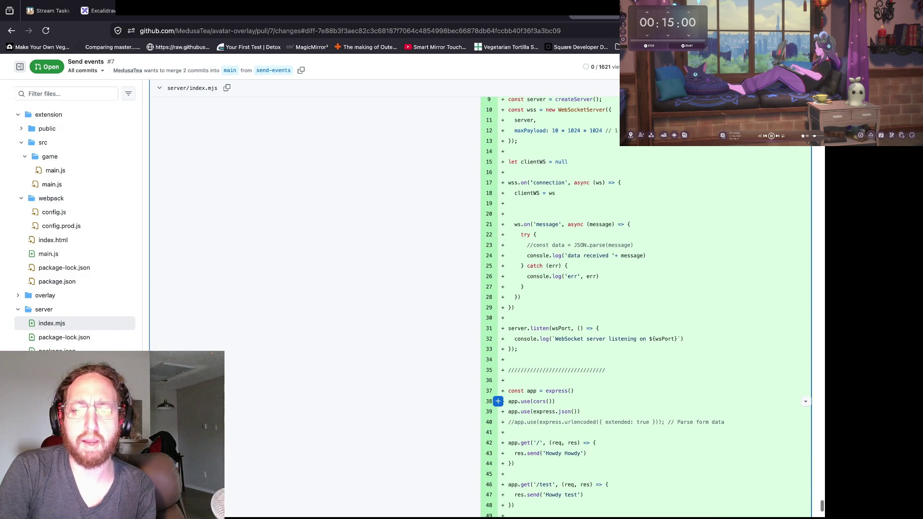
scroll(604, 398, down, 2)
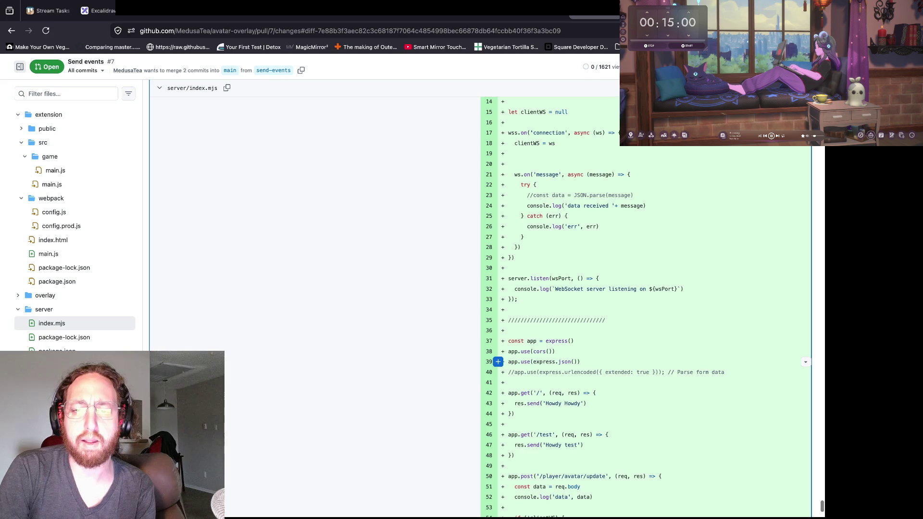
drag(556, 351, 508, 351)
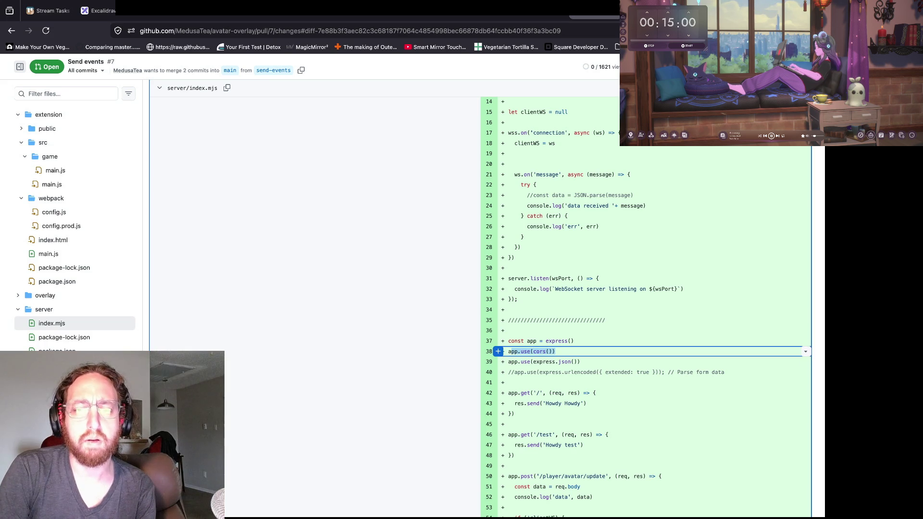
scroll(528, 336, down, 3)
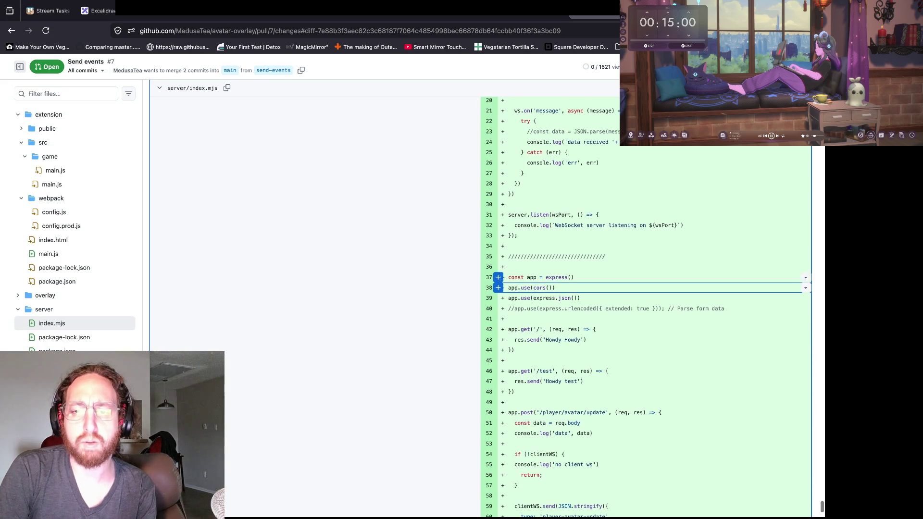
scroll(625, 312, down, 2)
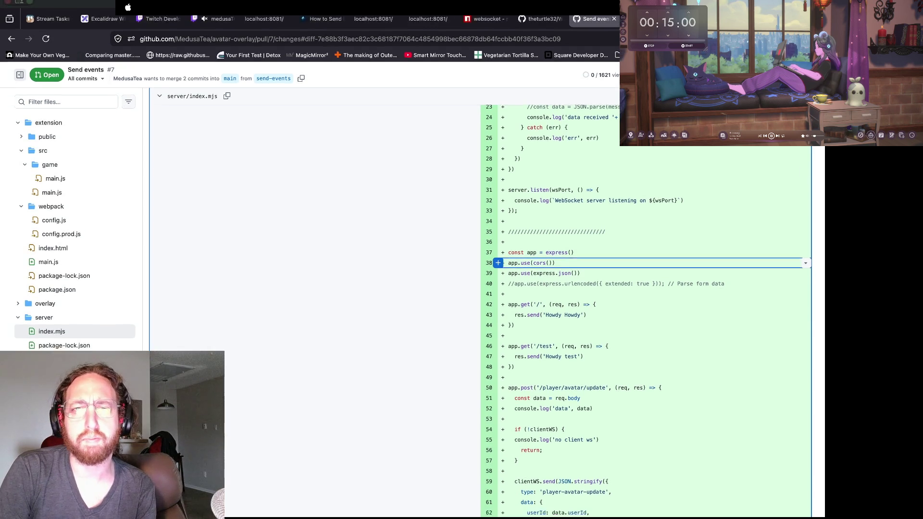
mouse_move(360, 11)
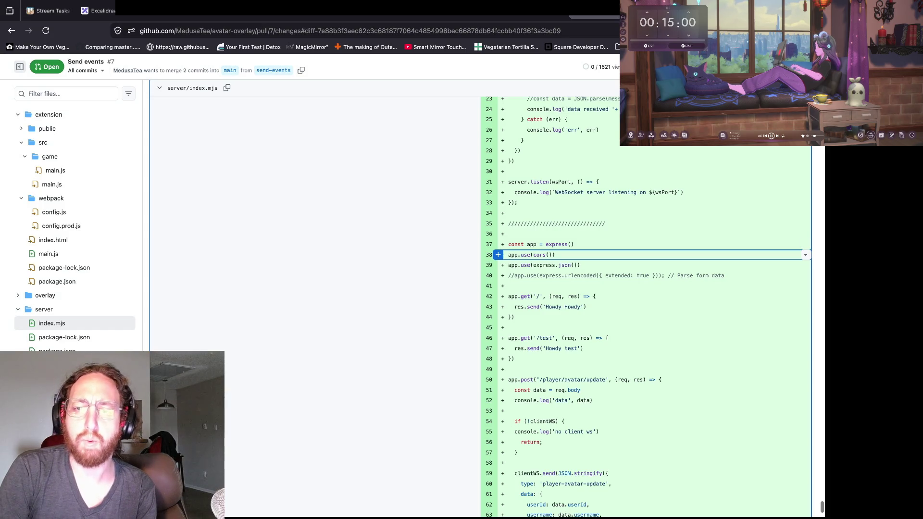
drag(498, 254, 498, 265)
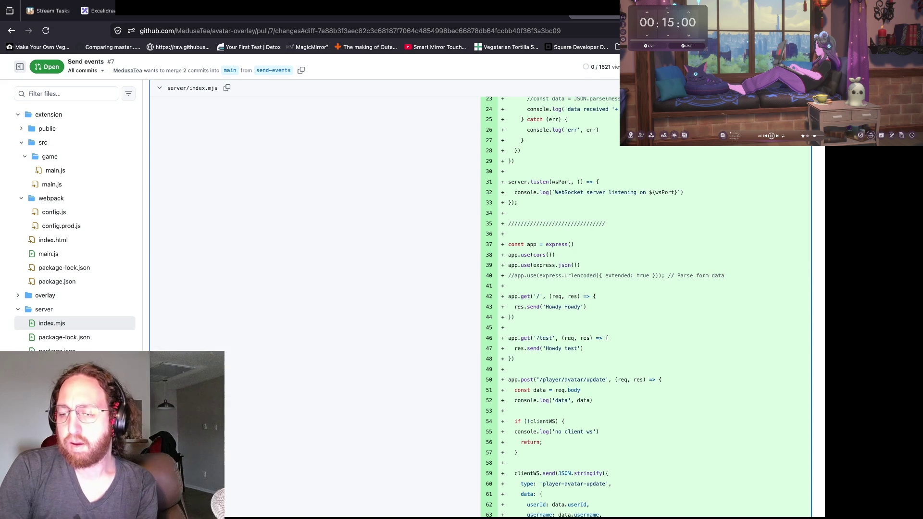
scroll(498, 204, down, 2)
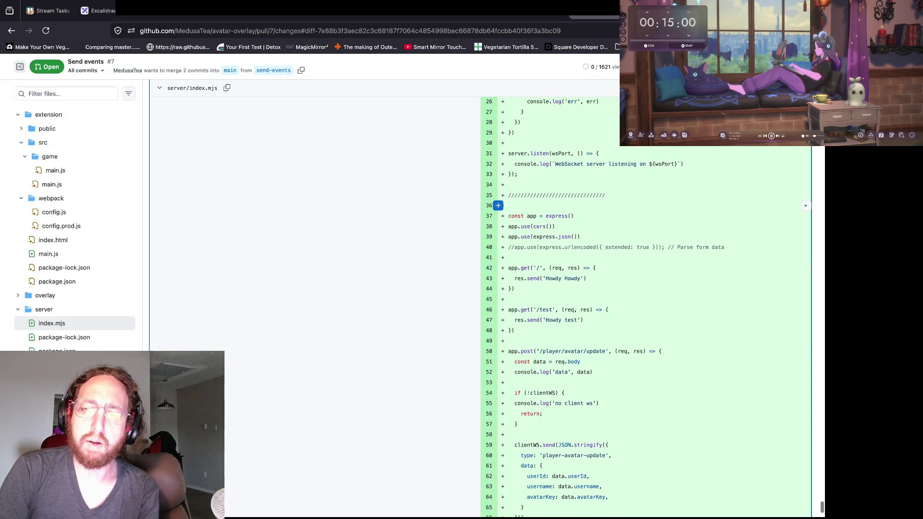
drag(555, 226, 521, 227)
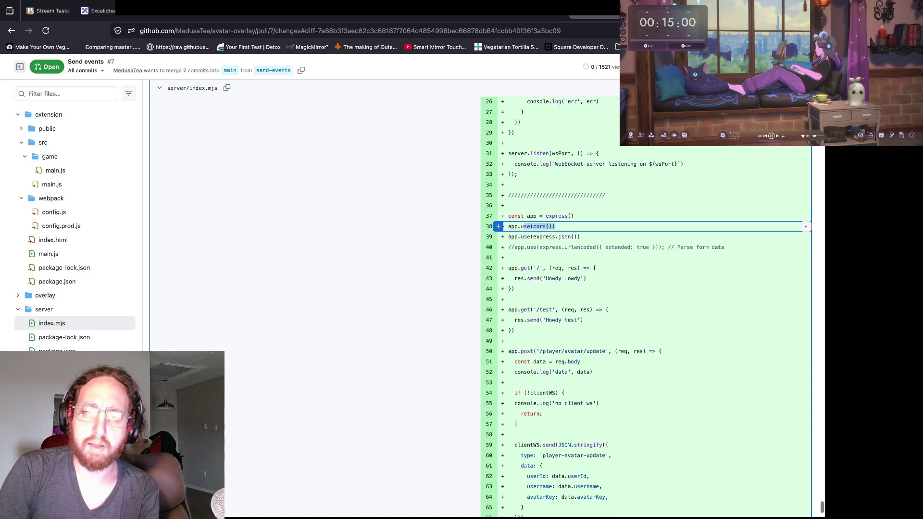
click(521, 227)
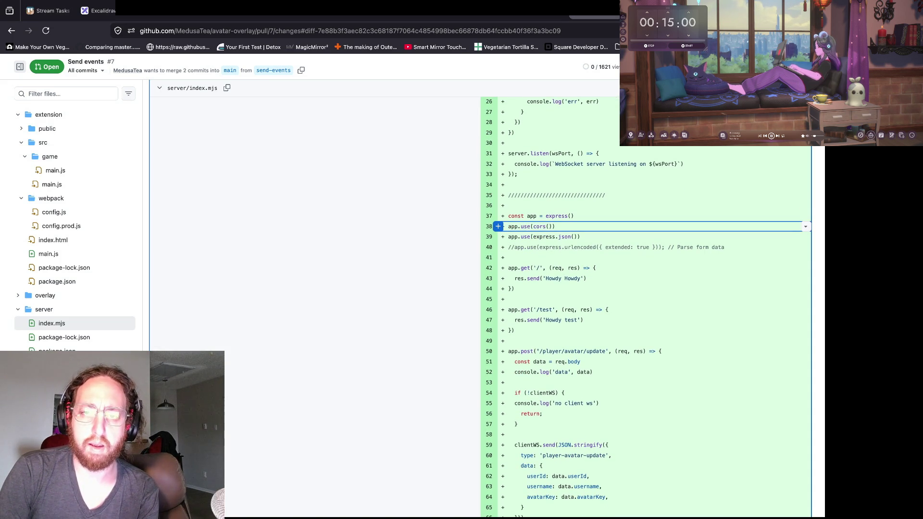
drag(549, 226, 520, 227)
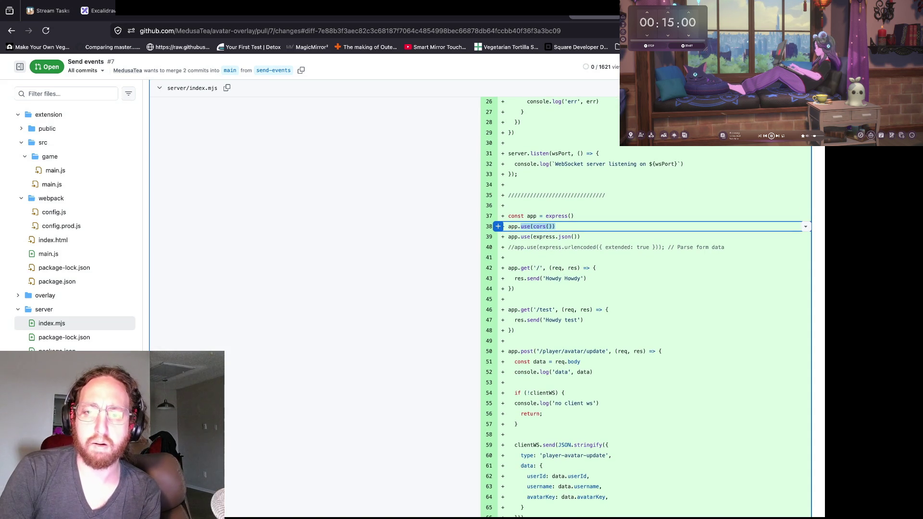
scroll(523, 250, down, 3)
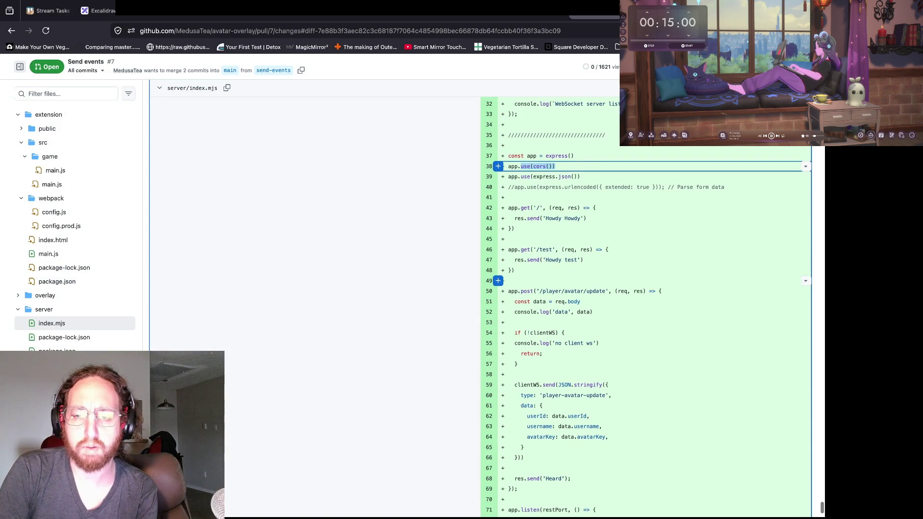
click(529, 500)
scroll(528, 478, down, 1)
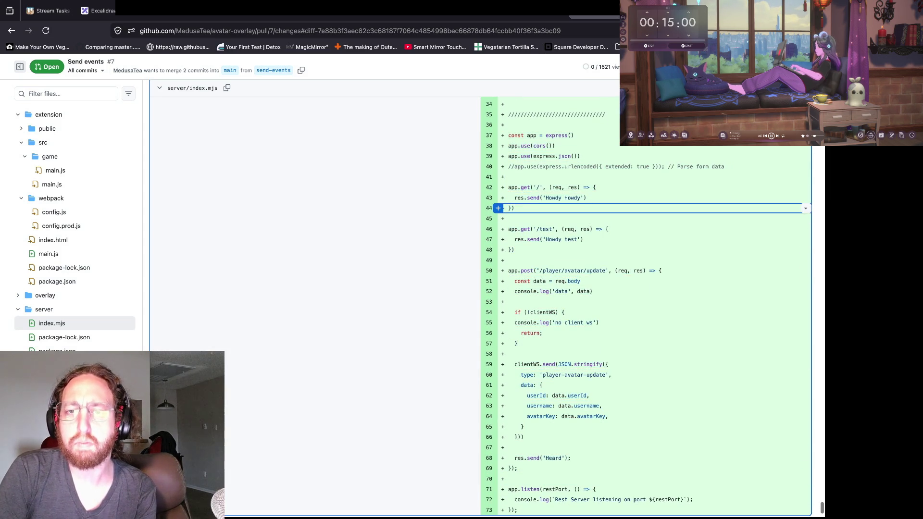
click(510, 208)
scroll(499, 333, down, 1)
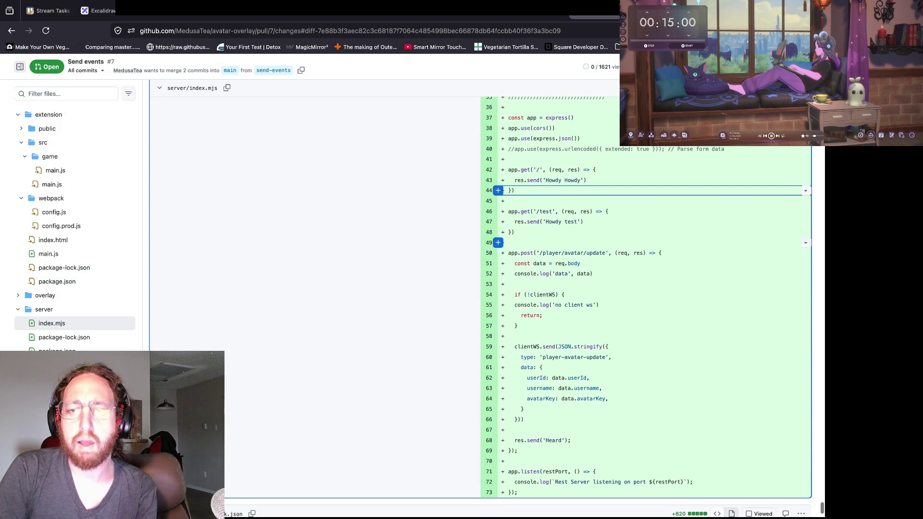
scroll(509, 238, up, 1)
mouse_move(508, 128)
mouse_down()
mouse_move(518, 347)
mouse_move(509, 480)
mouse_up()
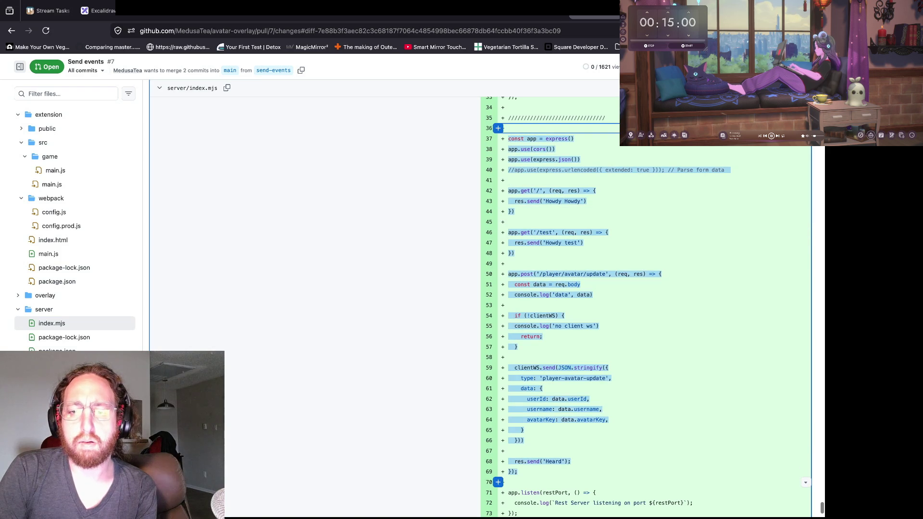
click(502, 482)
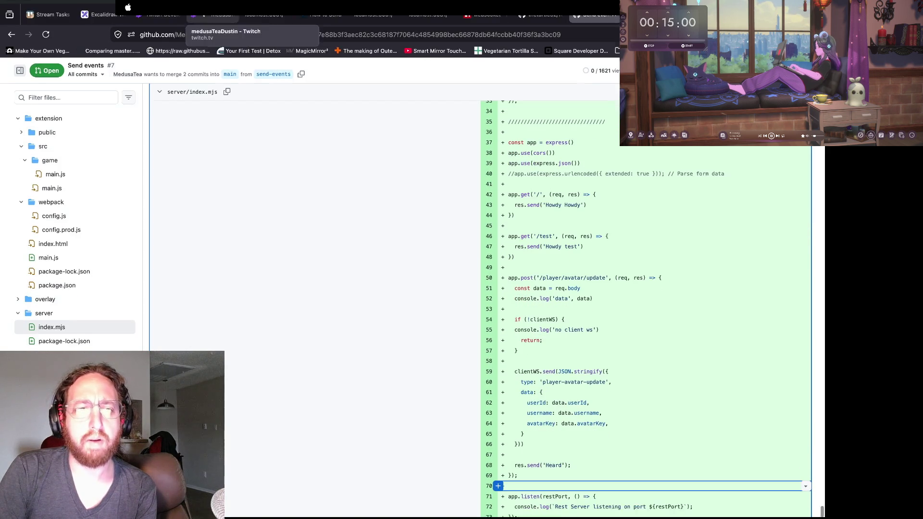
Step: Look over OverlayAvatar version 6's Capabilities, Status and Files pages in the Developer Console
click(158, 11)
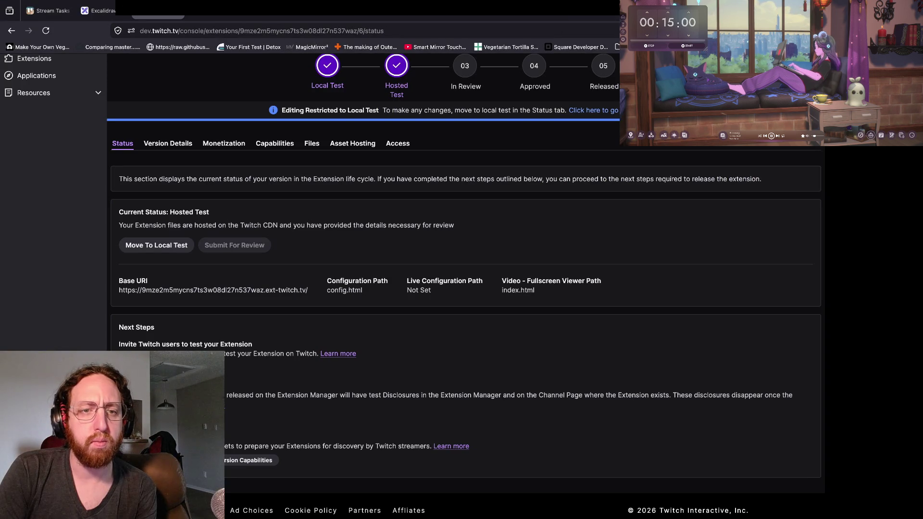
click(274, 143)
scroll(274, 143, down, 10)
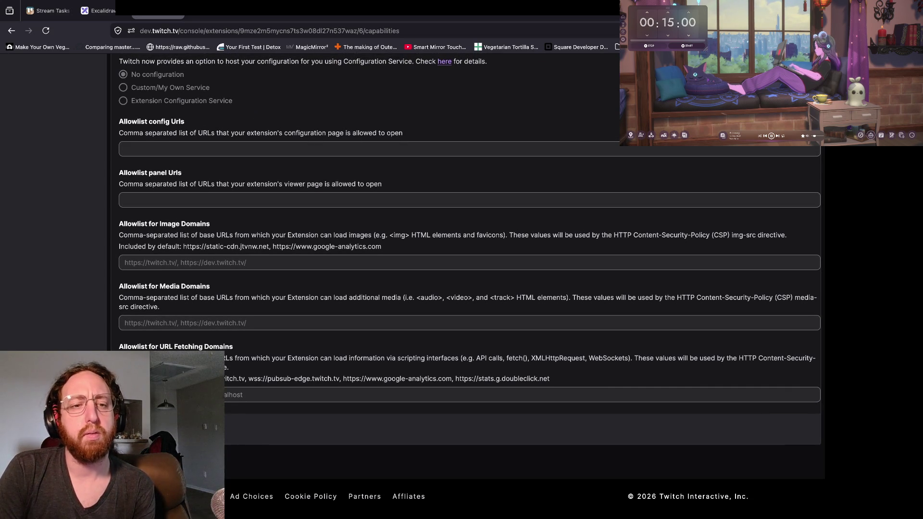
scroll(464, 288, up, 10)
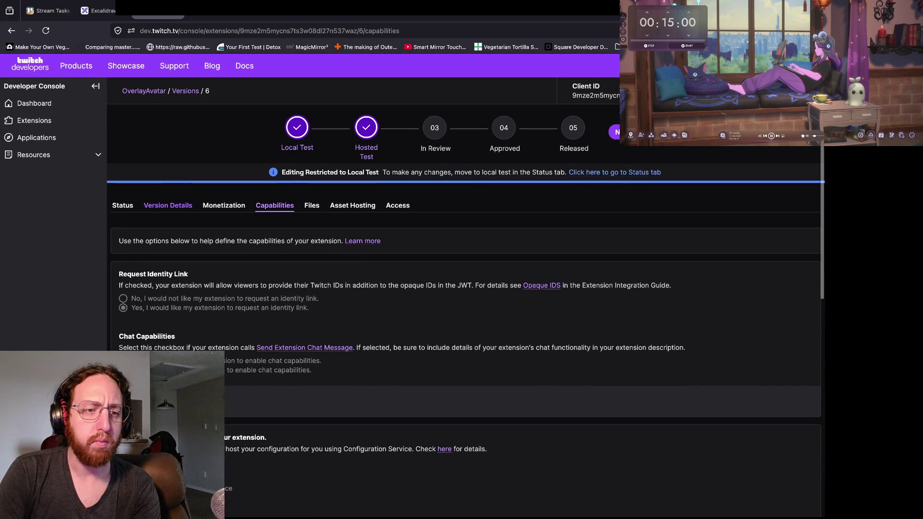
click(123, 205)
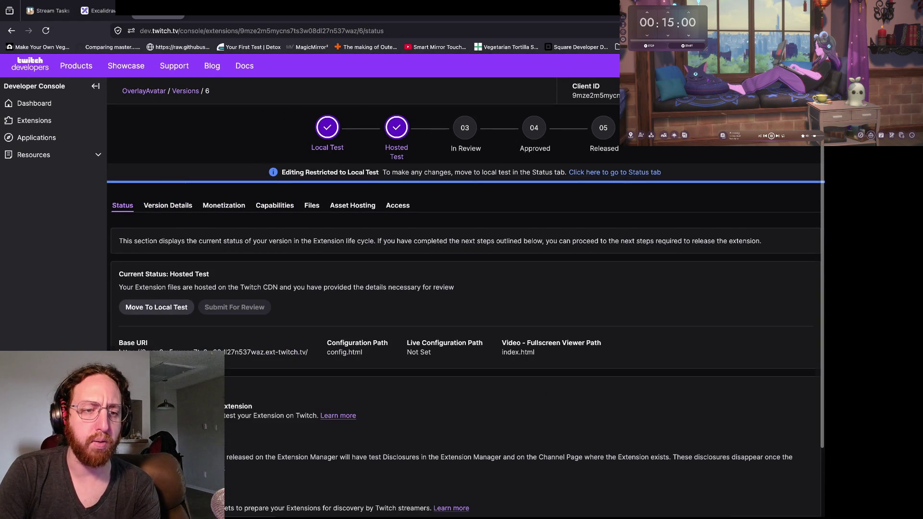
click(311, 186)
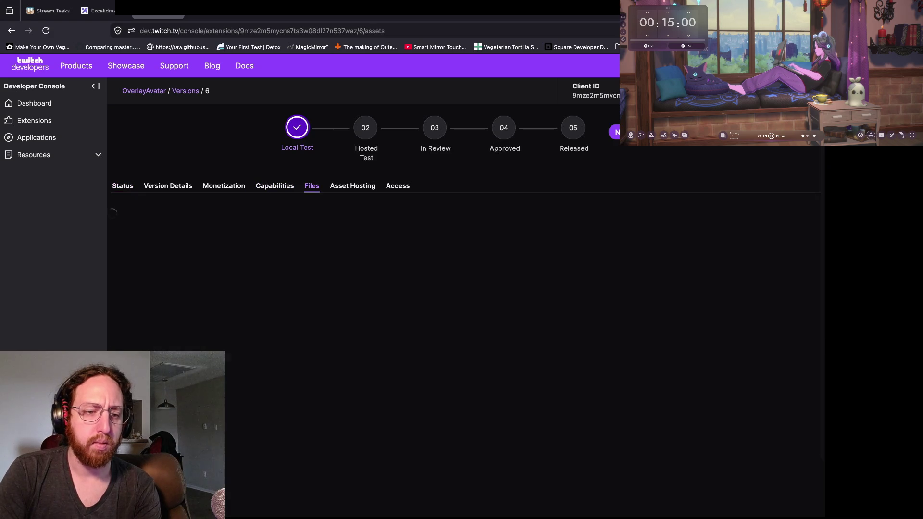
click(274, 186)
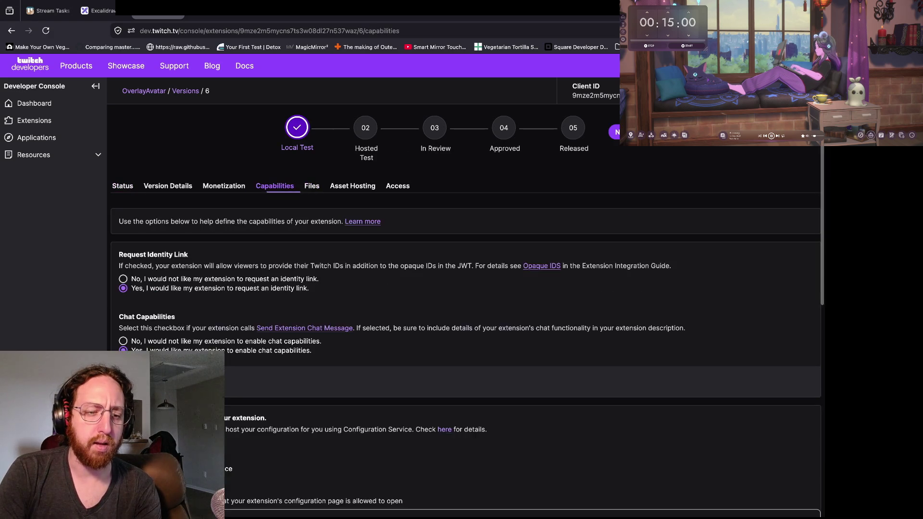
Step: Replace the URL fetching domains allowlist entry with a pasted value and submit it
scroll(471, 288, down, 10)
click(243, 395)
key(ctrl+a)
key(ctrl+v)
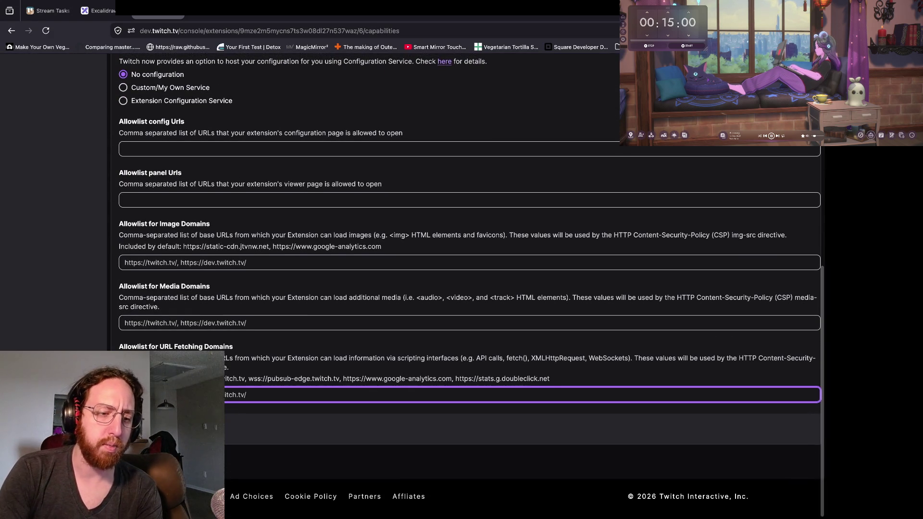
key(Return)
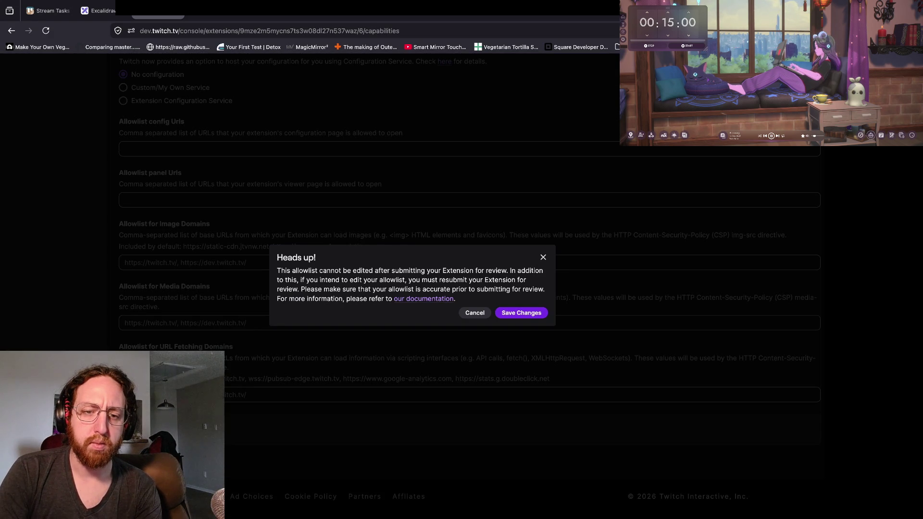
click(520, 313)
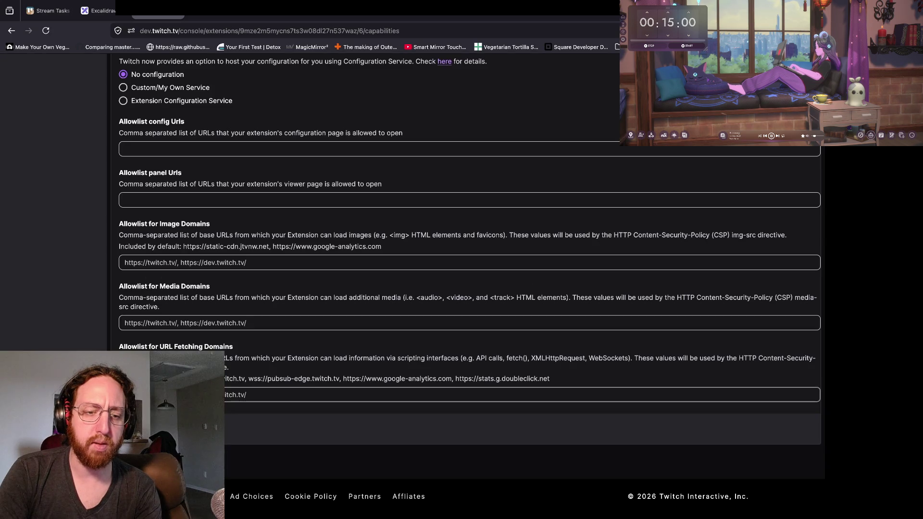
Step: Undo and redo the allowlist entry change, then submit it again
key(ctrl+z)
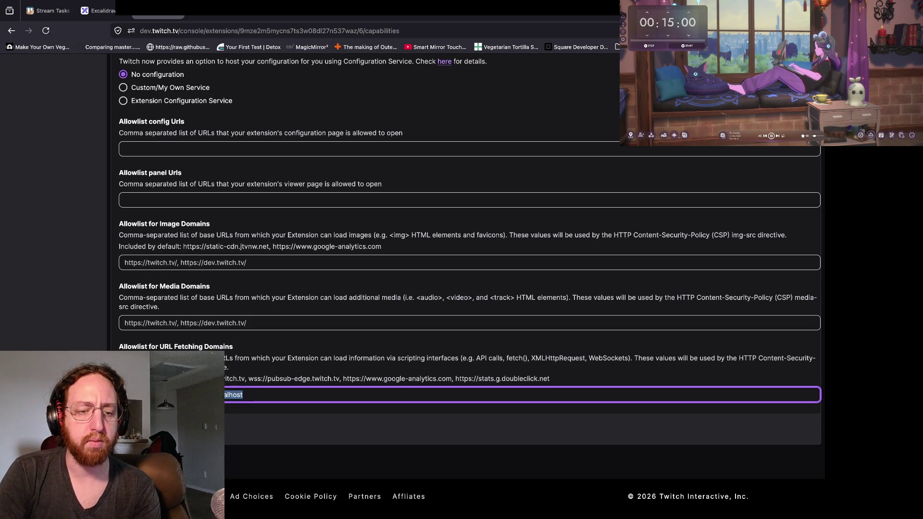
key(ctrl+shift+z)
key(Return)
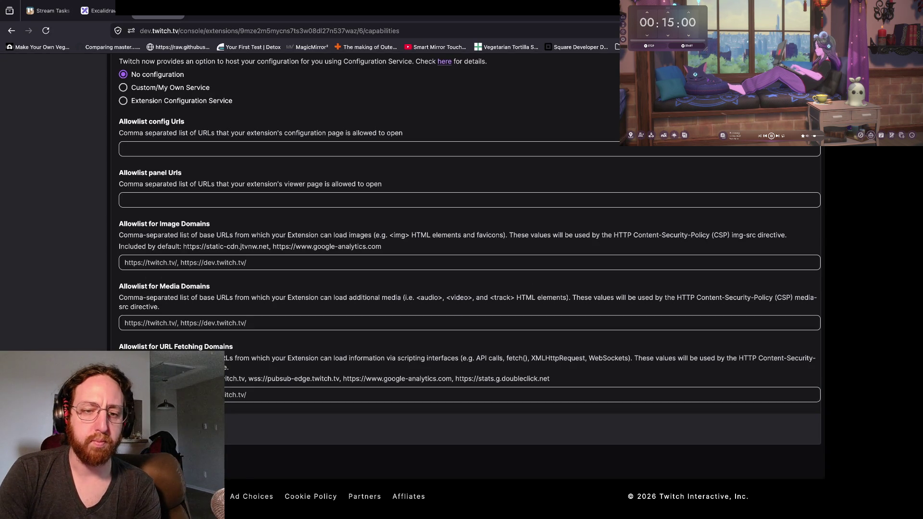
key(Return)
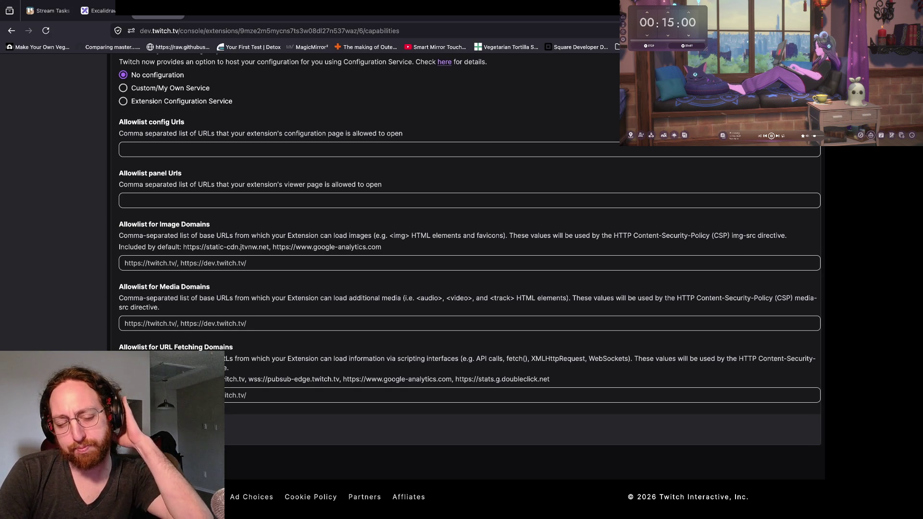
Step: Go to the Status page and confirm leaving without saving the capability edits
scroll(466, 289, up, 2)
scroll(462, 288, up, 6)
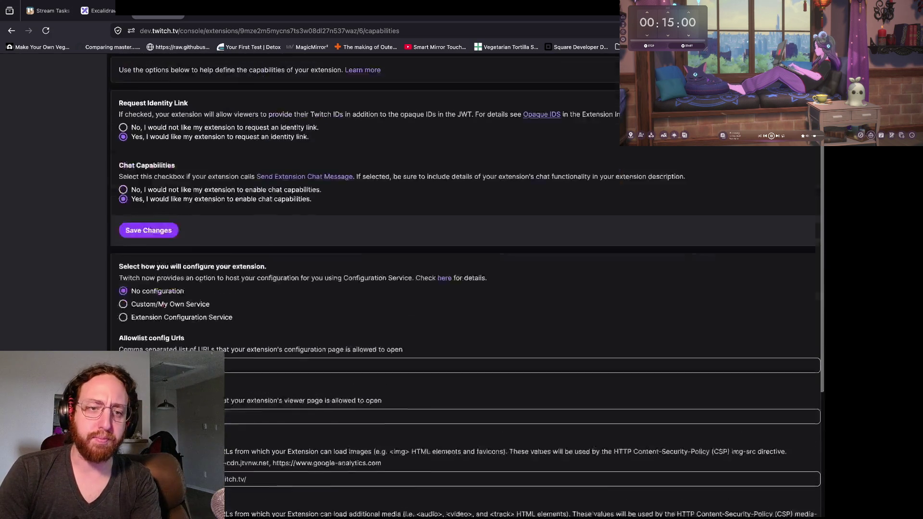
click(123, 185)
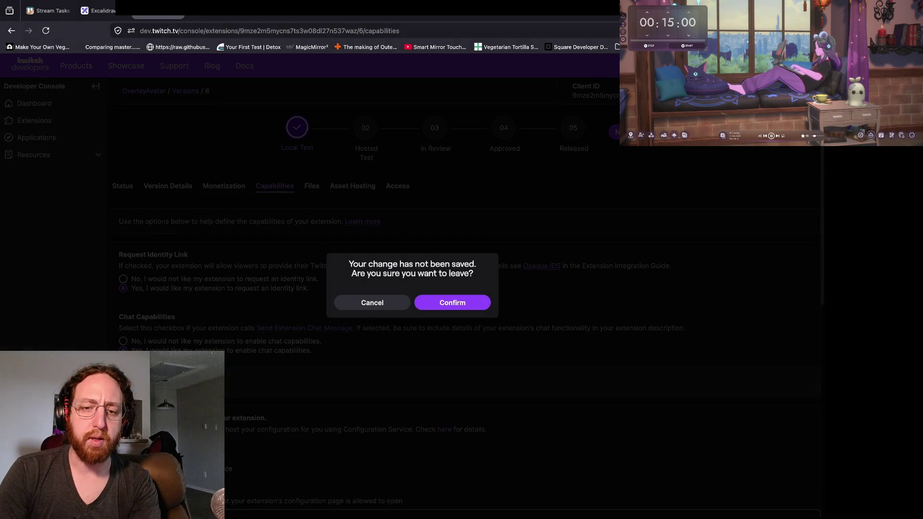
click(452, 302)
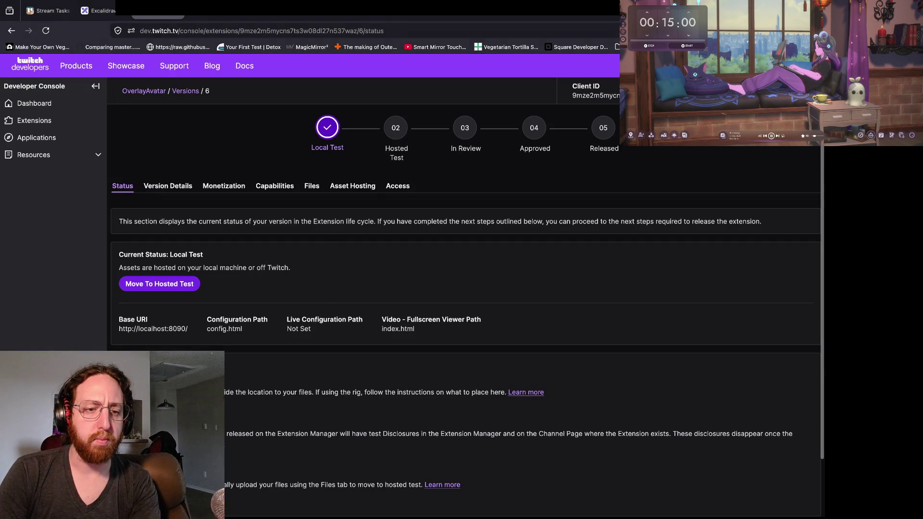
Step: Move OverlayAvatar version 6 into Hosted Test, then reload the Twitch channel page to load it
click(159, 284)
click(473, 316)
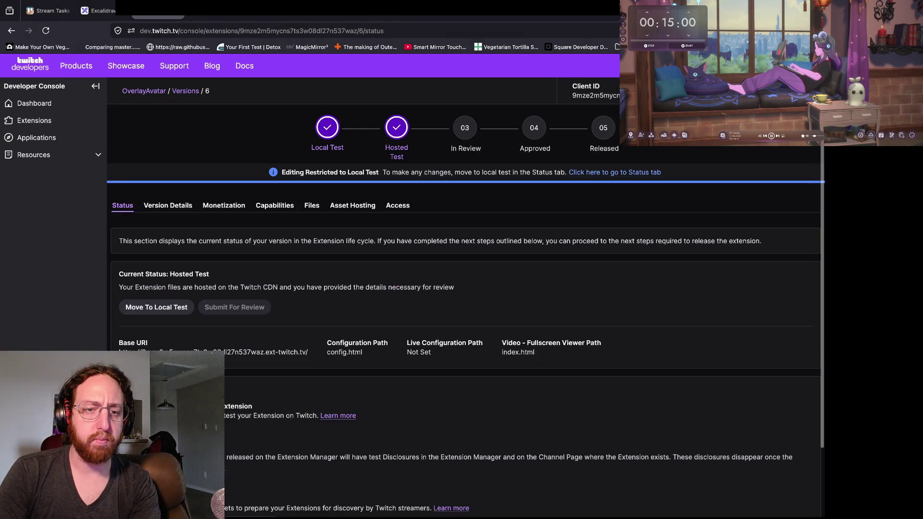
scroll(461, 289, down, 3)
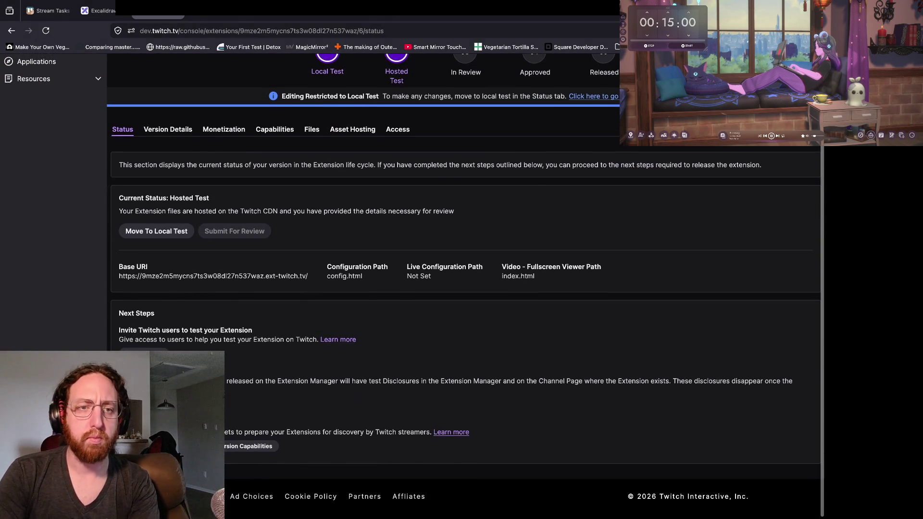
key(ctrl+Tab)
key(ctrl+r)
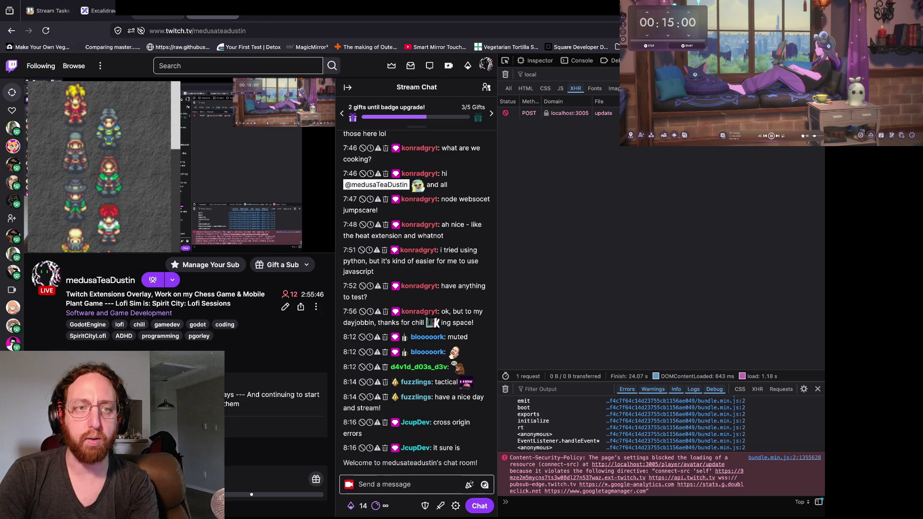
Step: Return to the OverlayAvatar version status page in the Twitch Developer Console
mouse_move(158, 10)
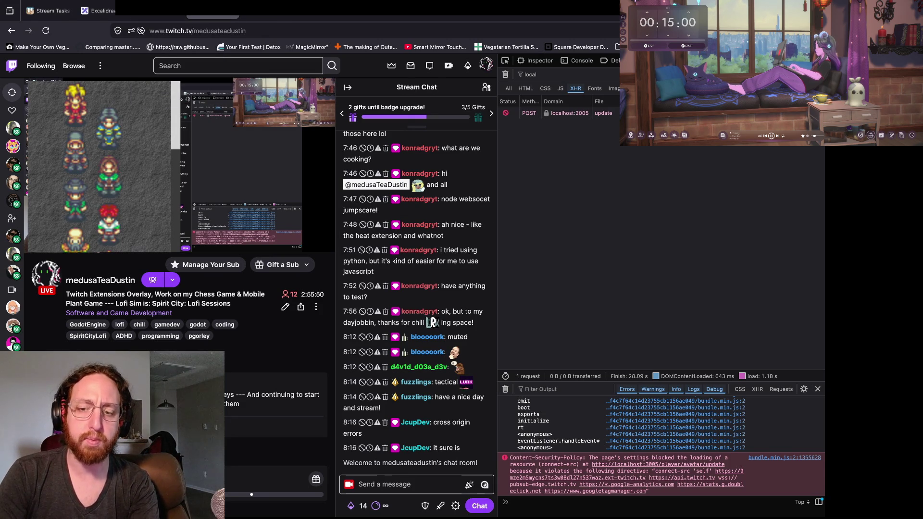
key(ctrl+shift+Tab)
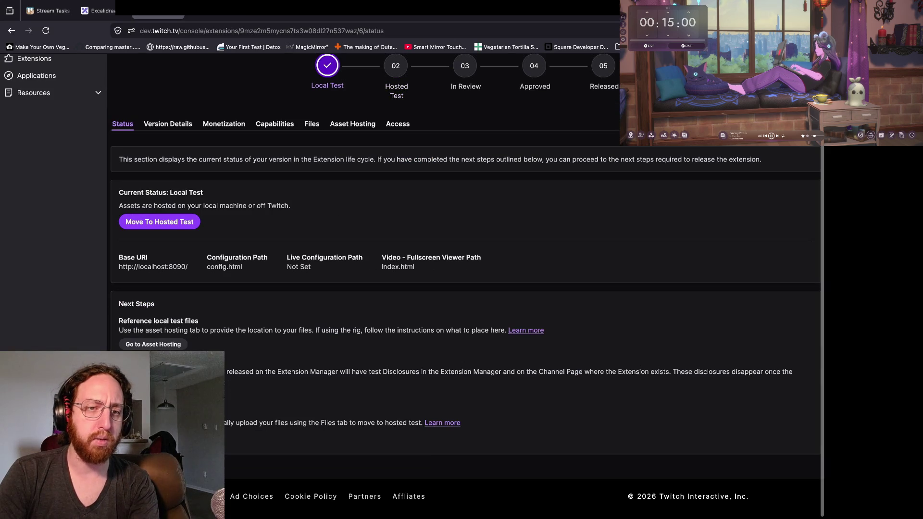
Step: Edit and submit the URL Fetching Domains allowlist in the version's Capabilities settings
click(274, 124)
scroll(466, 288, down, 10)
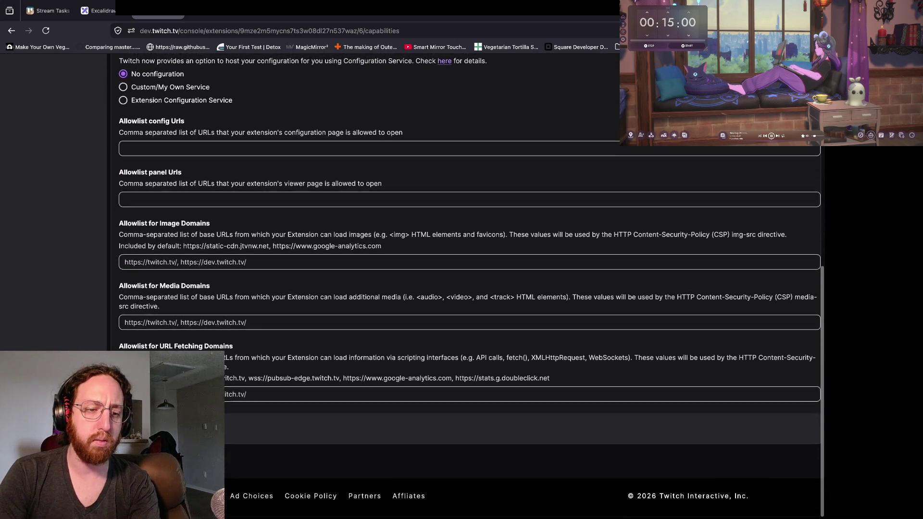
click(183, 394)
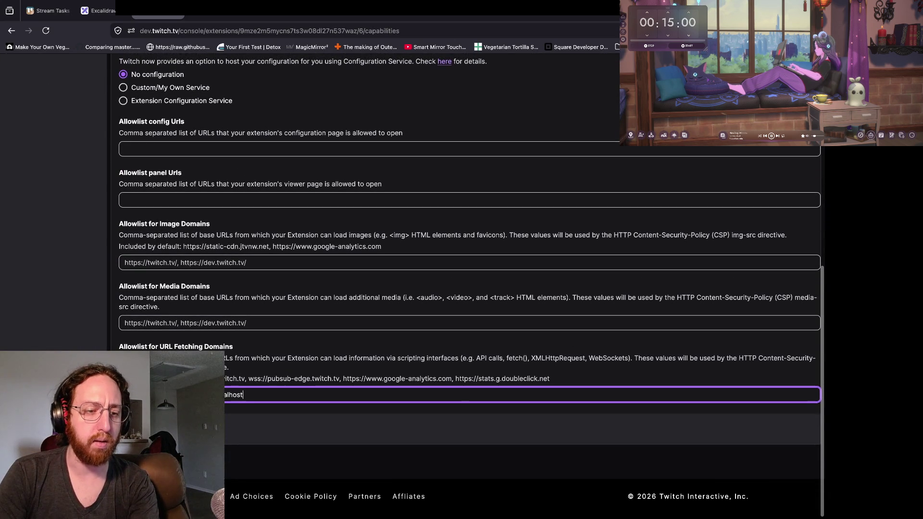
triple_click(176, 346)
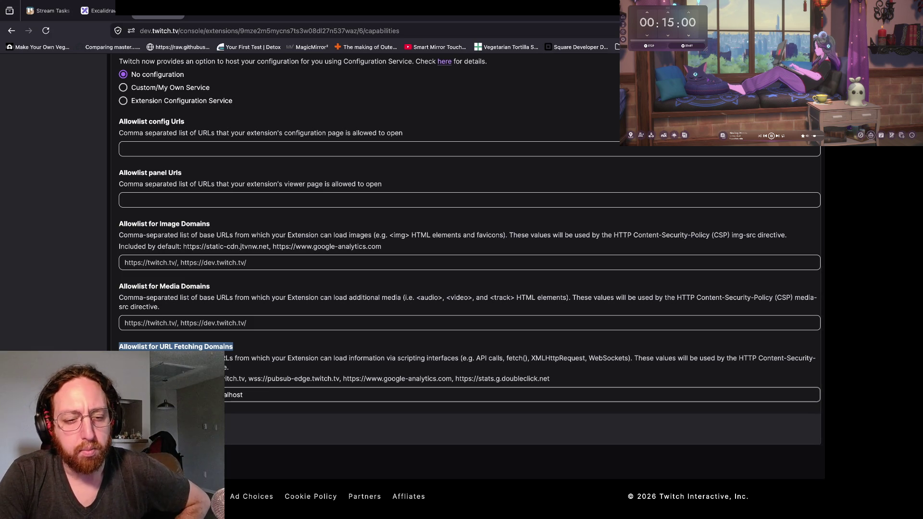
click(243, 394)
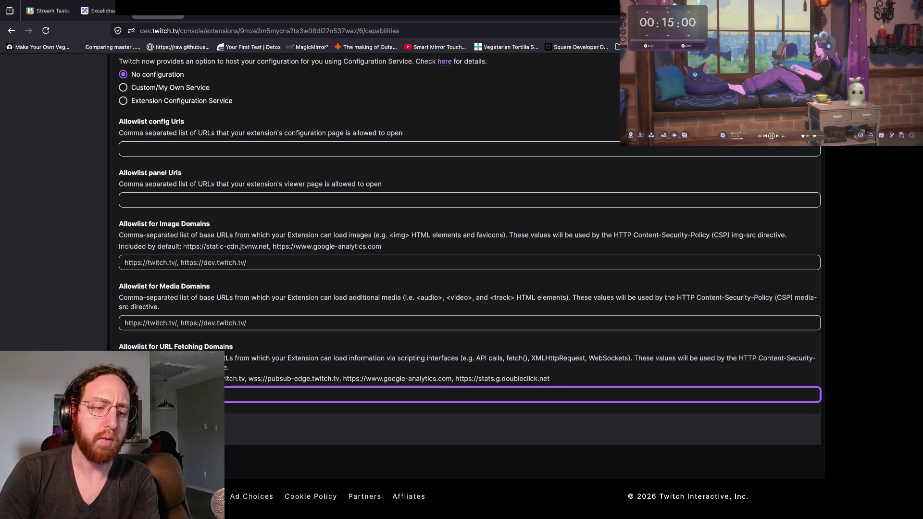
key(Return)
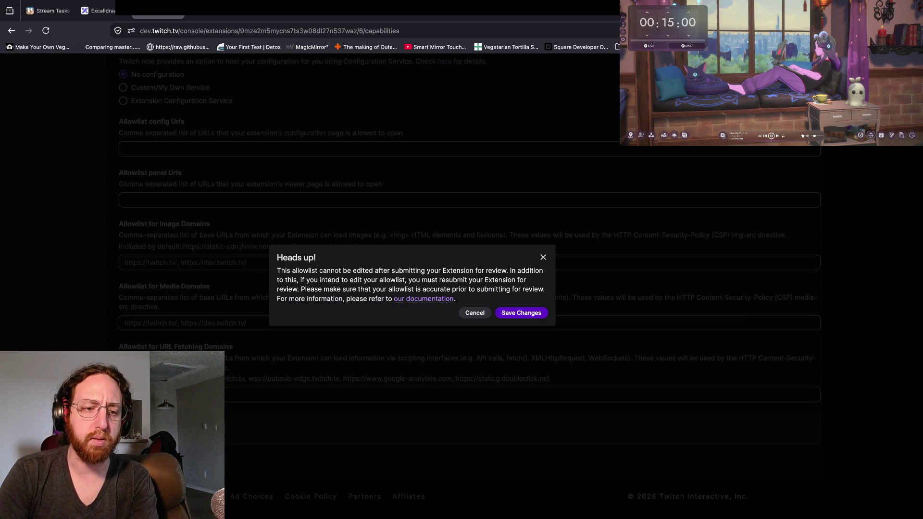
key(Return)
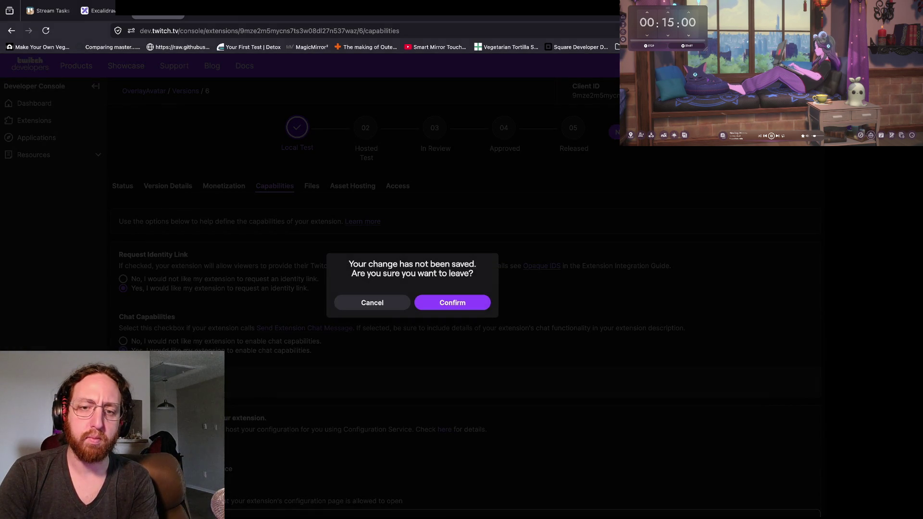
Step: Go to the Status page and move version 6 to Hosted Test
key(Return)
click(159, 284)
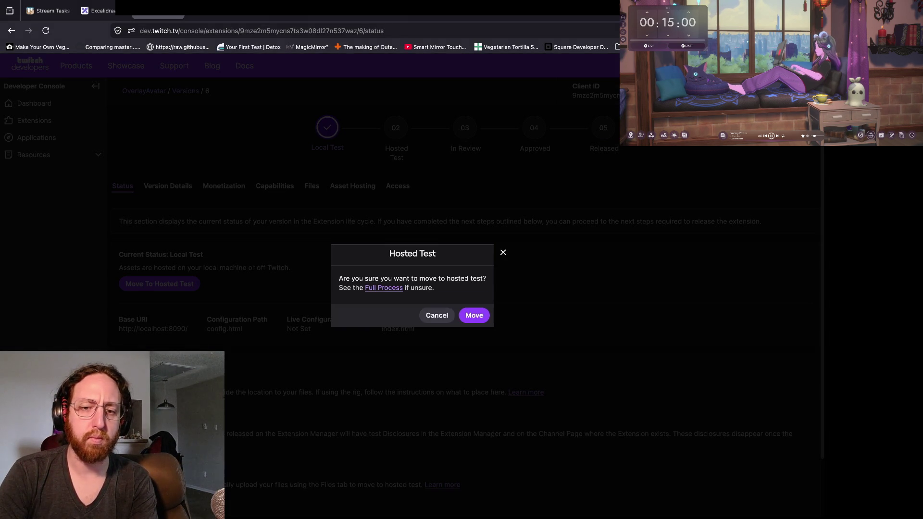
key(Return)
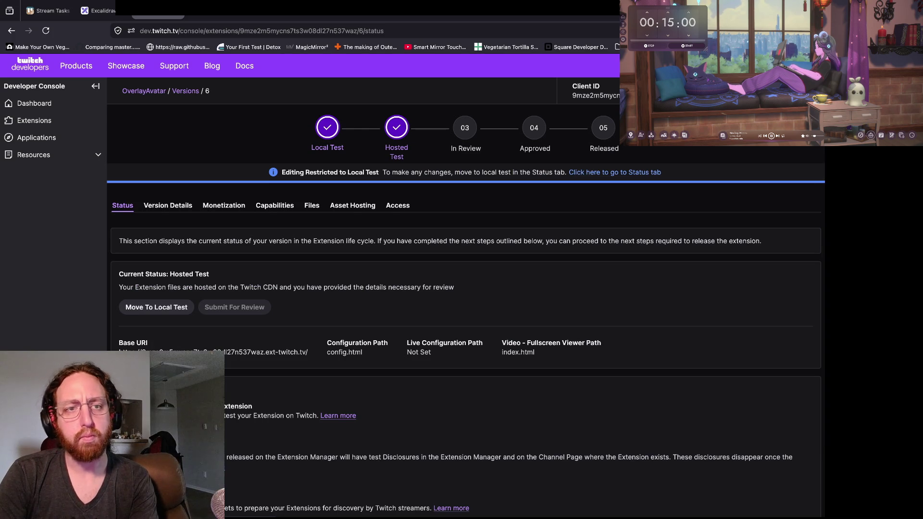
Step: Check the Twitch channel page for the CSP-blocked avatar POST, then return to the console
key(ctrl+Tab)
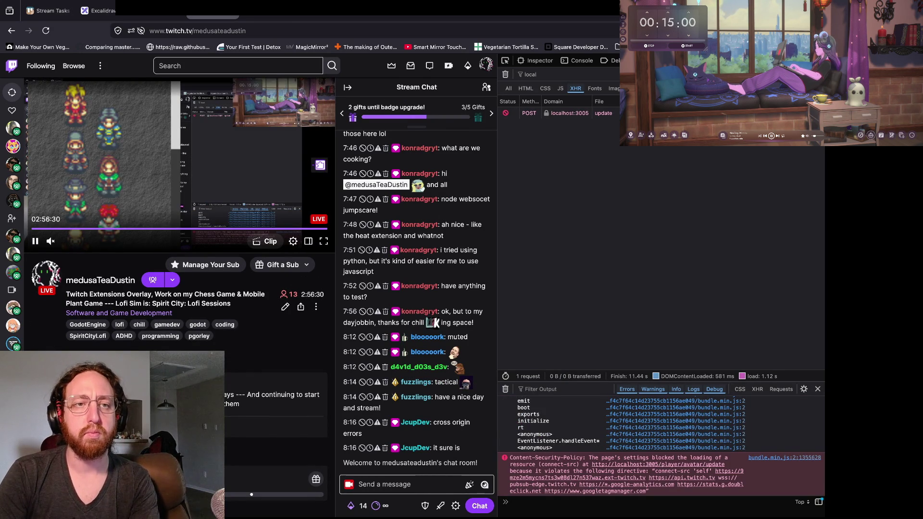
key(ctrl+Tab)
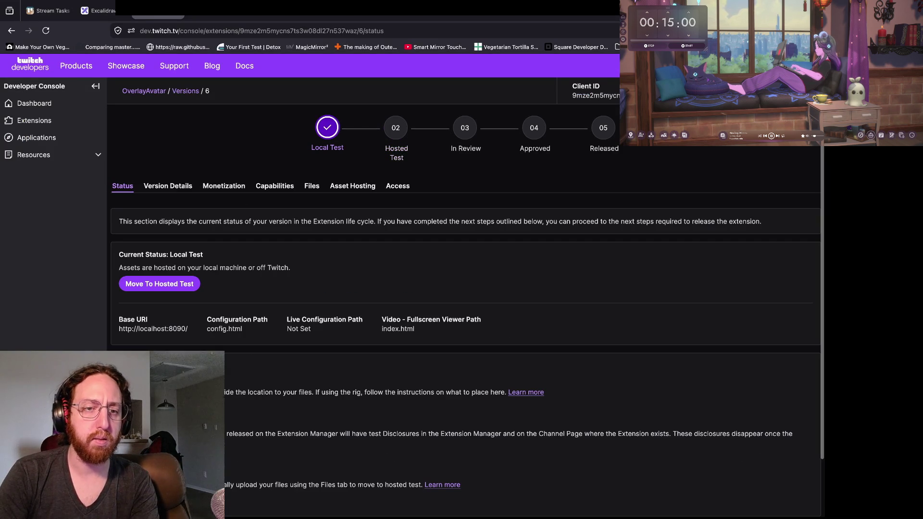
Step: Replace the URL Fetching Domains allowlist entry with 'localhost' and submit it
click(275, 186)
scroll(275, 240, down, 10)
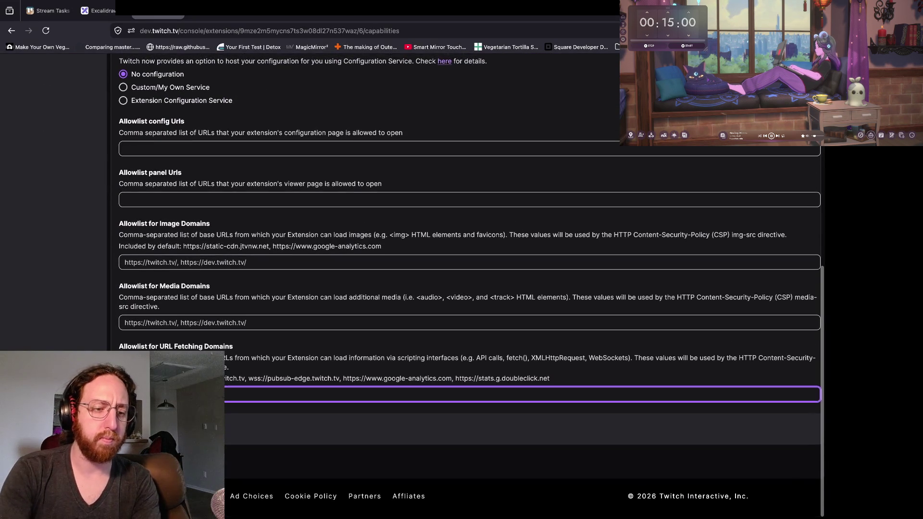
key(BackSpace)
key(BackSpace)
key(BackSpace)
text(localhost)
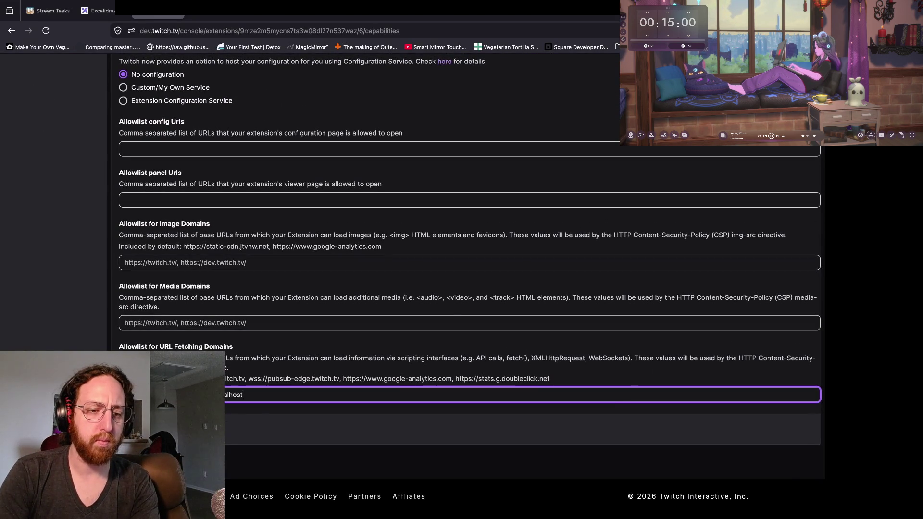
key(Return)
key(Return)
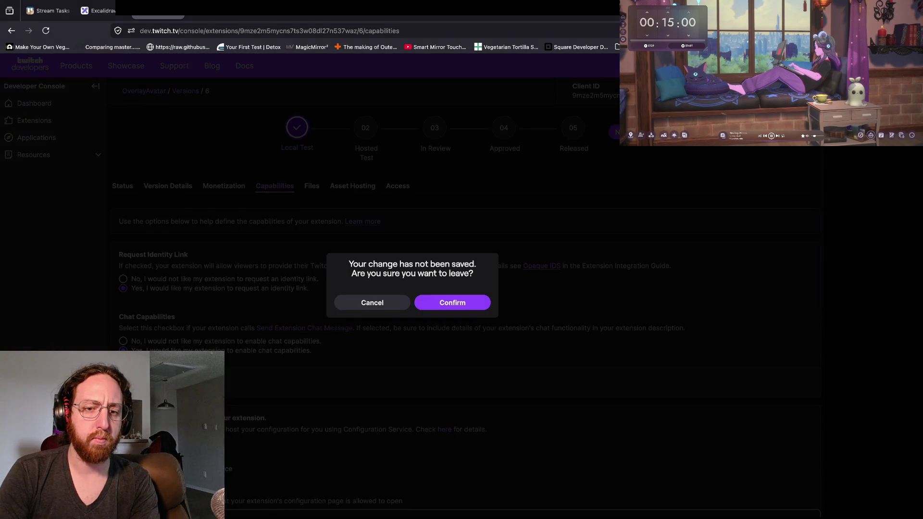
key(Return)
Step: Move version 6 to Hosted Test and reload the Twitch channel page
click(159, 284)
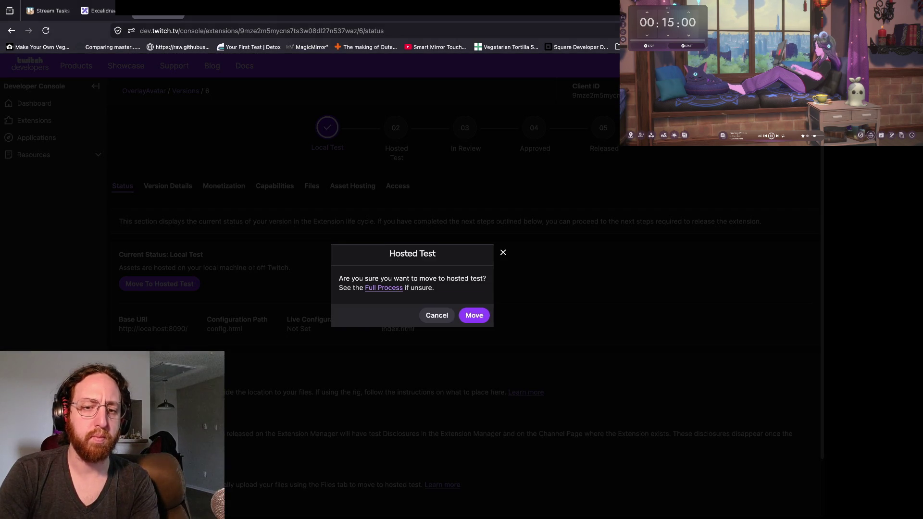
key(Return)
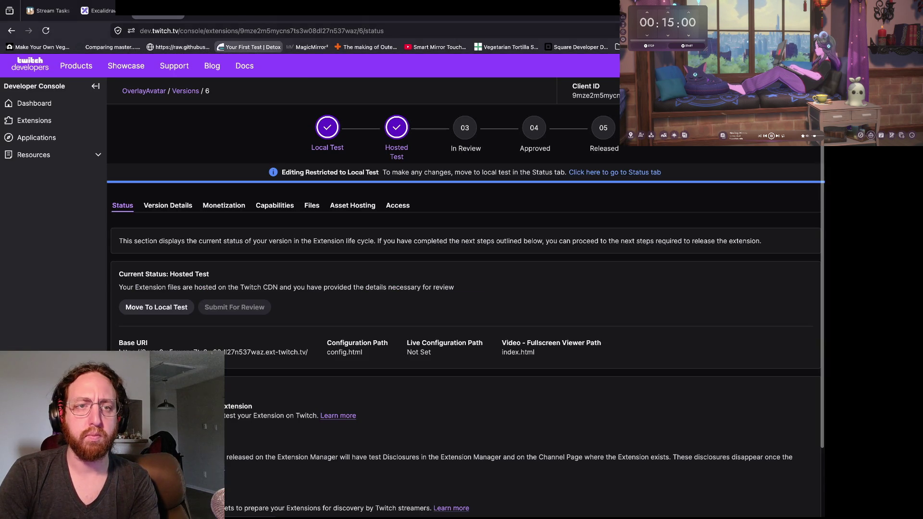
click(213, 17)
key(ctrl+r)
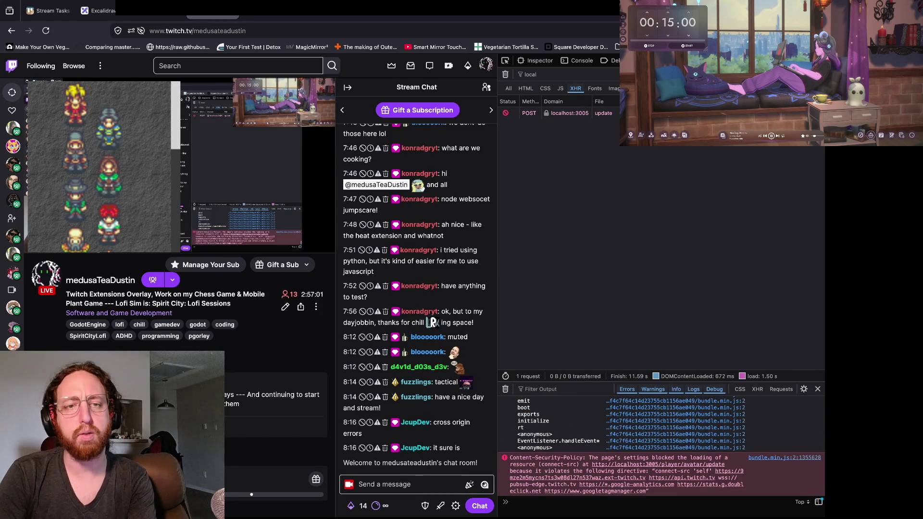
Step: Check the dev server terminal output for incoming requests, then reload the Twitch channel page
key(super+Tab)
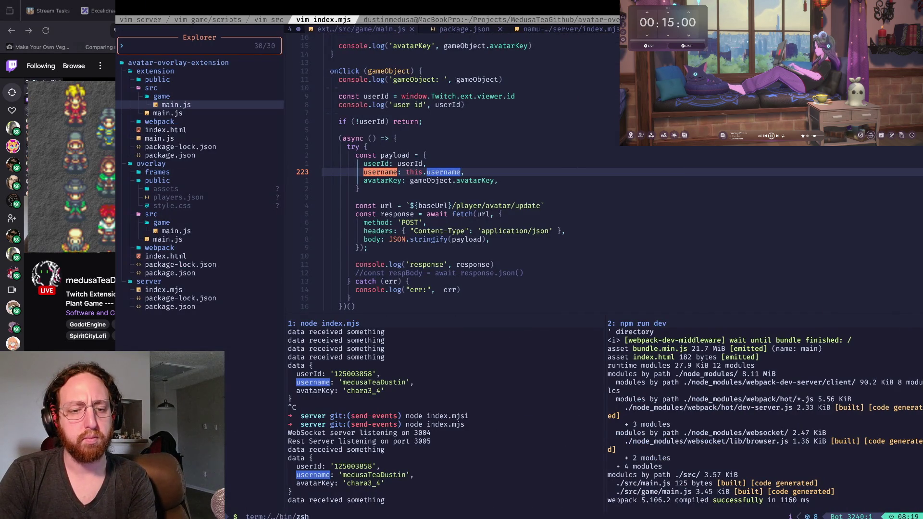
key(i)
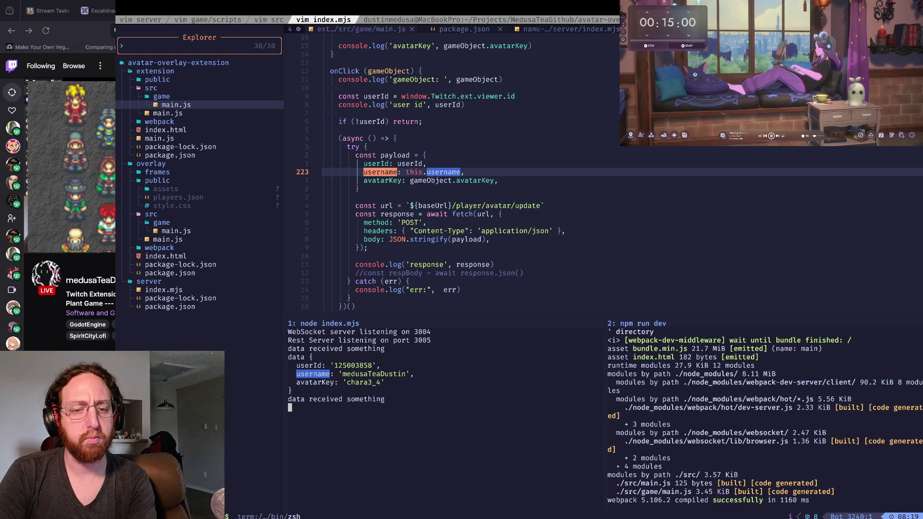
scroll(433, 385, up, 1)
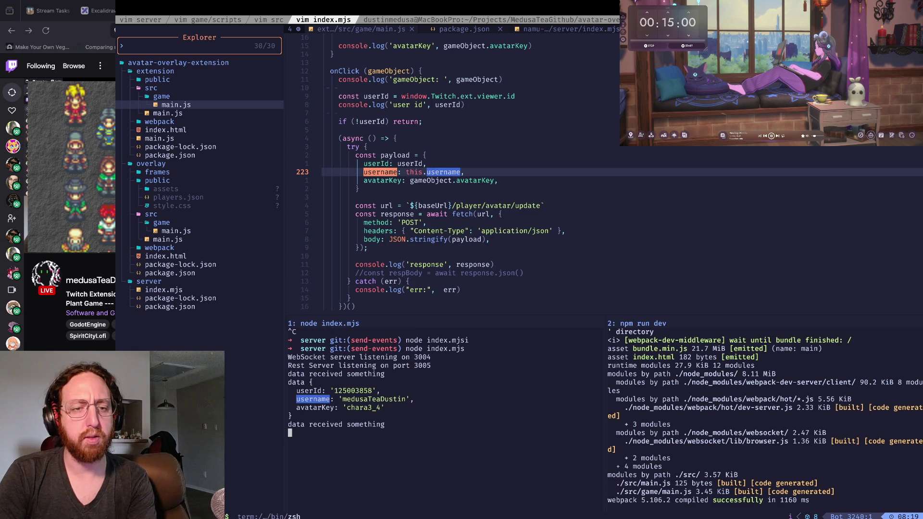
key(super+Tab)
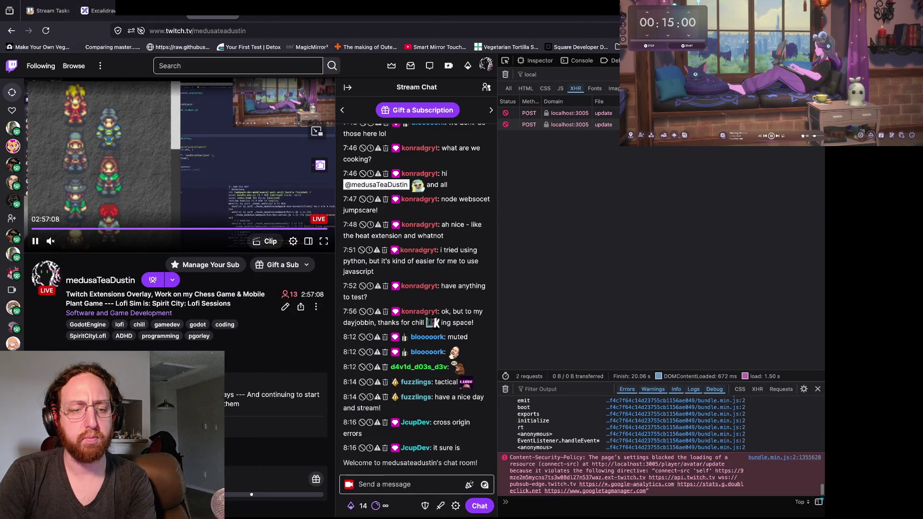
key(super+Tab)
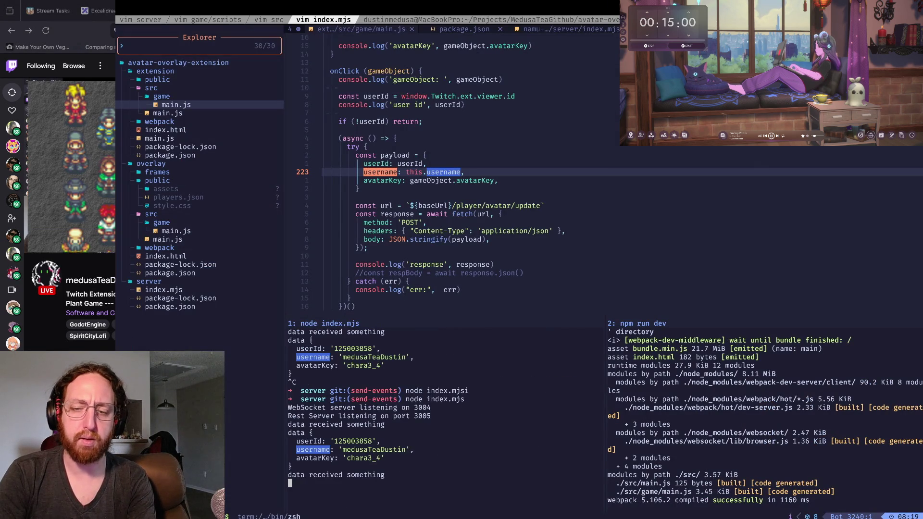
key(super+Tab)
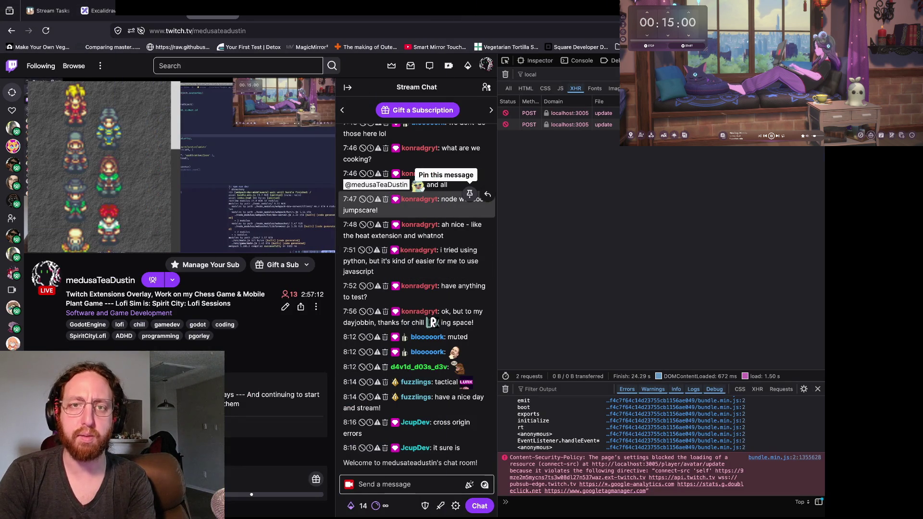
key(ctrl+r)
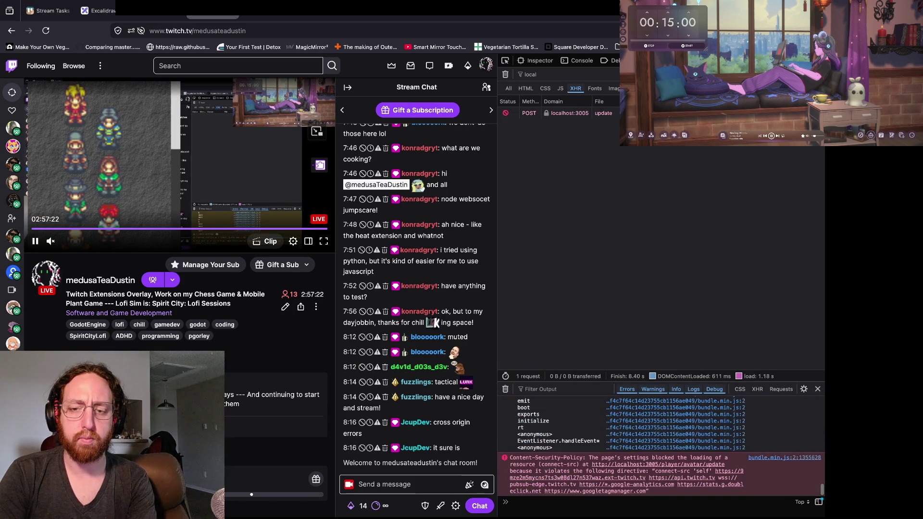
Step: Inspect the headers of the blocked localhost:3005 POST request, then go to the developer console
click(557, 112)
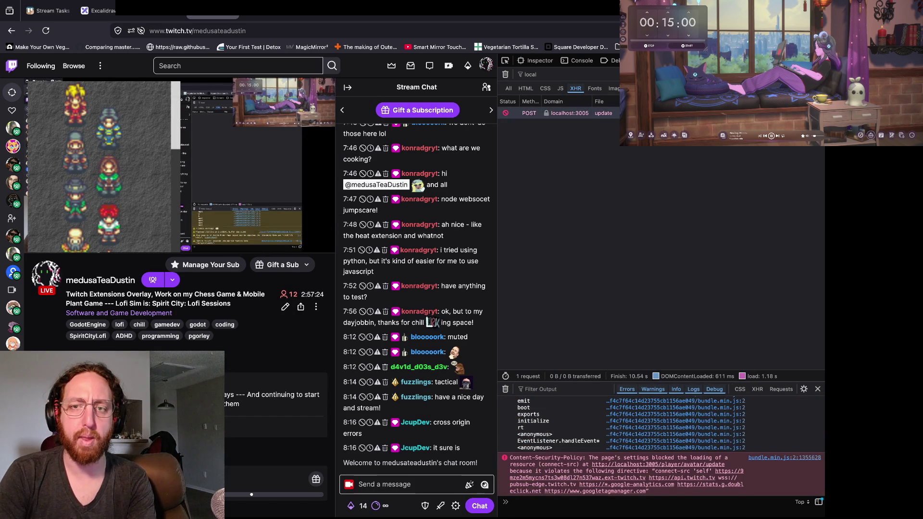
click(526, 158)
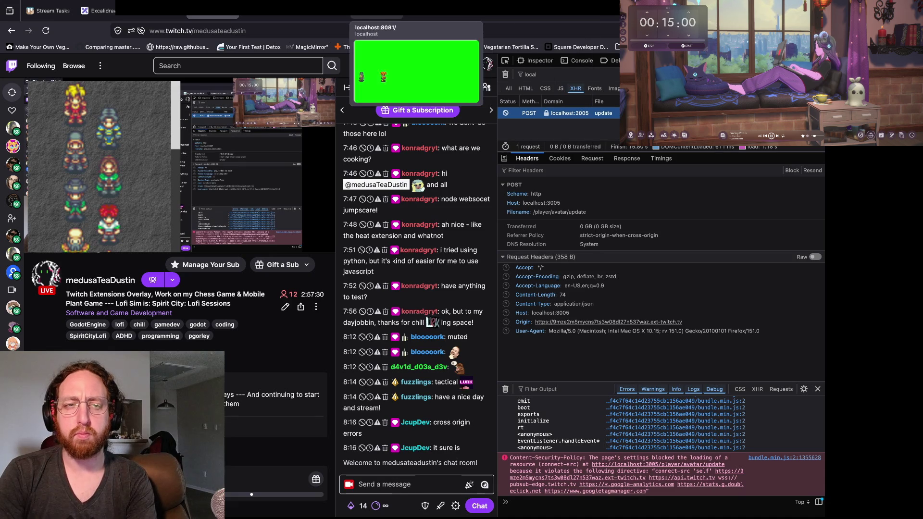
mouse_move(288, 8)
click(158, 9)
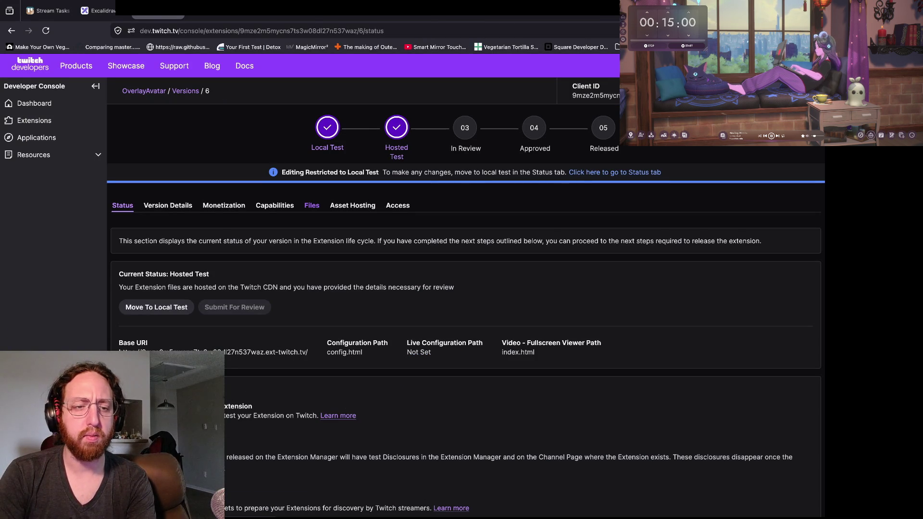
Step: Move version 6 to Local Test and save the Capabilities allowlist with the localhost entry
click(156, 307)
click(311, 185)
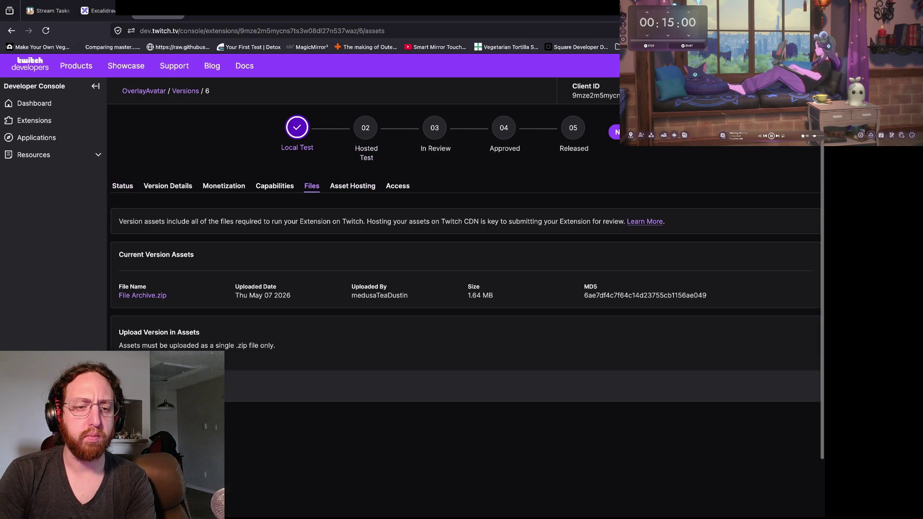
click(275, 185)
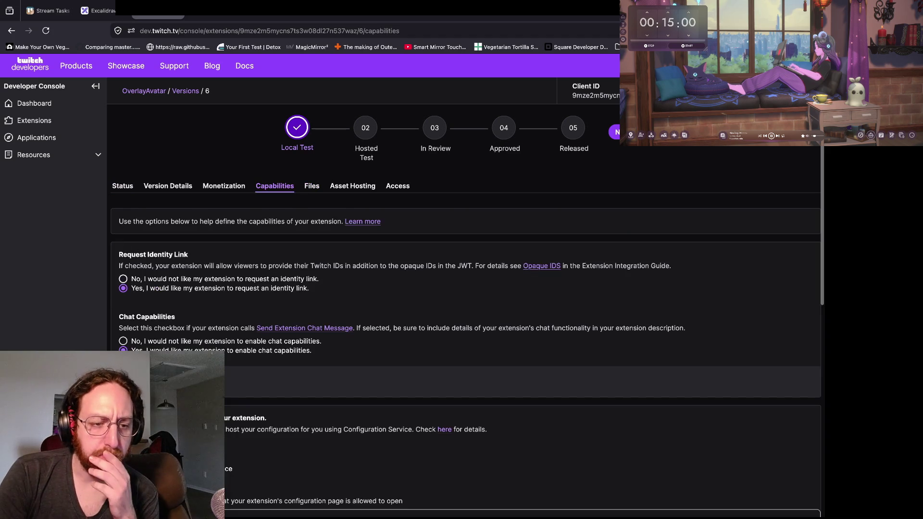
scroll(466, 288, down, 10)
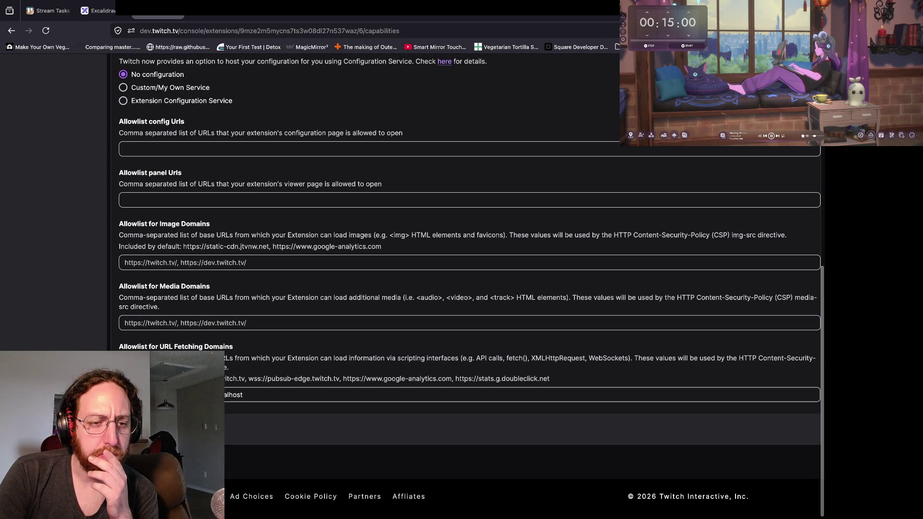
scroll(467, 288, up, 5)
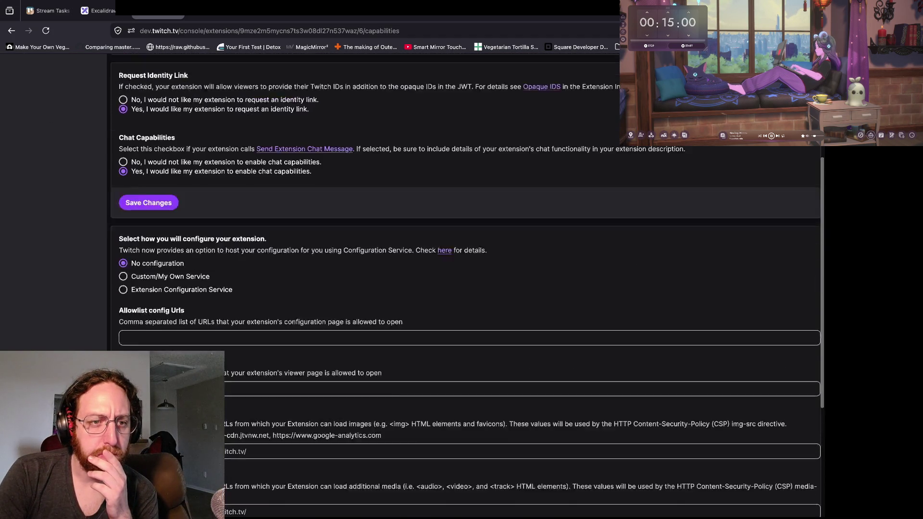
scroll(466, 288, down, 4)
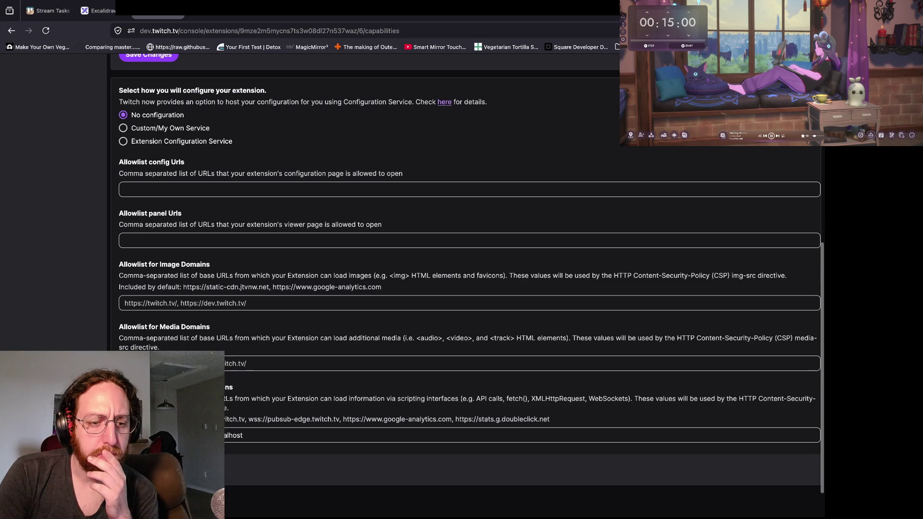
key(Return)
key(Return)
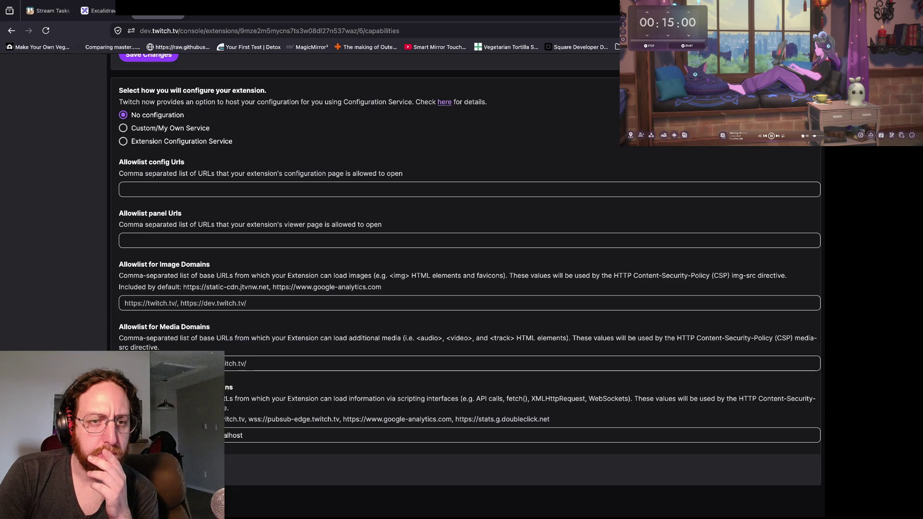
scroll(466, 289, up, 6)
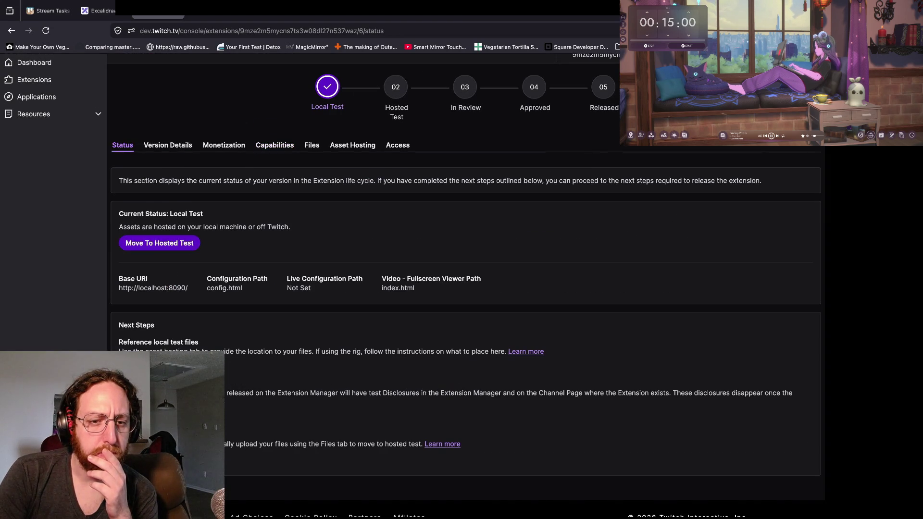
Step: Move version 6 back into Hosted Test
click(159, 243)
click(474, 315)
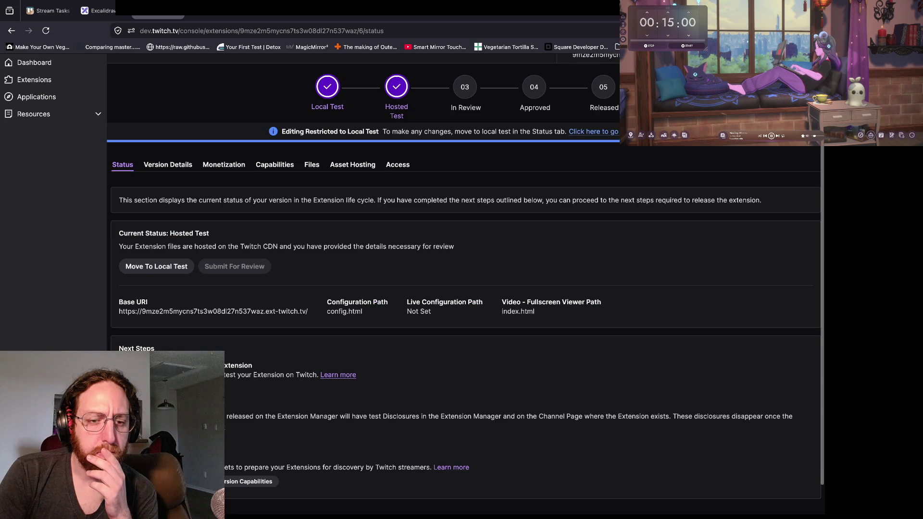
scroll(413, 285, down, 1)
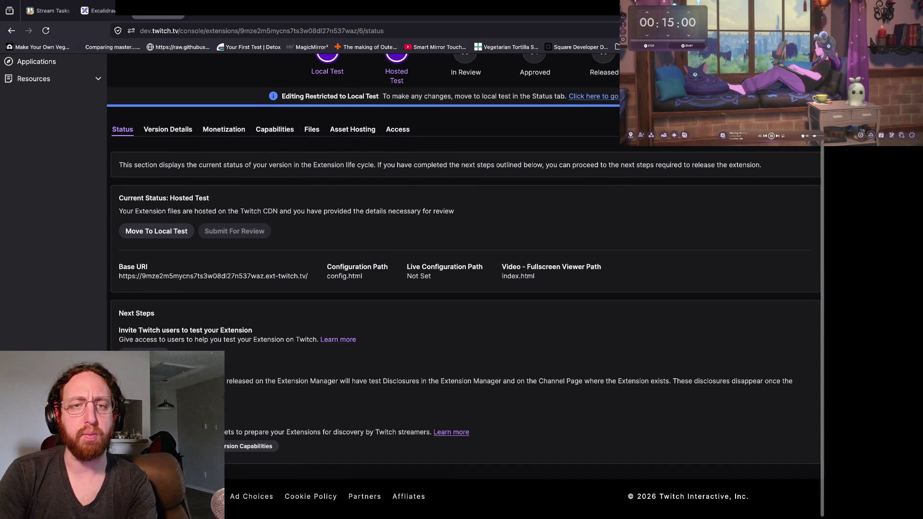
scroll(451, 432, up, 2)
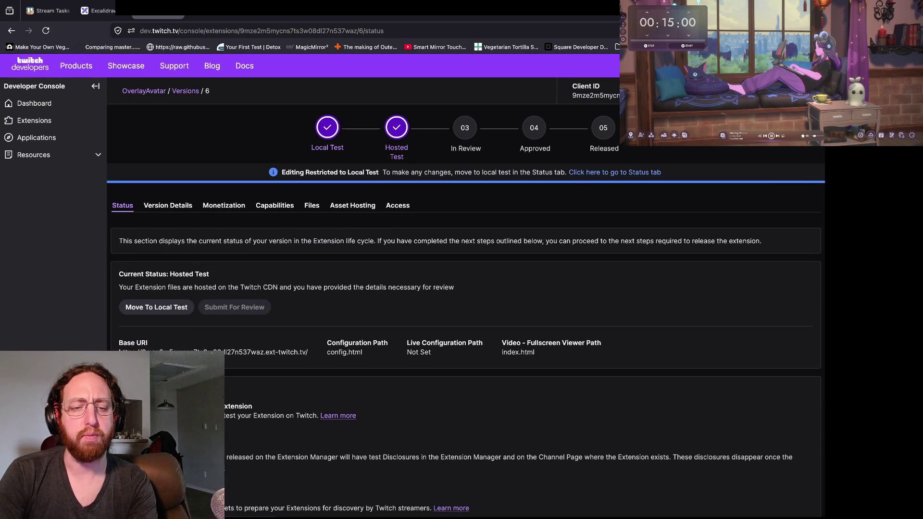
key(super+Tab)
Step: Restart the backend with node index.mjs and the overlay dev server with npm run dev
key(ctrl+c)
key(Up)
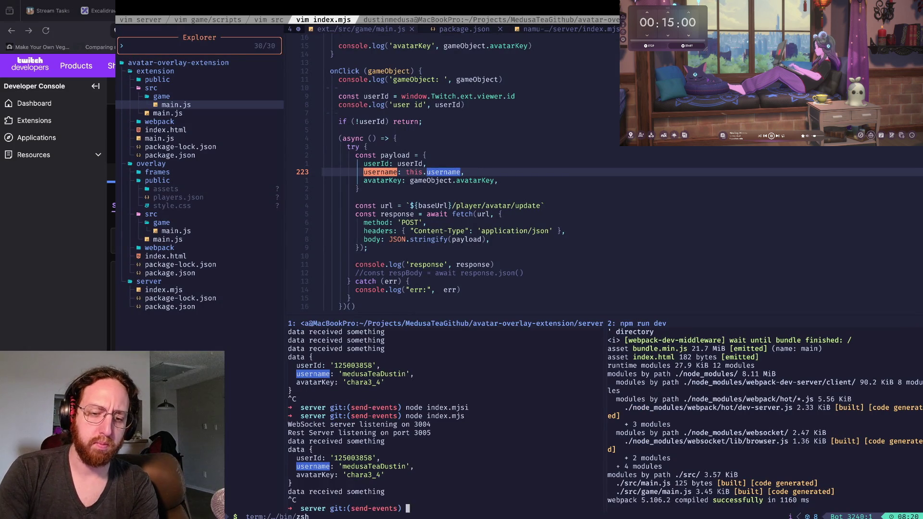
key(Return)
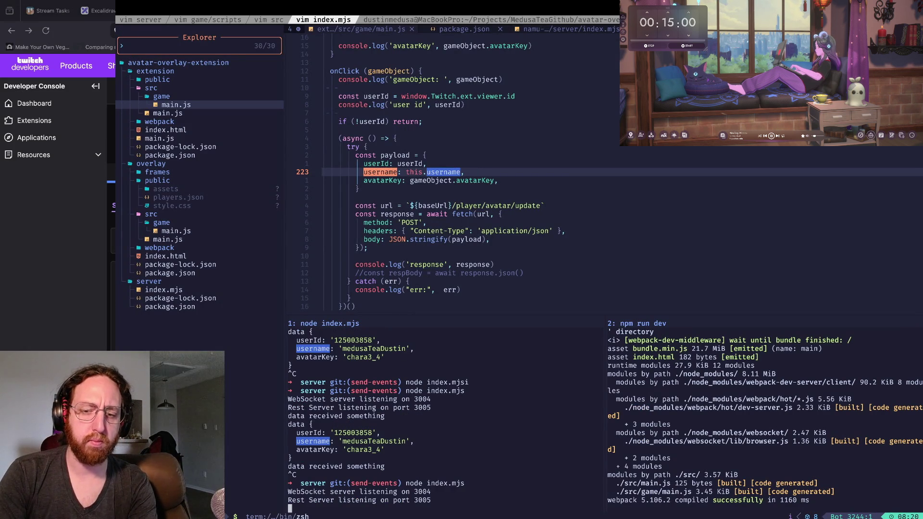
click(720, 481)
key(ctrl+c)
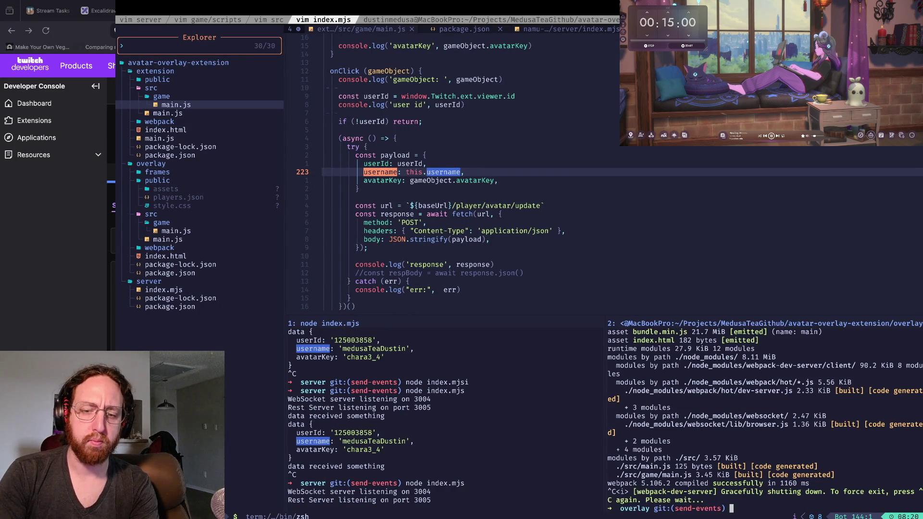
text(npm run dev)
key(Return)
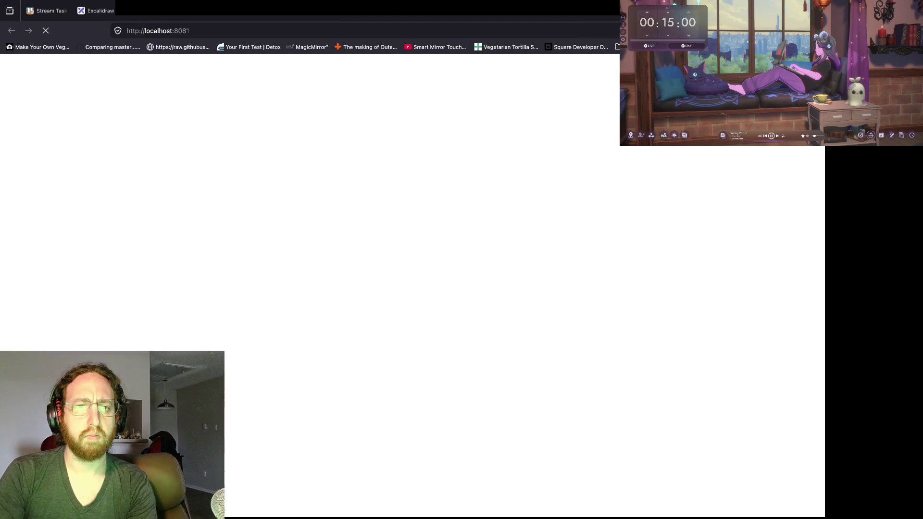
Step: Reload the Twitch channel and examine the CSP error's allowed connect-src list
key(ctrl+w)
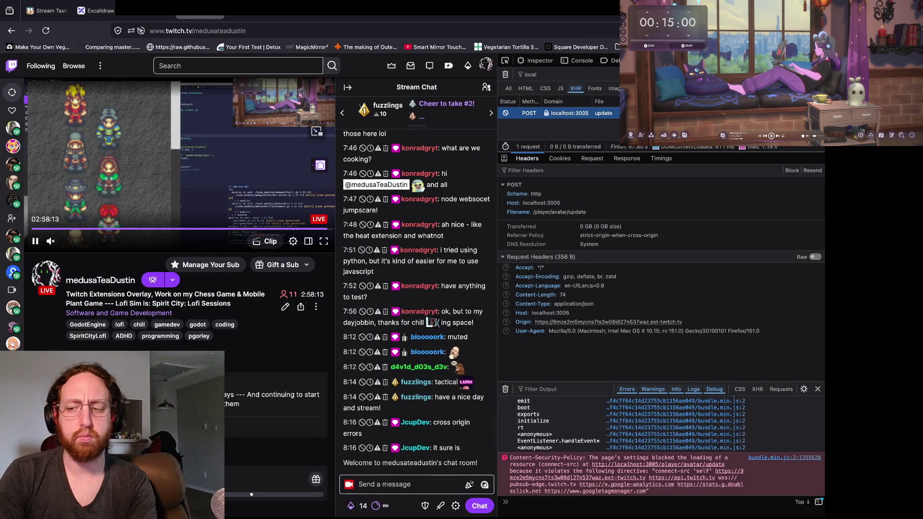
key(ctrl+r)
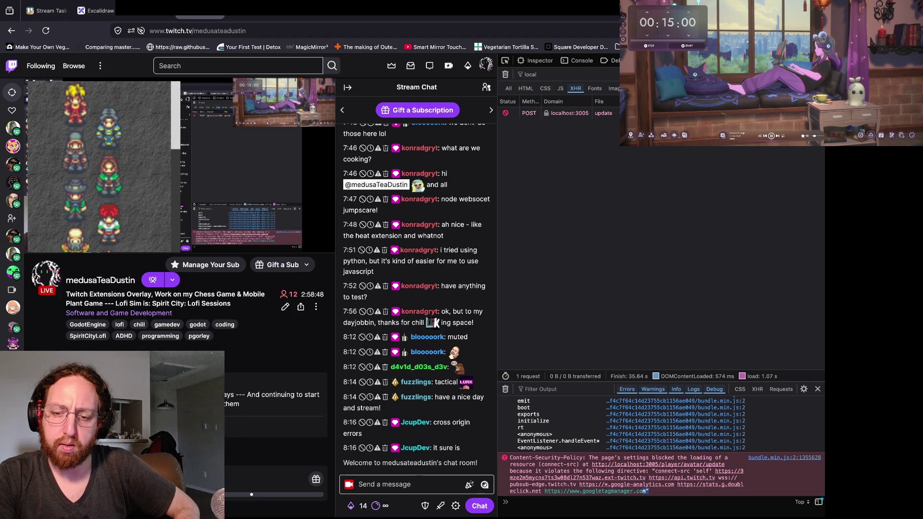
drag(650, 491, 623, 471)
click(623, 471)
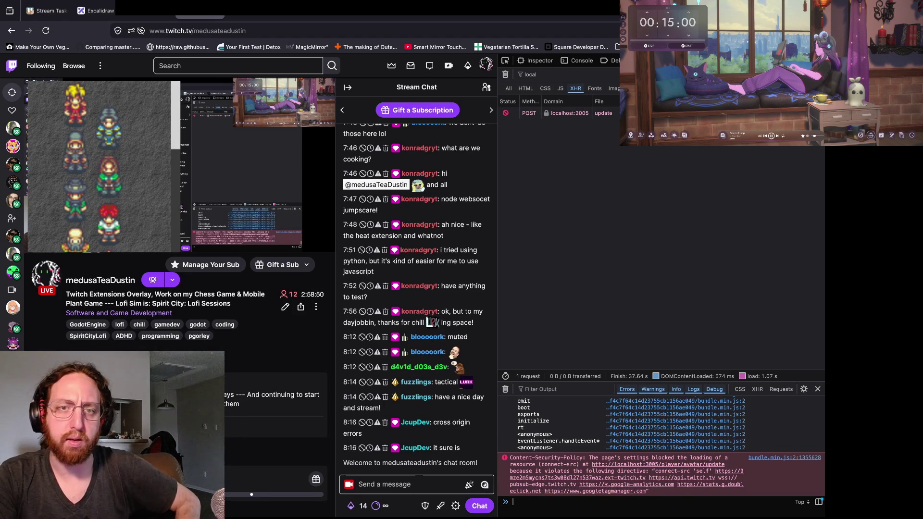
key(ctrl+Tab)
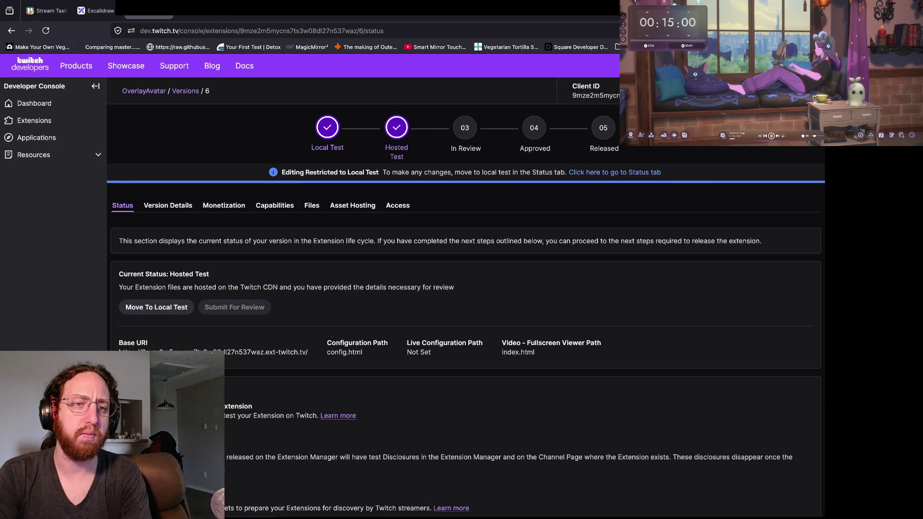
Step: Review version 6's locked Capabilities allowlists, then return to the Twitch channel page
scroll(461, 288, down, 2)
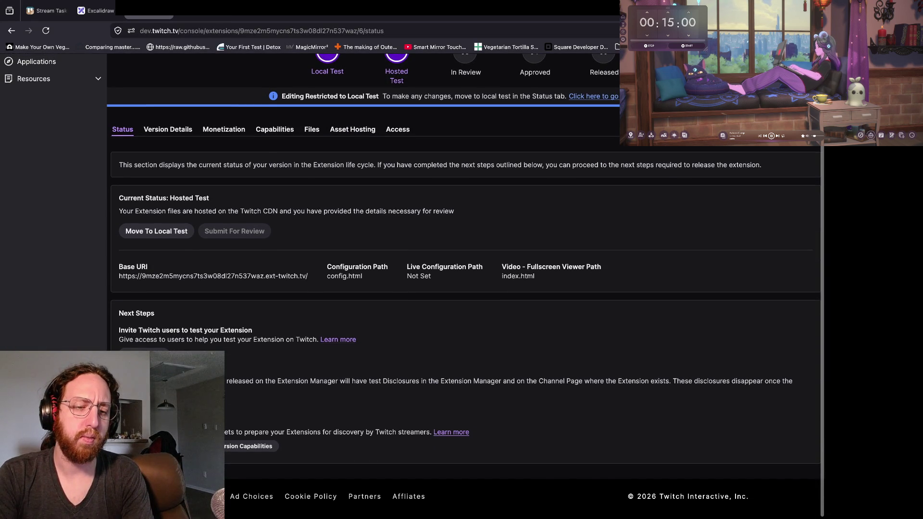
click(274, 129)
scroll(461, 289, down, 6)
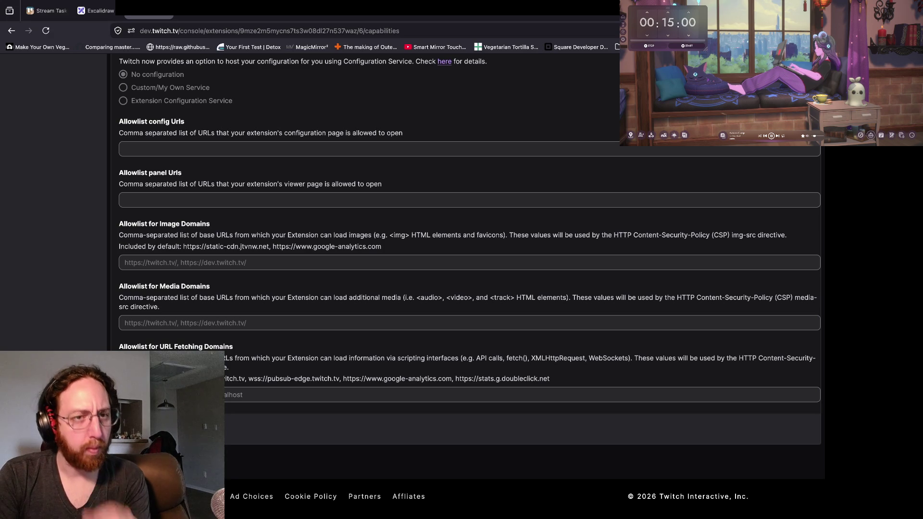
scroll(466, 289, up, 6)
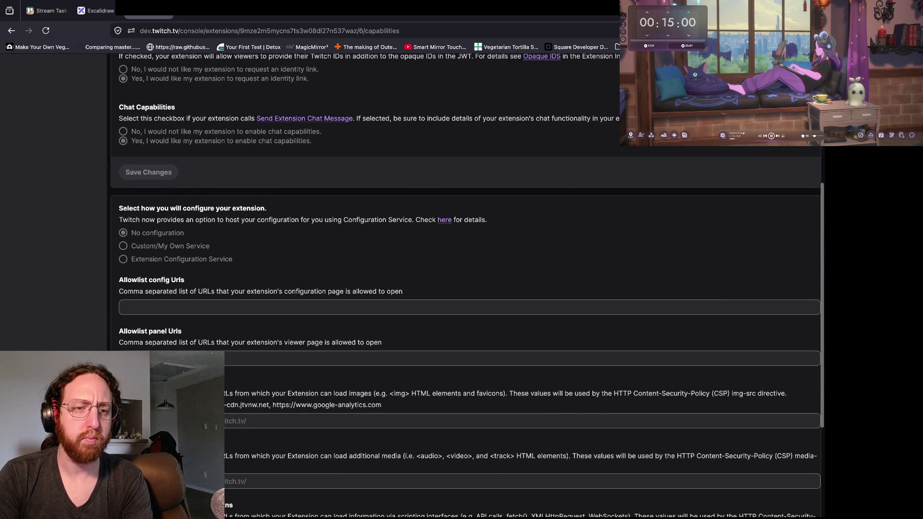
scroll(466, 288, up, 1)
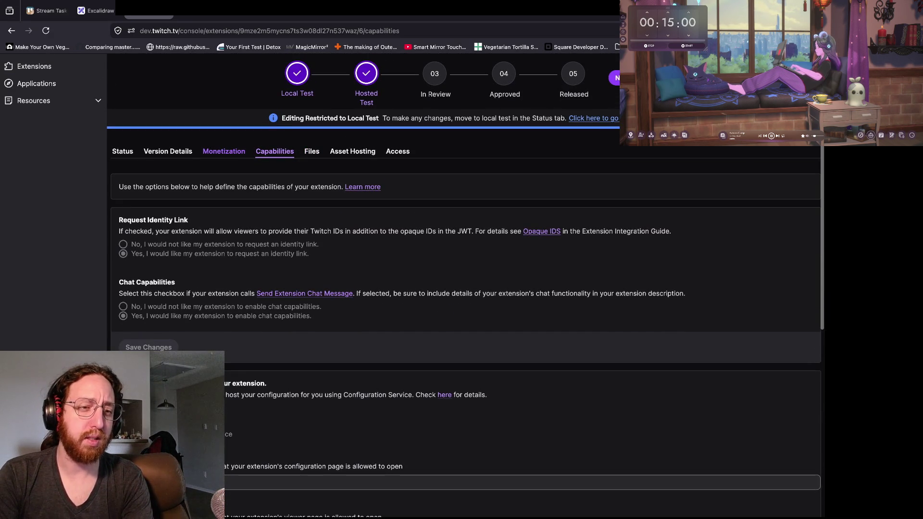
click(123, 151)
click(274, 151)
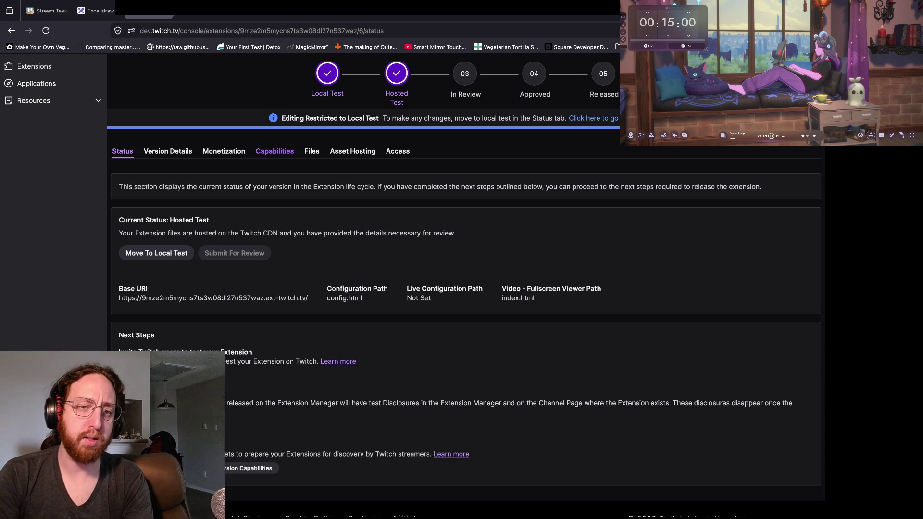
key(ctrl+Tab)
key(ctrl+Tab)
key(ctrl+Tab)
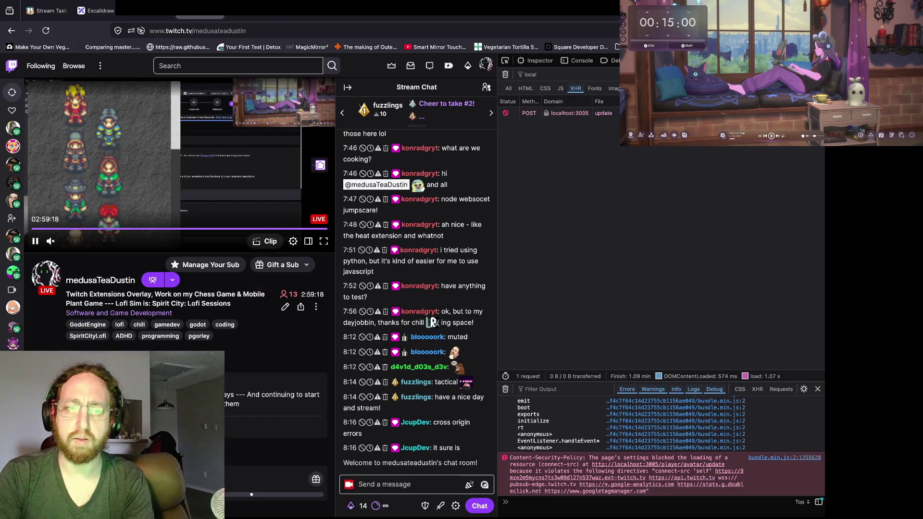
Step: View the localhost:8081 overlay with two avatars, then the xjavascript Express JSON POST article
key(ctrl+shift+Tab)
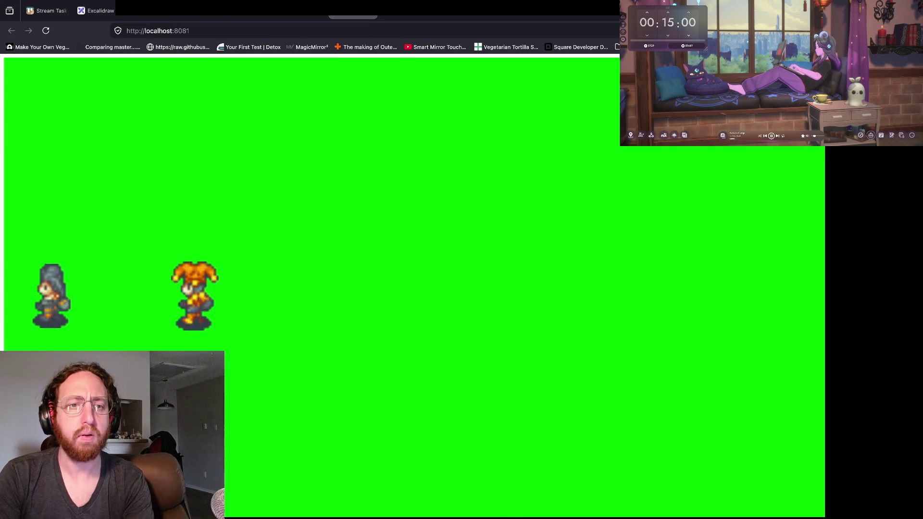
key(ctrl+Tab)
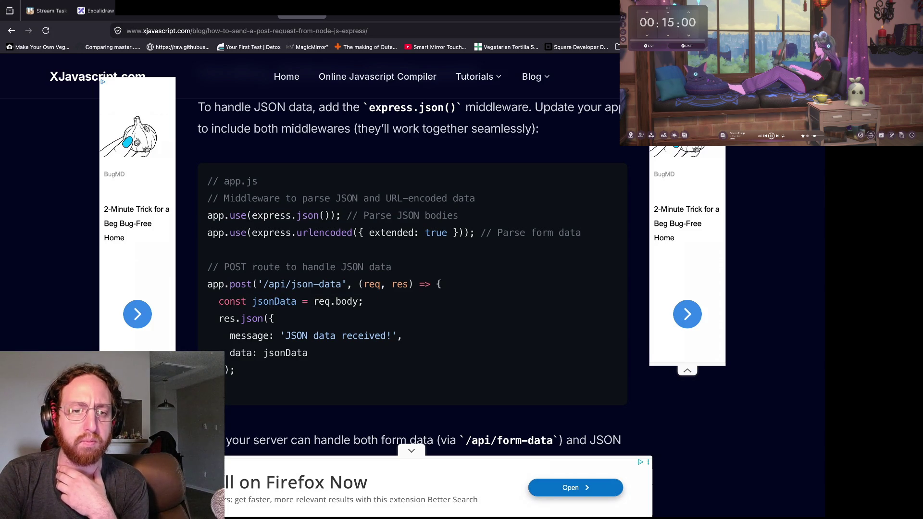
Step: Highlight the express.json middleware line, then move through the tabs to the WebSocket-Node README
drag(241, 215, 375, 216)
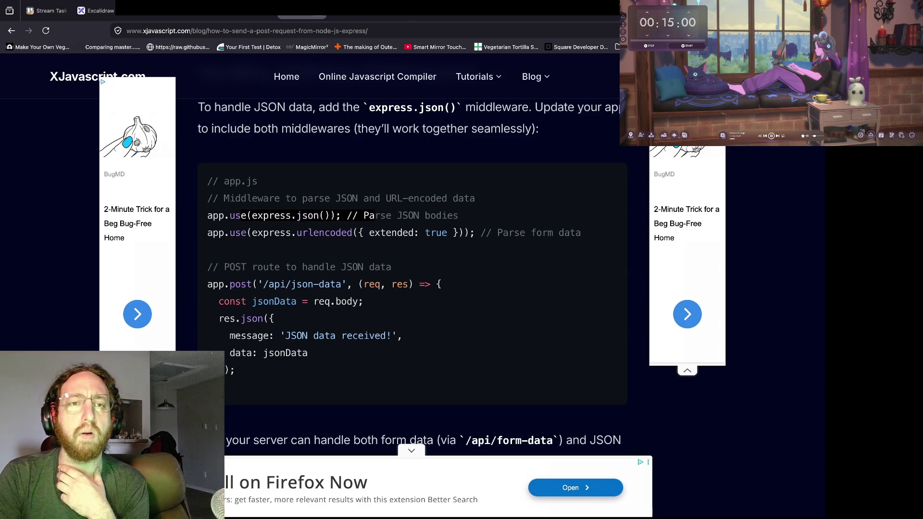
click(302, 10)
key(ctrl+Tab)
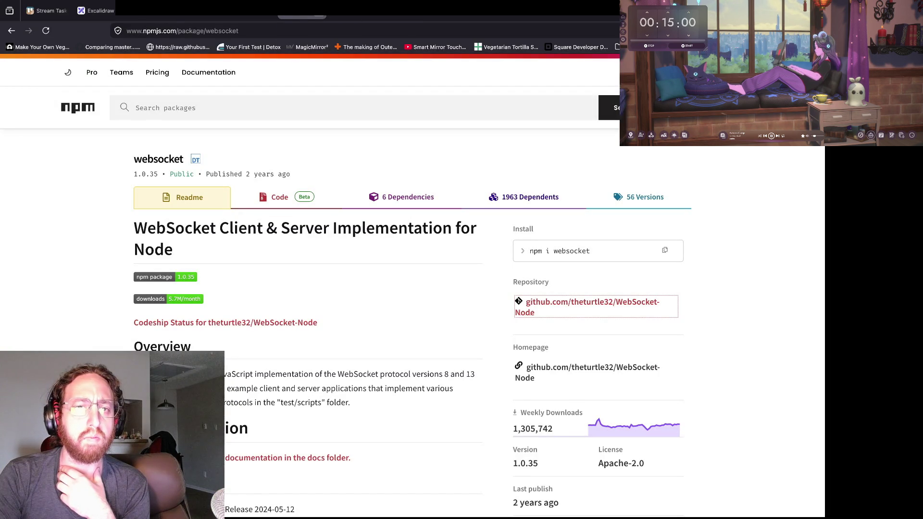
key(ctrl+Tab)
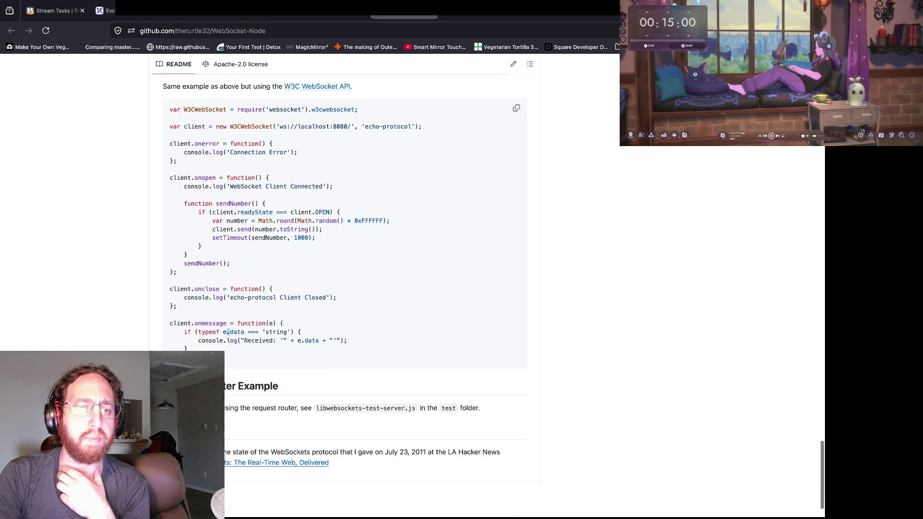
Step: Read the 'Client Example using the W3C WebSocket API' section, then return to the server/index.mjs diff
scroll(344, 264, up, 3)
drag(281, 175, 381, 175)
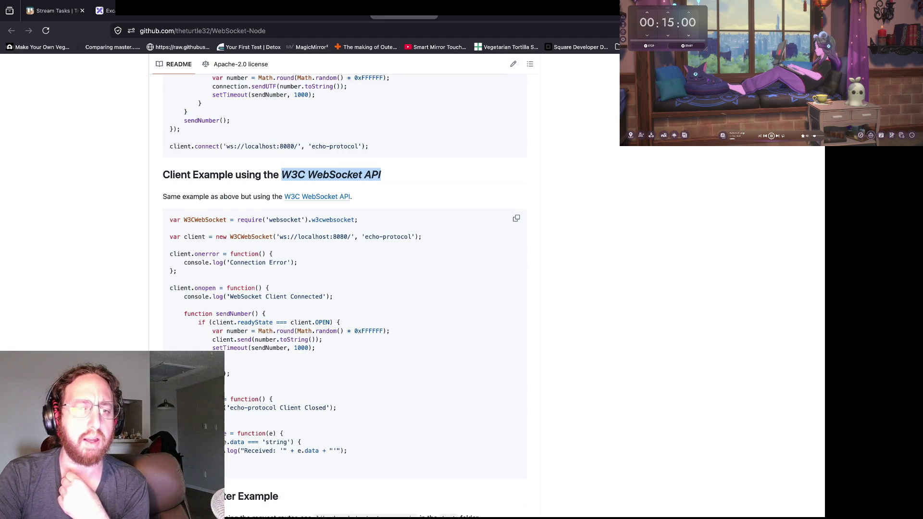
click(381, 175)
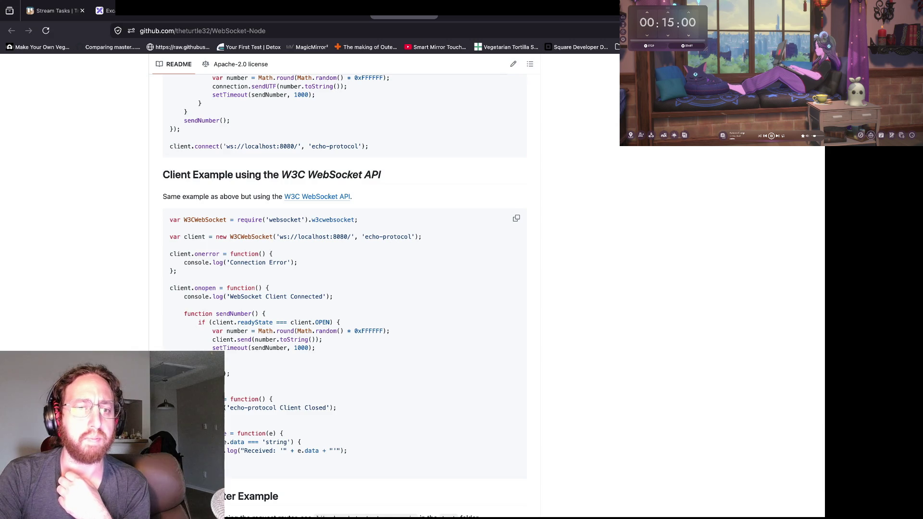
scroll(344, 296, down, 2)
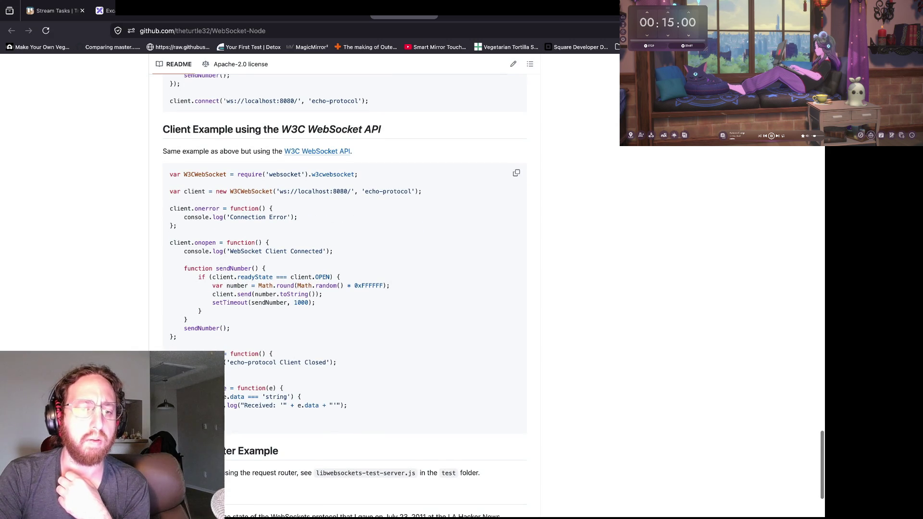
scroll(344, 295, down, 3)
scroll(344, 296, up, 2)
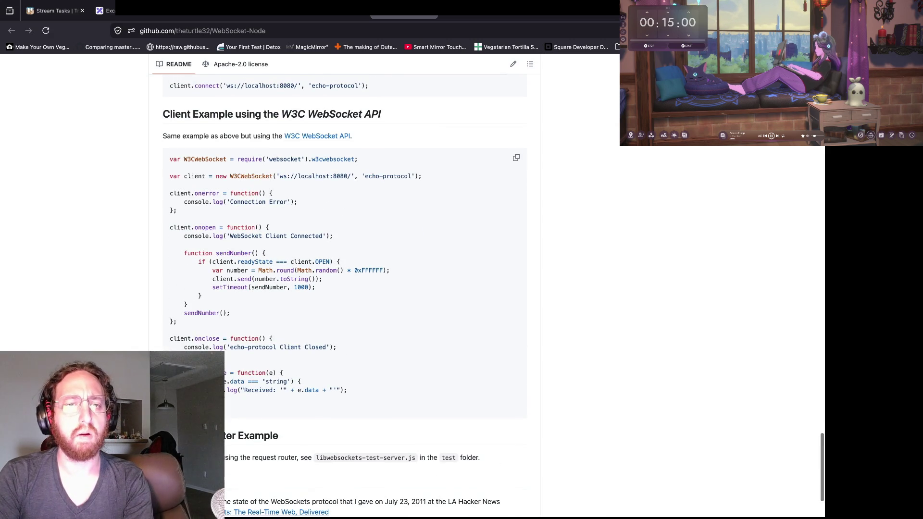
drag(280, 113, 381, 113)
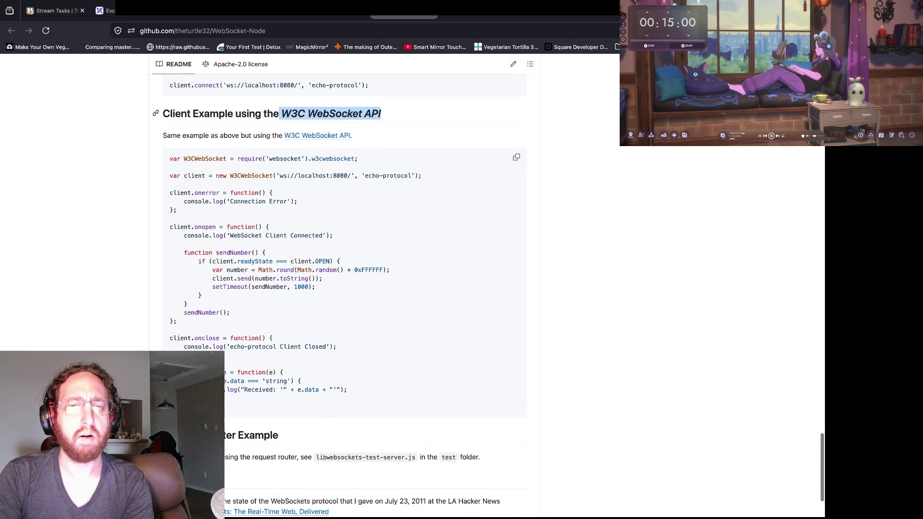
scroll(381, 113, up, 1)
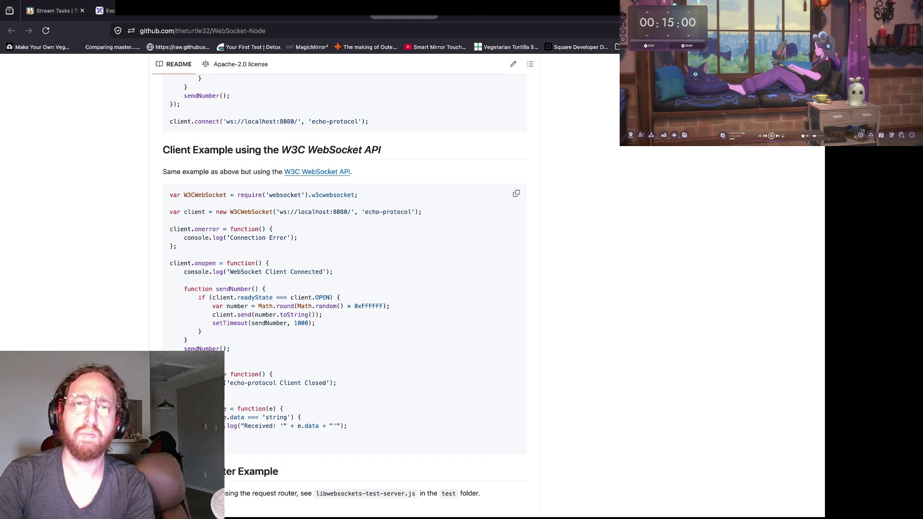
key(alt+Tab)
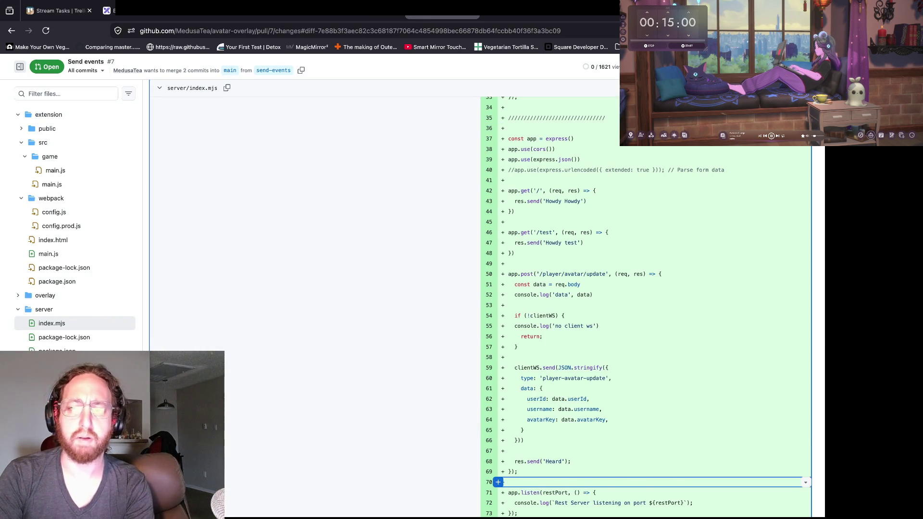
Step: Scroll up through PR #7's diff to the Files changed header listing 1621 files
scroll(518, 307, down, 2)
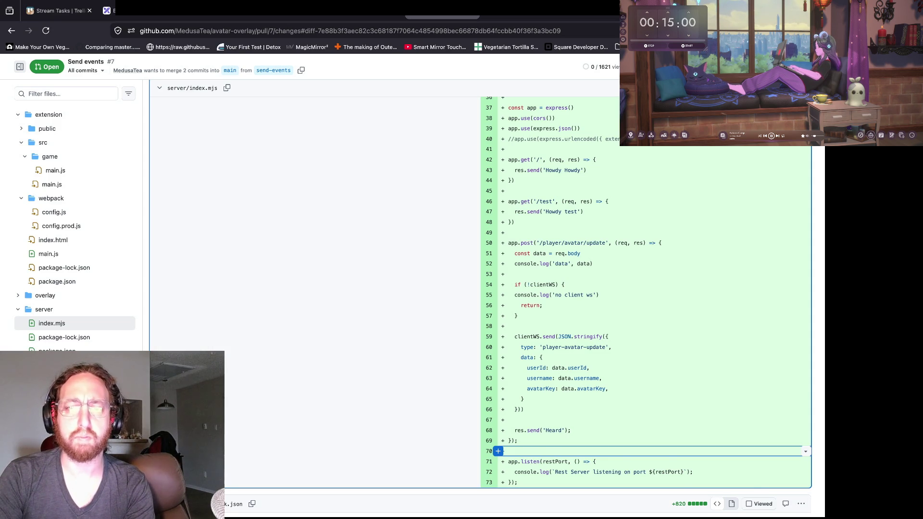
scroll(480, 308, down, 10)
scroll(481, 308, up, 10)
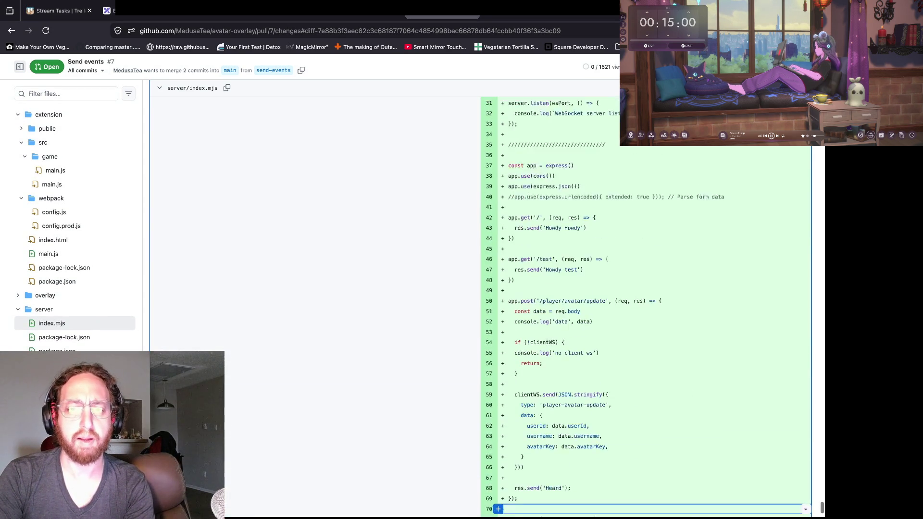
scroll(649, 308, up, 20)
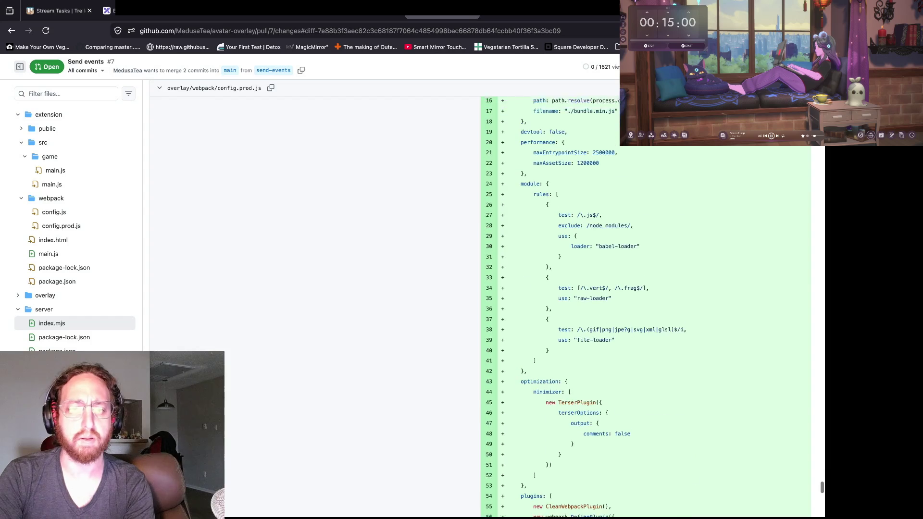
scroll(649, 307, up, 15)
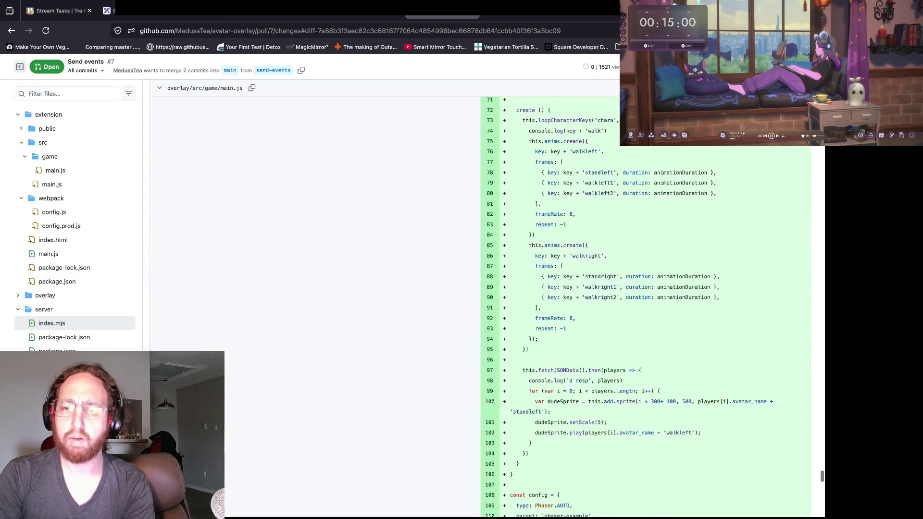
scroll(649, 307, up, 20)
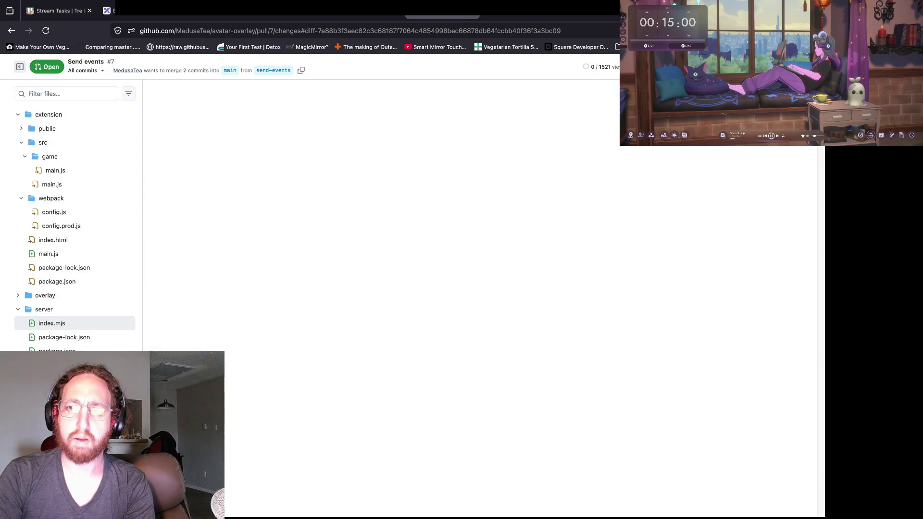
scroll(476, 307, up, 10)
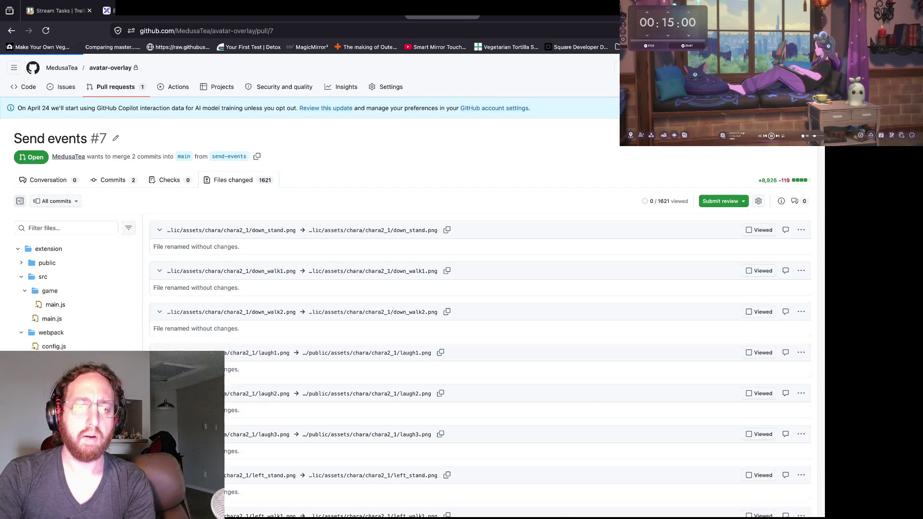
Step: Stop the node and webpack dev servers, check git status in both folders, and push send-events
key(super+Tab)
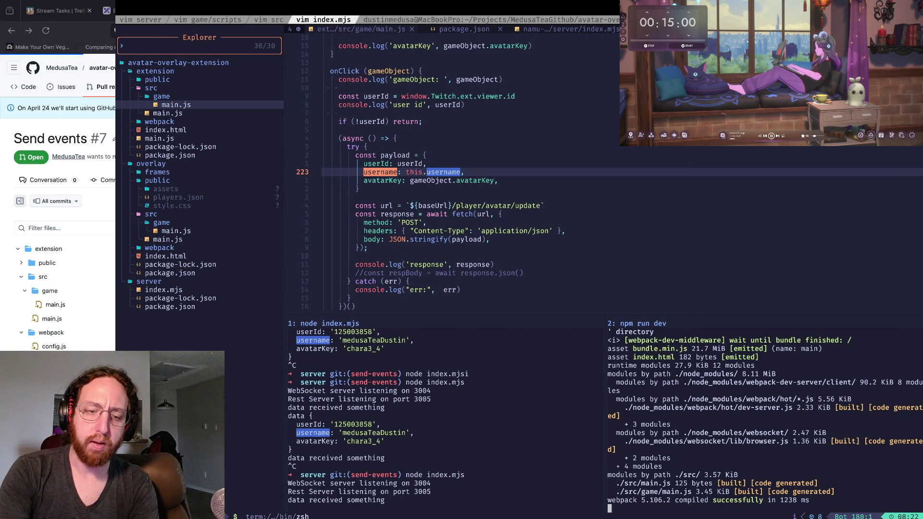
key(ctrl+c)
text(i)
key(Return)
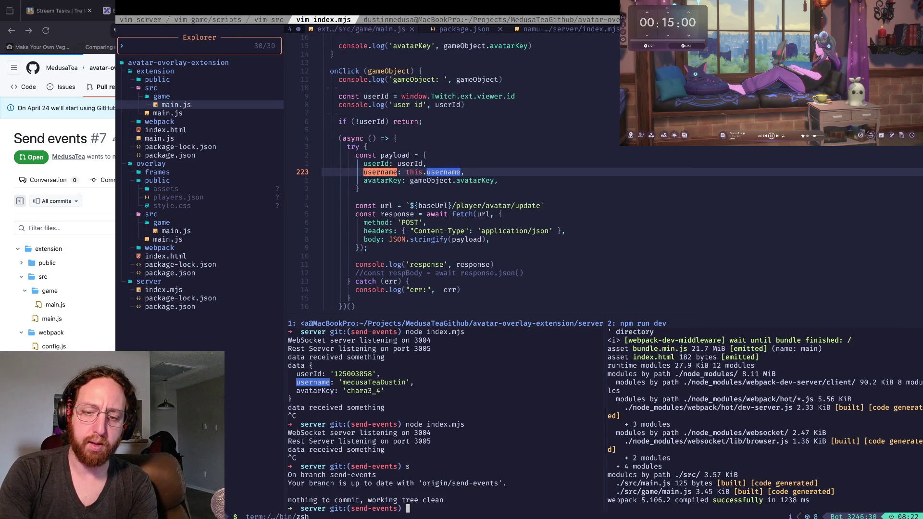
key(ctrl+l)
key(ctrl+c)
text(send-events) s)
key(Return)
text(git push)
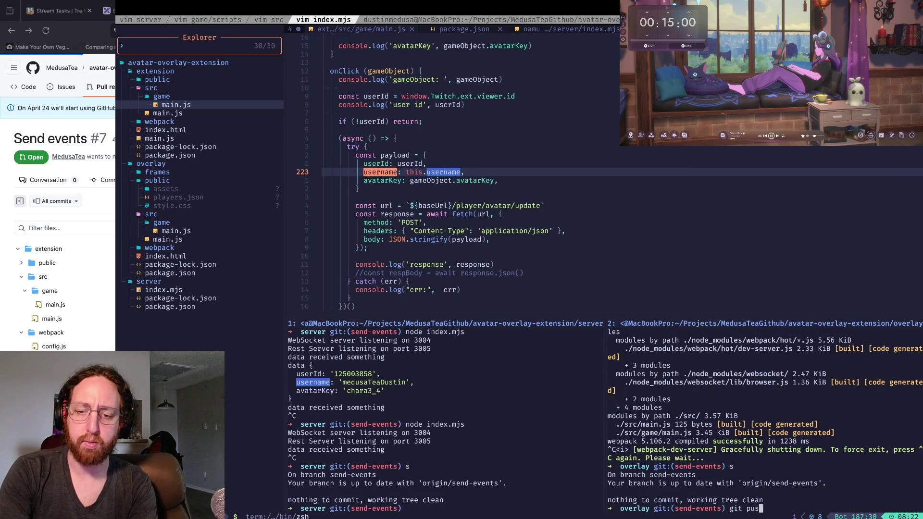
key(Return)
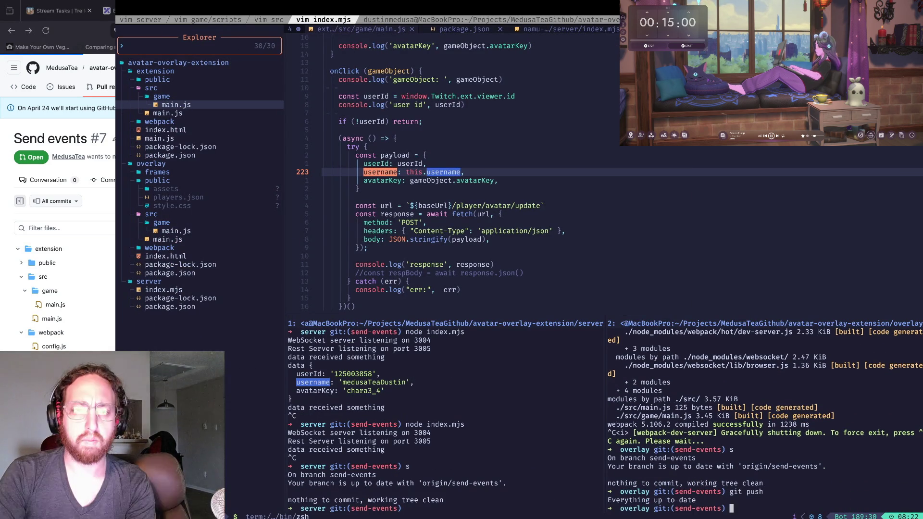
Step: Squash-merge the Send events pull request, delete its branch, and go to the pull requests list
key(super+Tab)
click(233, 399)
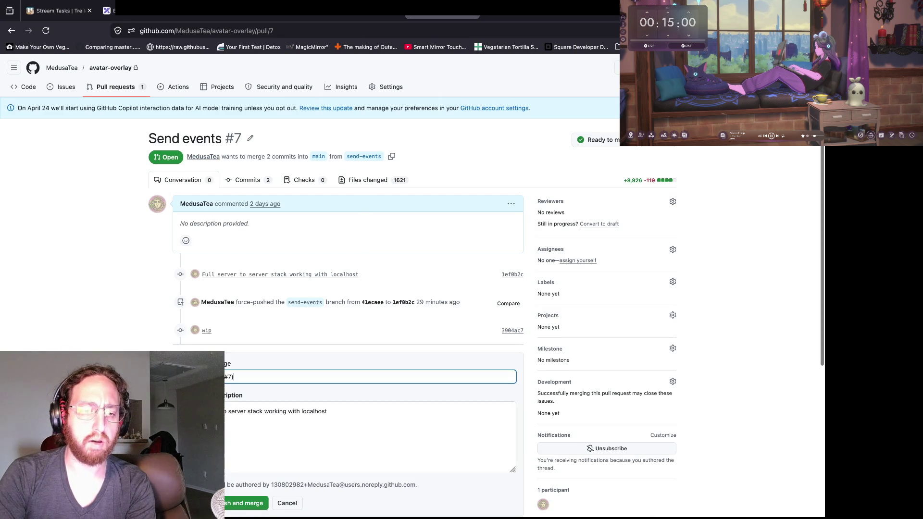
click(245, 502)
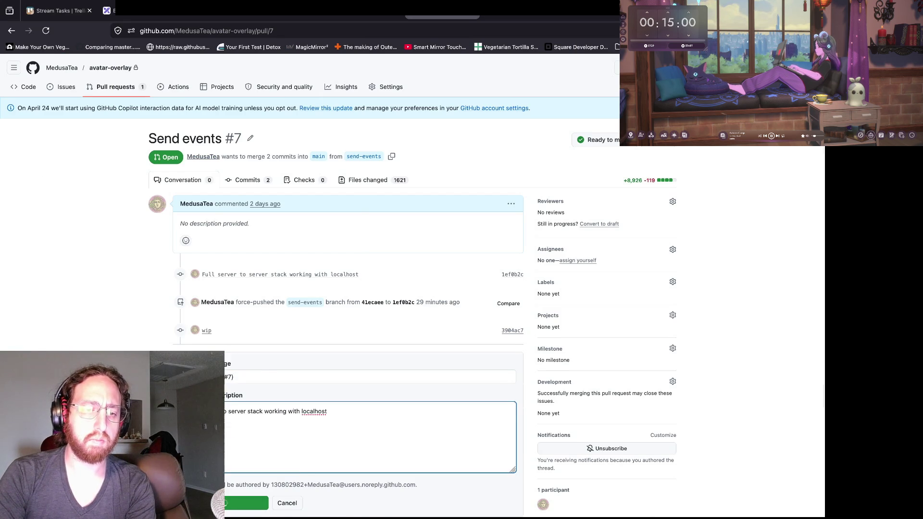
click(490, 366)
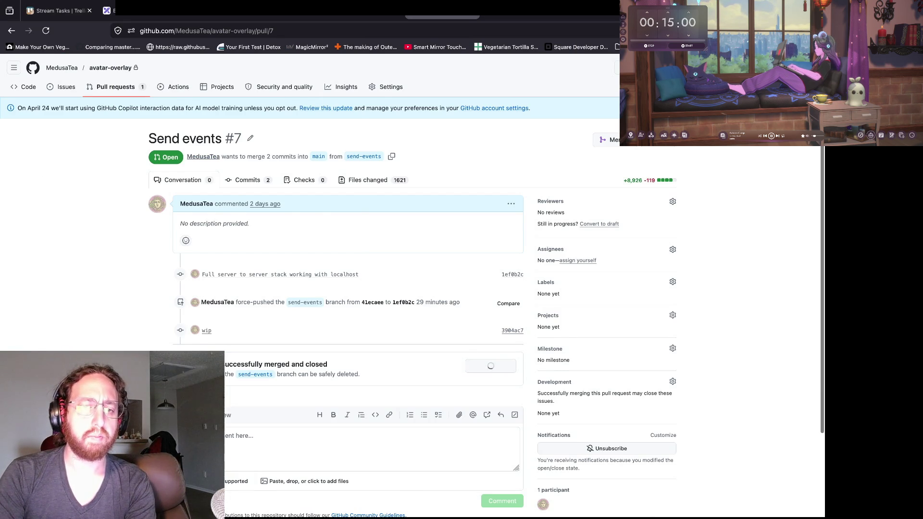
scroll(336, 240, up, 3)
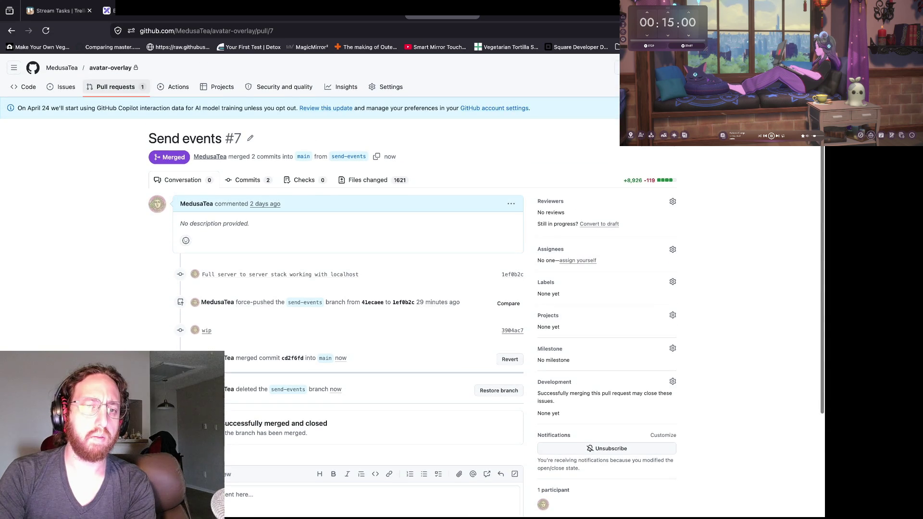
click(114, 87)
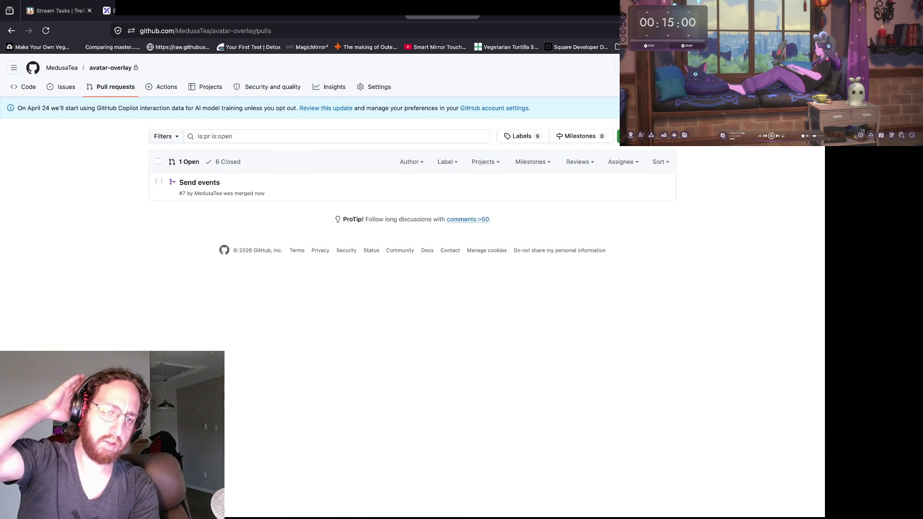
Step: Clear the old output in the server and overlay shells
key(super+Tab)
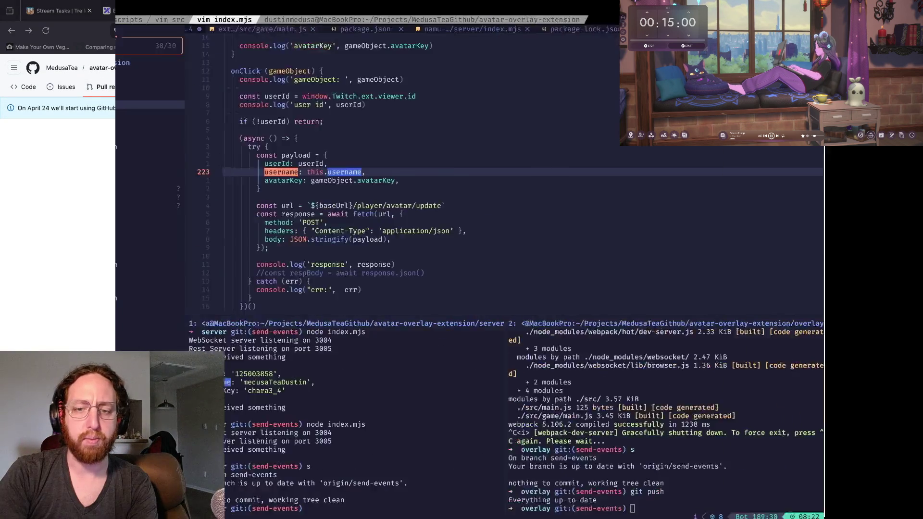
key(space)
text(e)
text(clear)
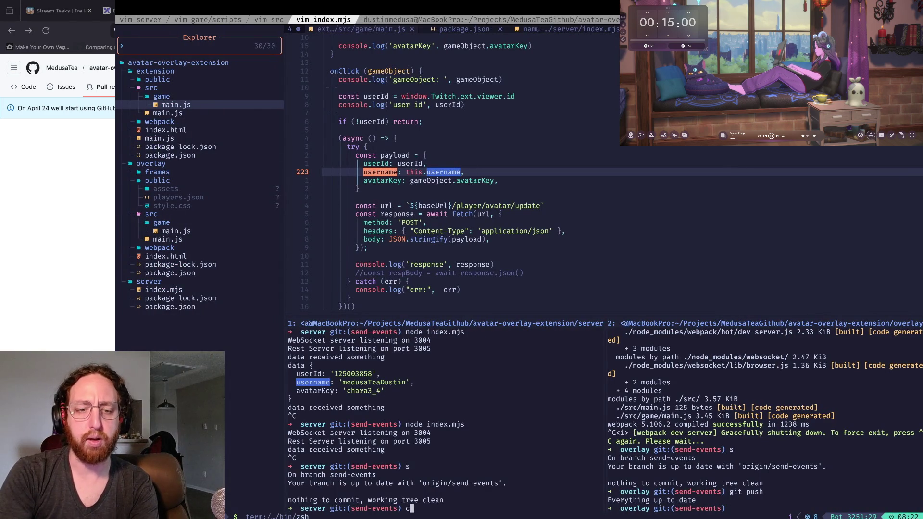
key(Return)
key(ctrl+l)
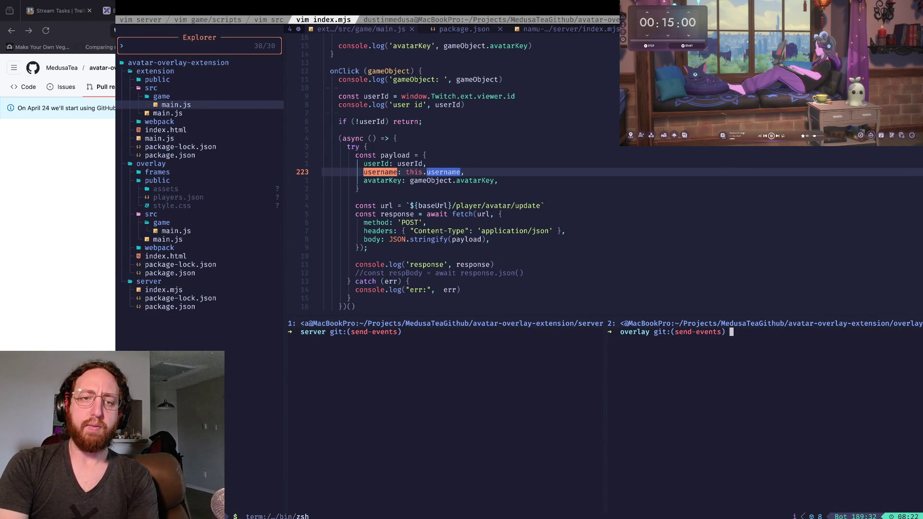
click(500, 214)
Step: Cycle the tmux windows to the editor showing chop-chop's slash.gd script
key(ctrl+b)
key(p)
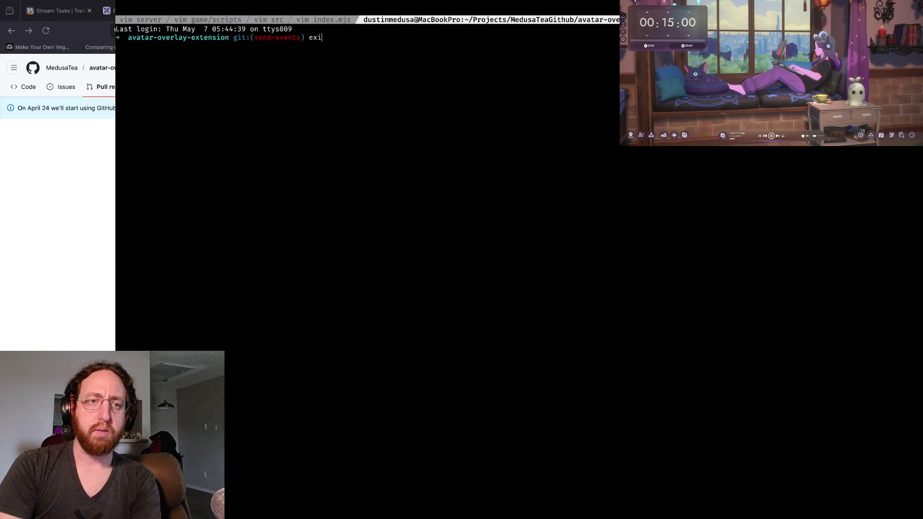
key(ctrl+b)
key(p)
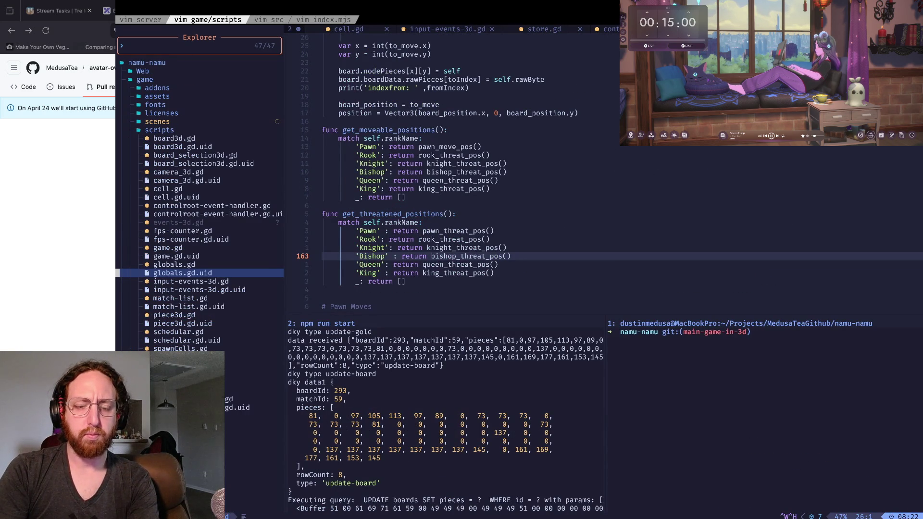
key(ctrl+b)
key(p)
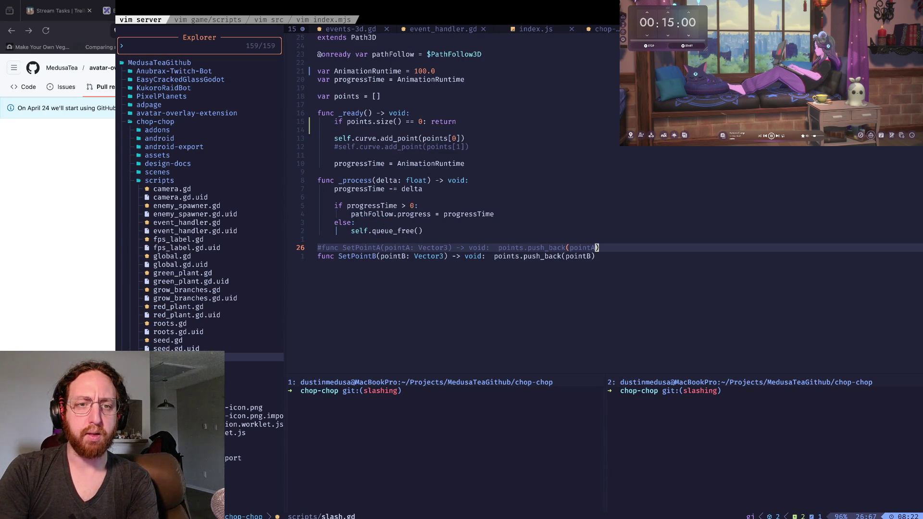
Step: Read through slash.gd's points array, _ready and _process functions, and queue_free call
key(k)
key(k)
key(k)
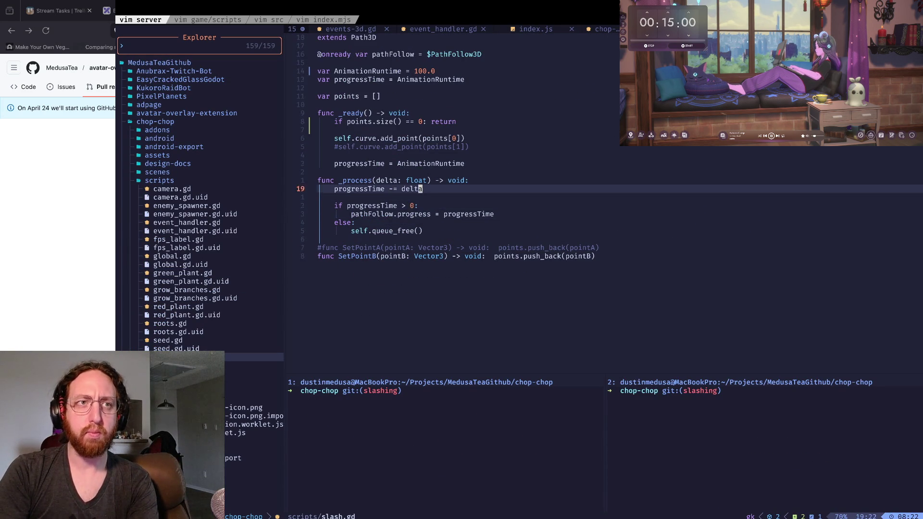
key(k)
key(k)
key(k)
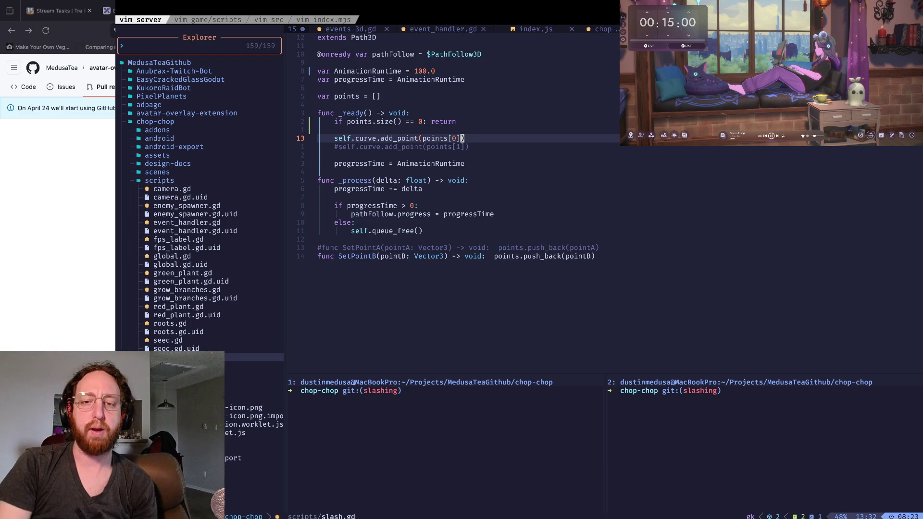
click(420, 231)
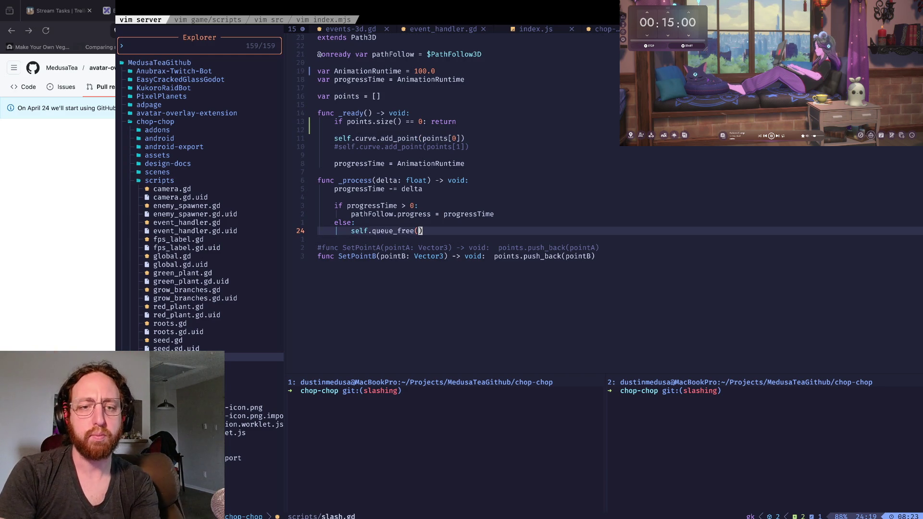
click(465, 180)
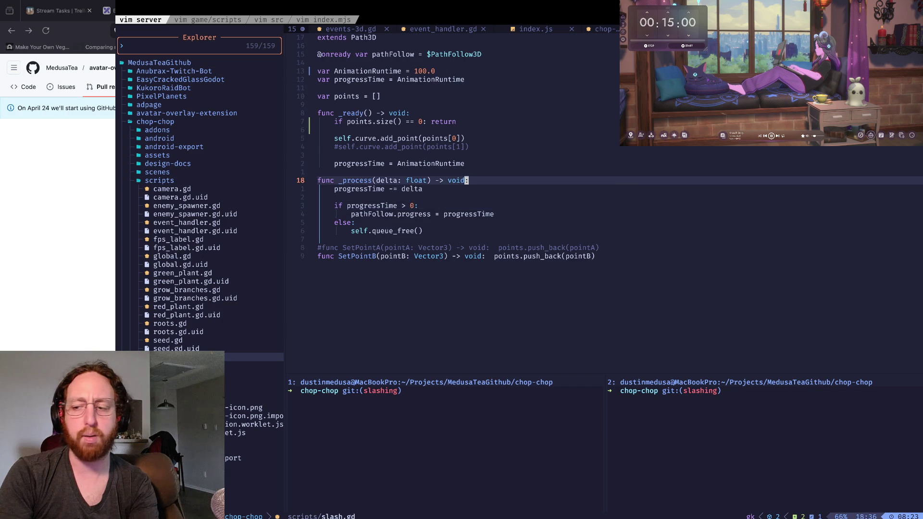
click(318, 171)
key(k)
key(k)
key(k)
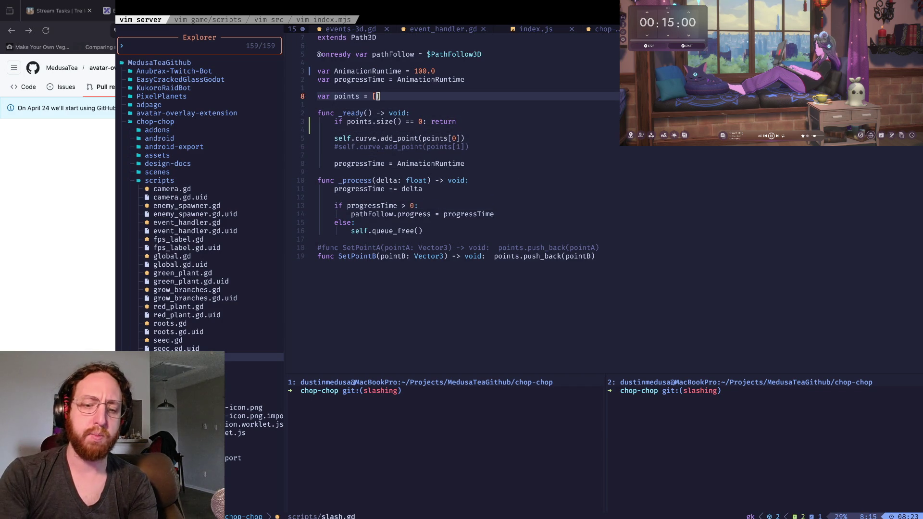
key(j)
key(j)
key(j)
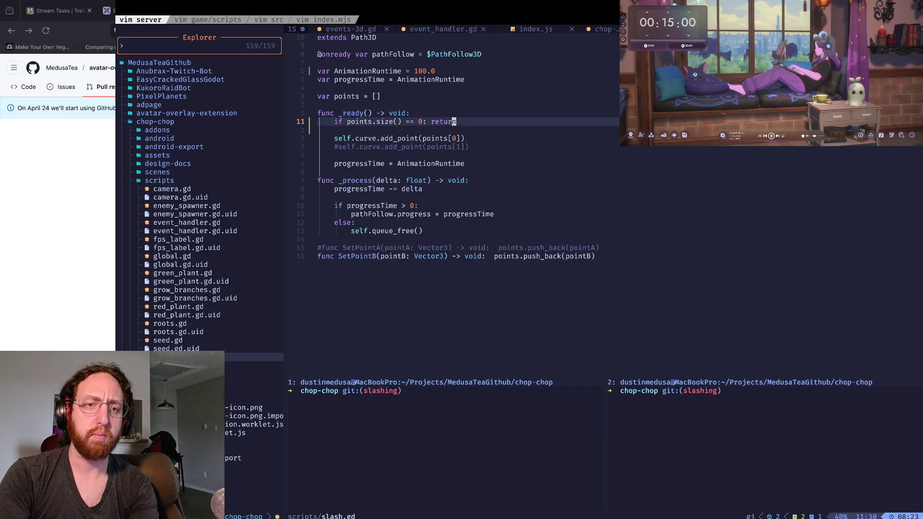
key(j)
key(j)
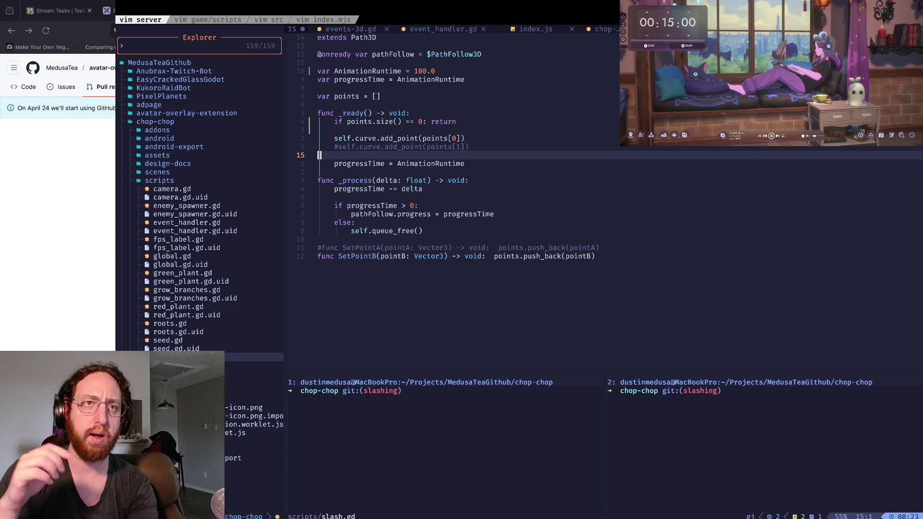
key(j)
key(j)
key(j)
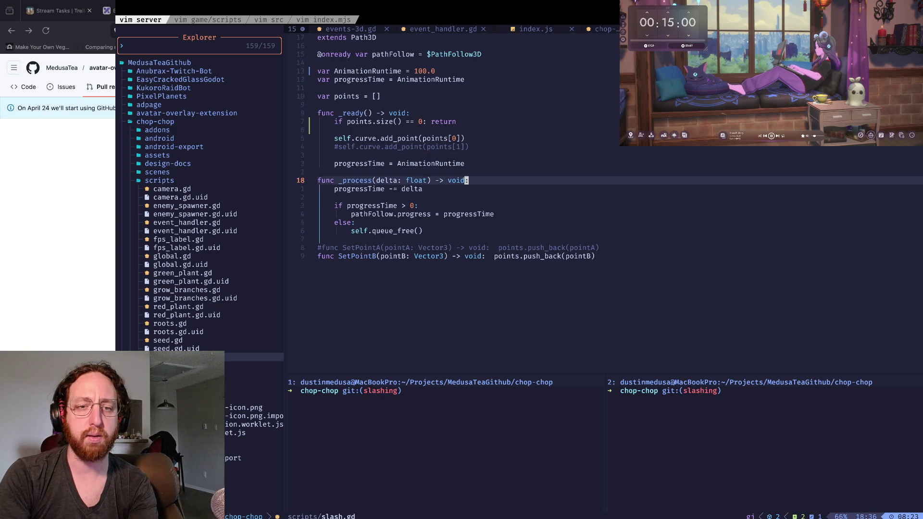
key(j)
key(j)
key(j)
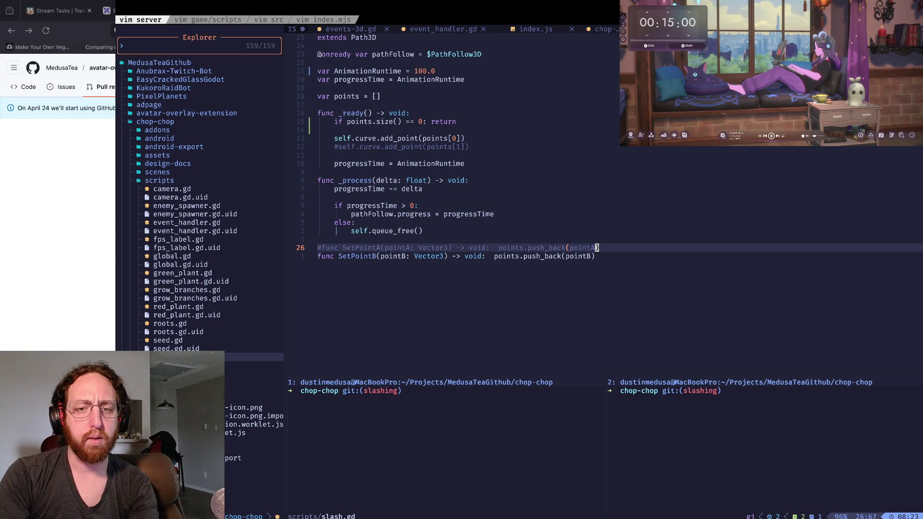
key(k)
key(k)
key(k)
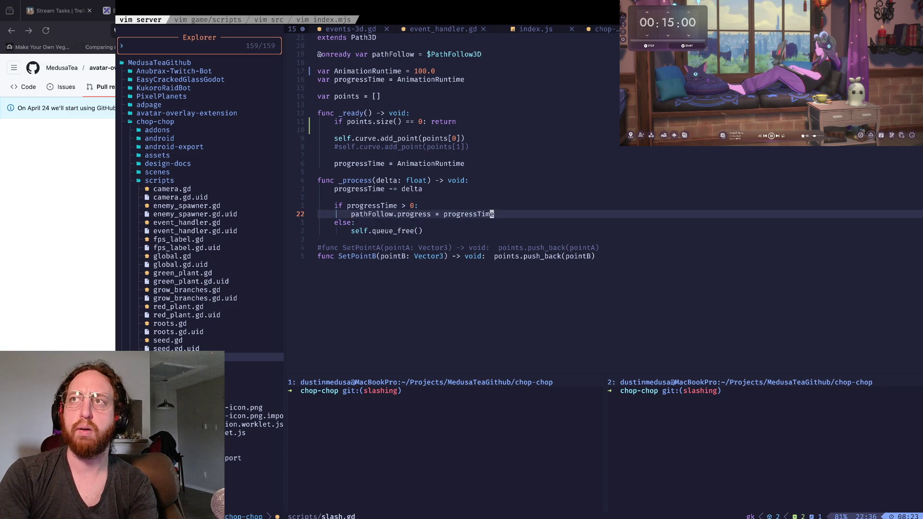
key(k)
key(k)
key(k)
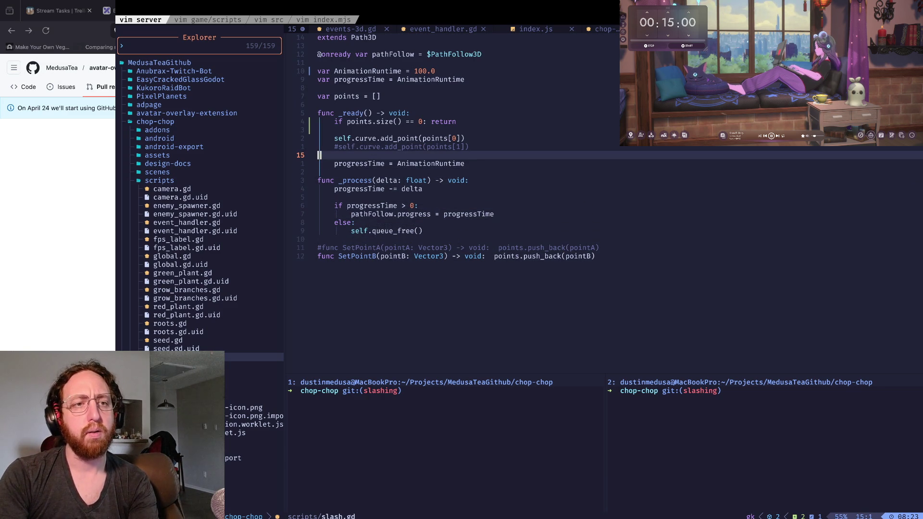
Step: Run git status and git diff -w in the chop-chop repo and page through the diff
key(ctrl+w)
text(j)
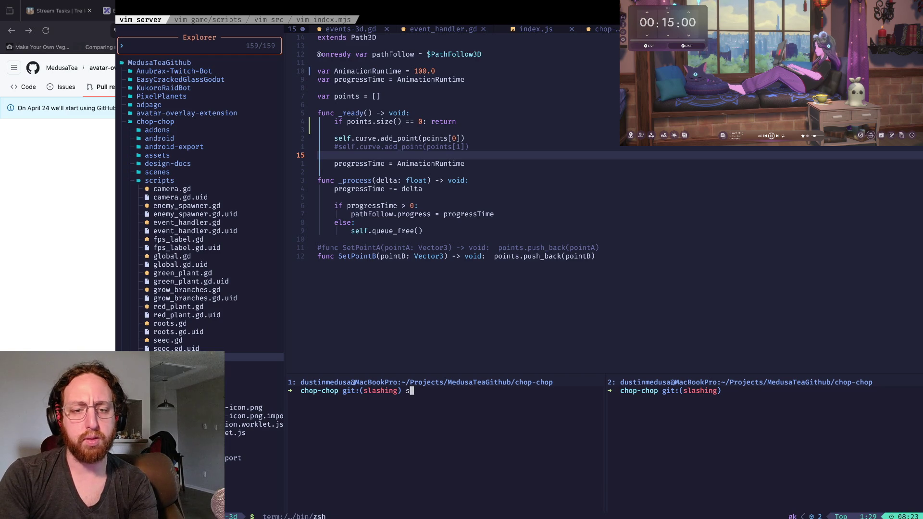
text(gst git diff -w)
key(space)
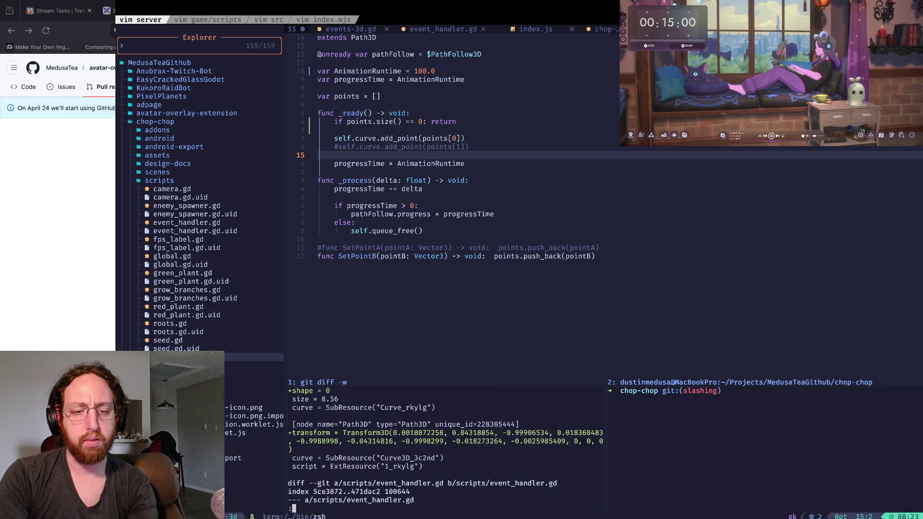
key(space)
key(q)
key(super+Tab)
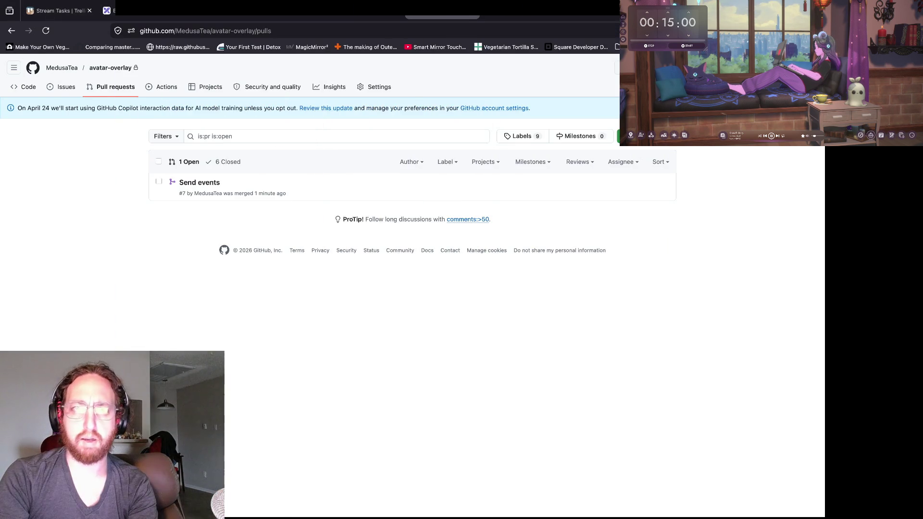
Step: Inspect the Path3D and PathFollow3D nodes, then rotate the red slash mesh onto a diagonal
key(super+Tab)
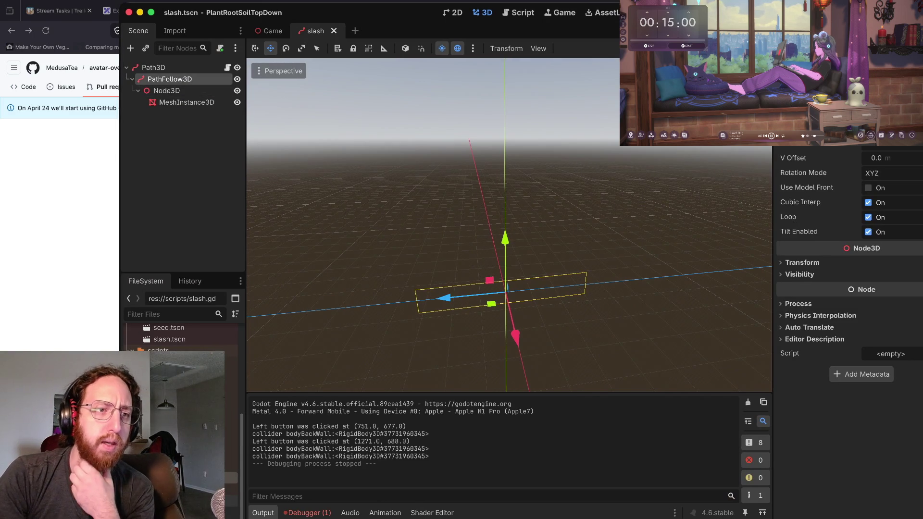
click(153, 68)
click(170, 78)
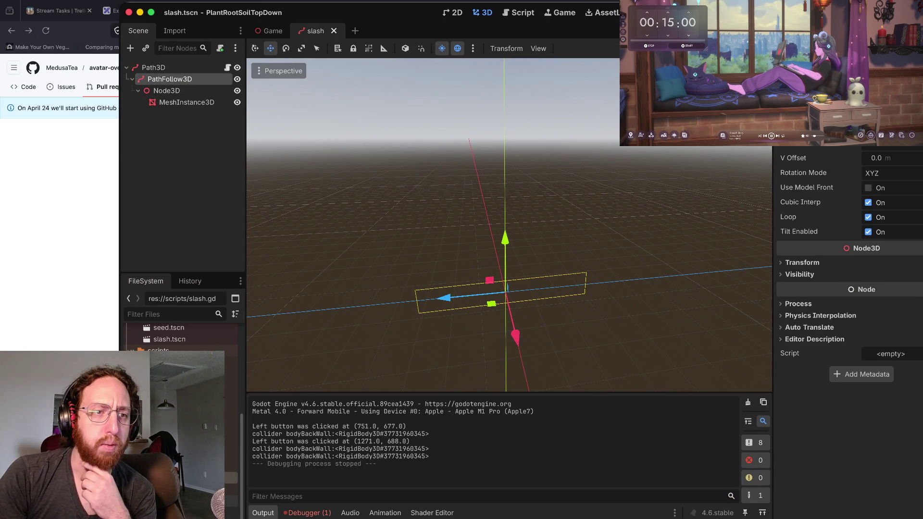
click(624, 192)
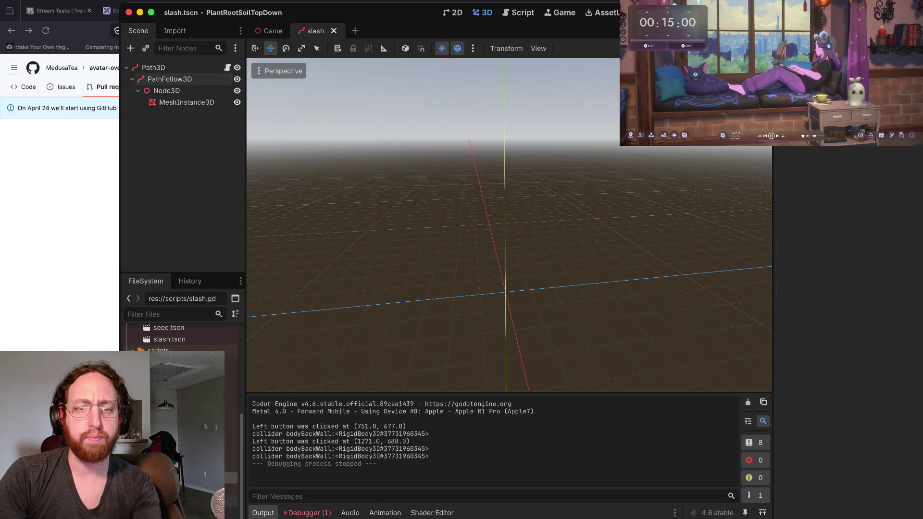
scroll(509, 226, up, 5)
scroll(509, 226, down, 10)
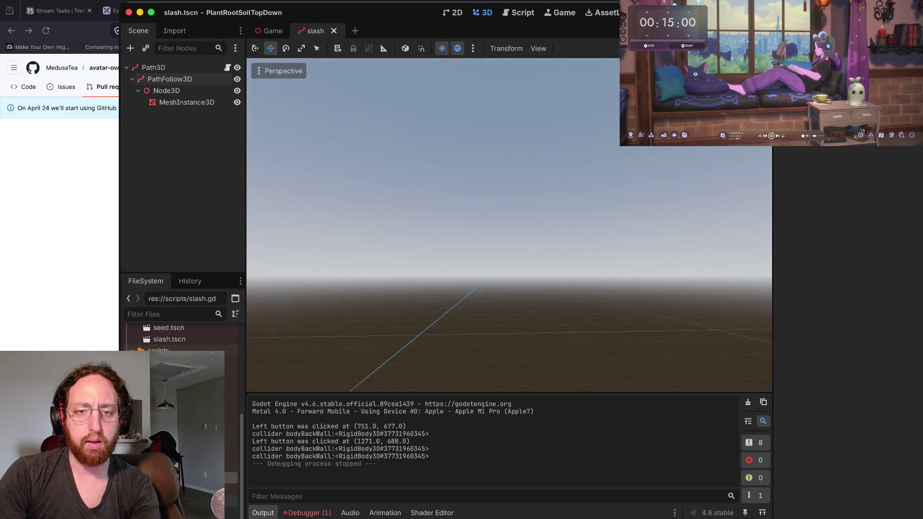
scroll(510, 226, up, 10)
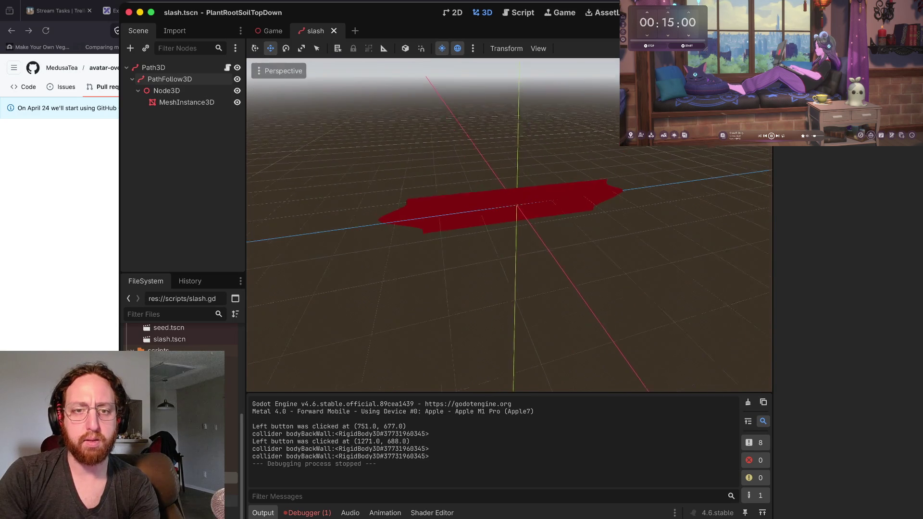
click(481, 214)
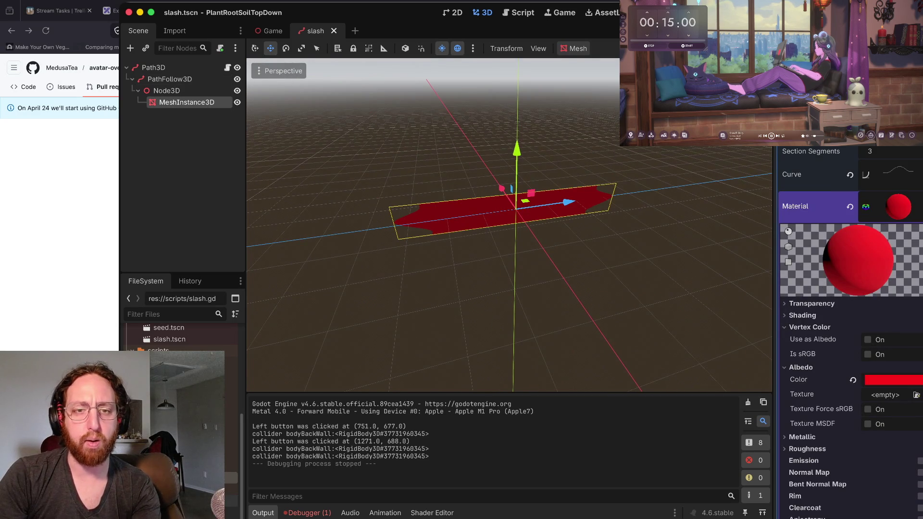
key(e)
mouse_move(526, 240)
mouse_down()
mouse_move(528, 223)
mouse_move(558, 240)
mouse_move(548, 260)
mouse_up()
Step: Save the slash scene and test-run the game, clicking to grow a root before stopping
key(ctrl+s)
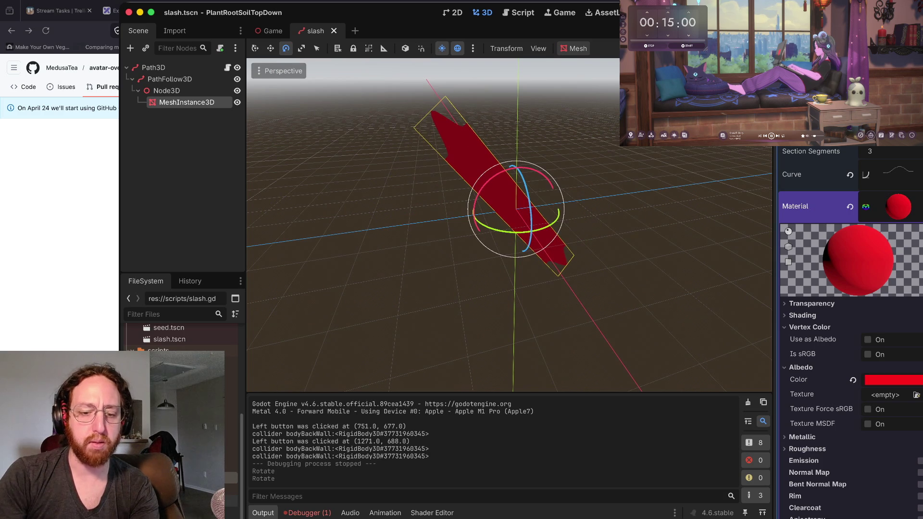
key(super+b)
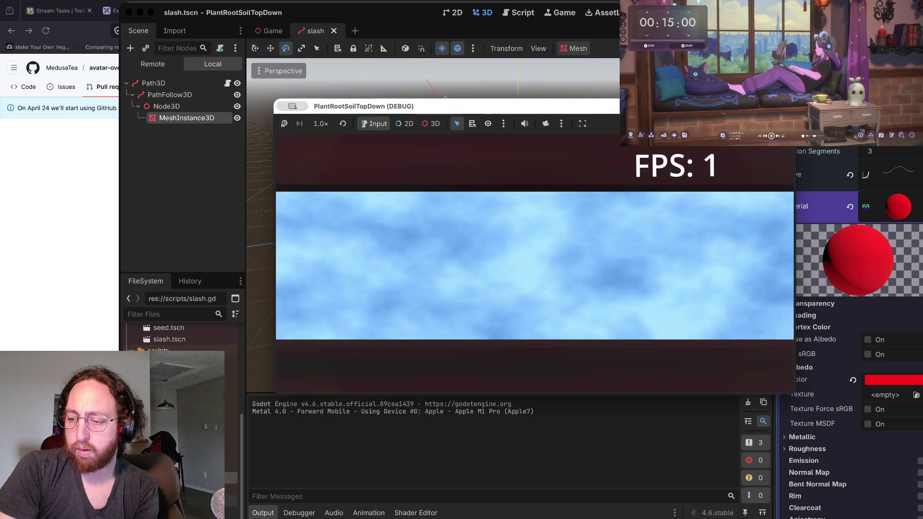
click(490, 234)
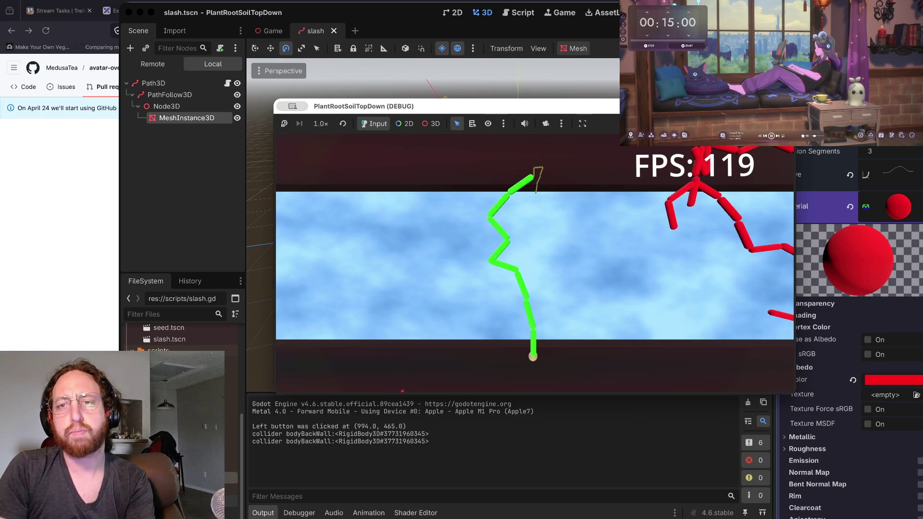
key(super+period)
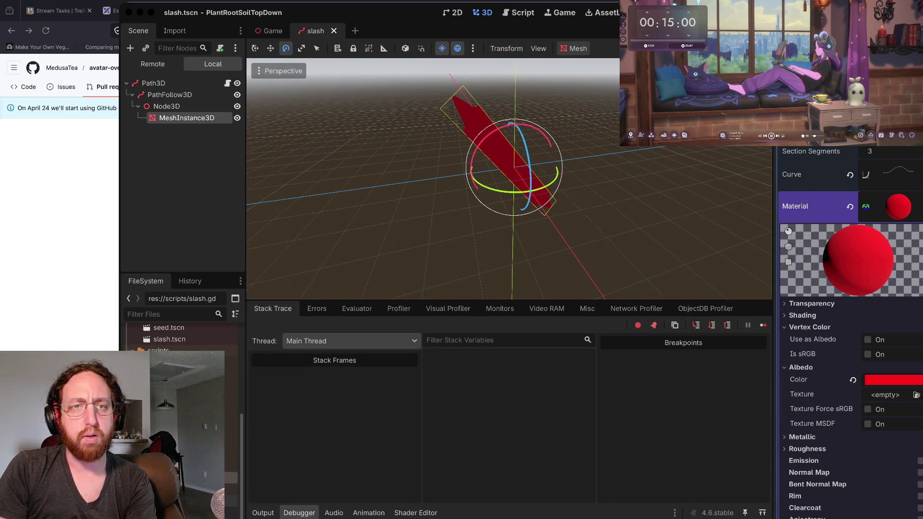
key(super+Tab)
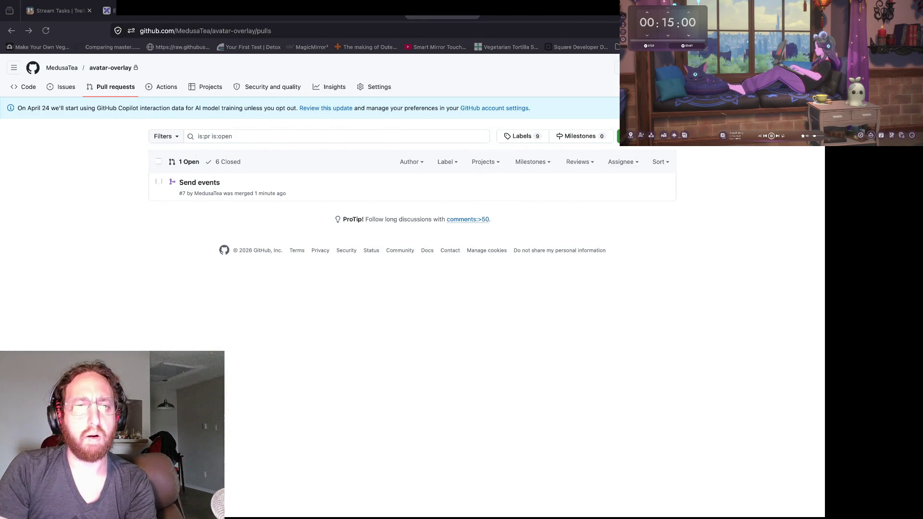
Step: Toggle the OverlayAvatar overlay off and on, then pause the stream and reload the channel page
key(ctrl+shift+Tab)
key(ctrl+shift+Tab)
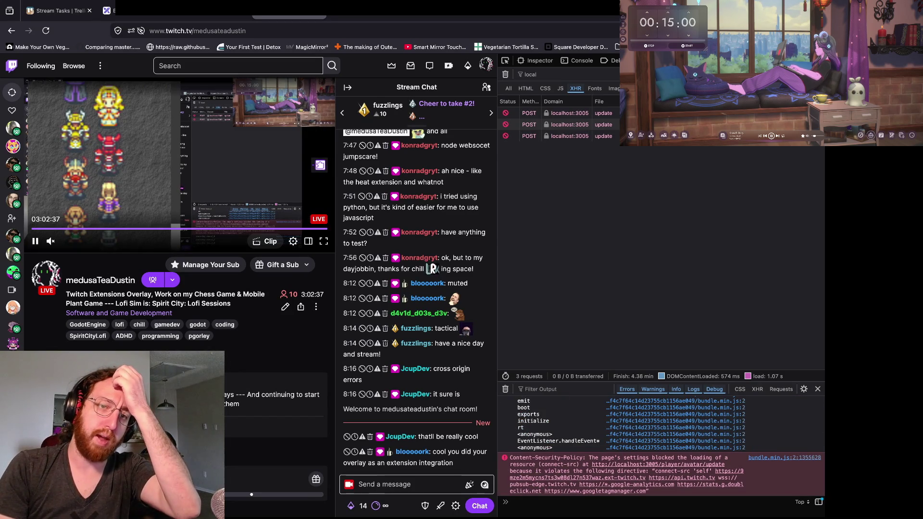
click(320, 165)
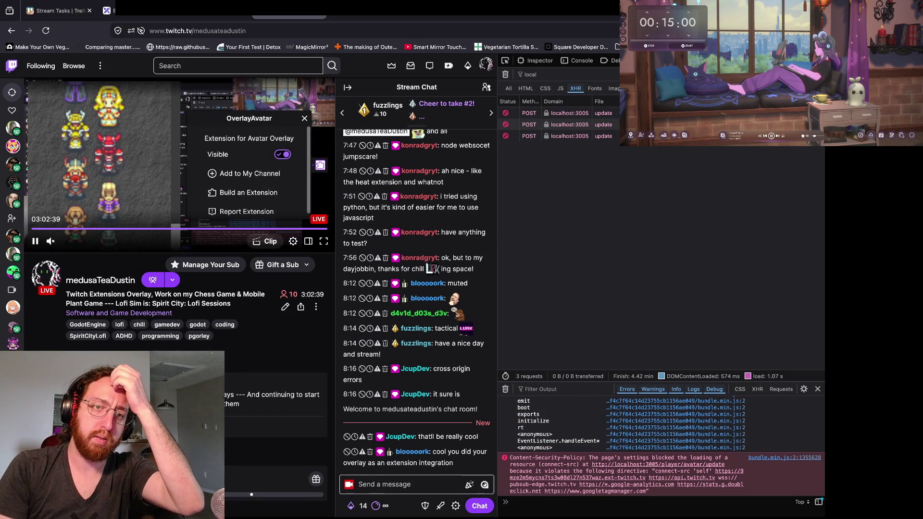
click(282, 154)
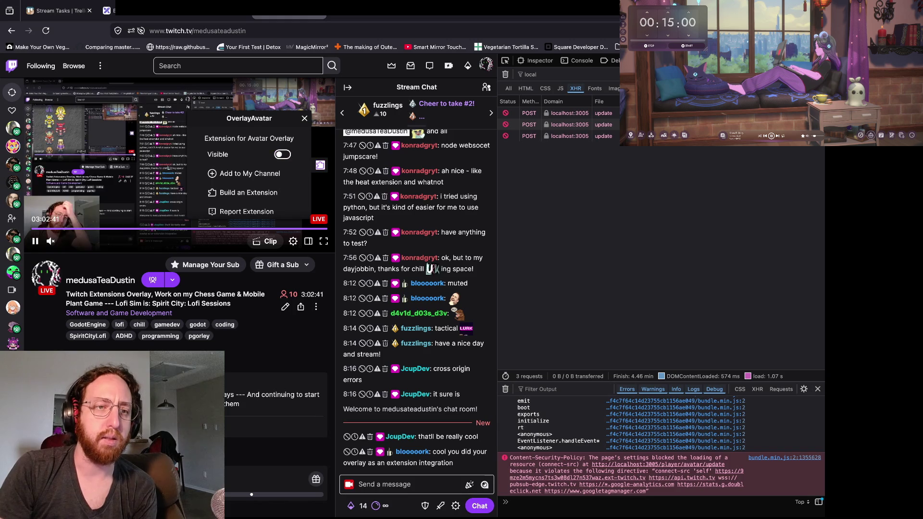
click(283, 154)
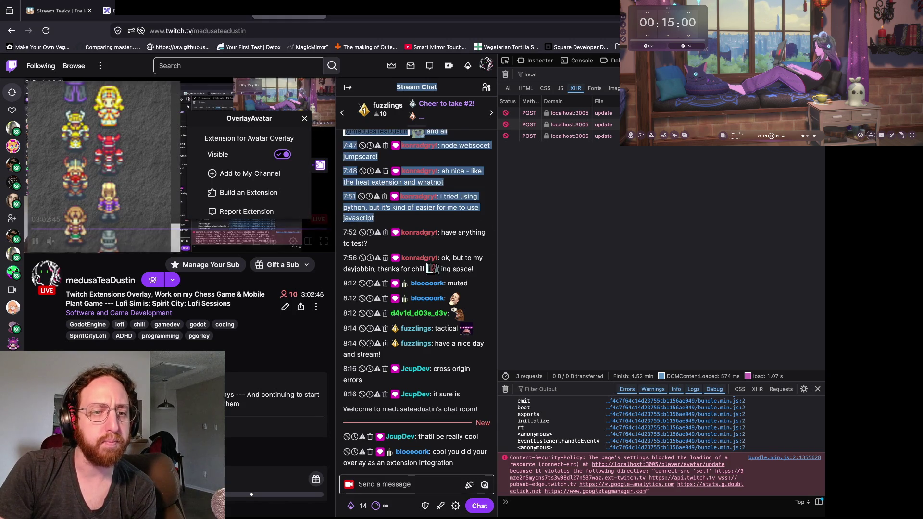
drag(374, 218, 316, 131)
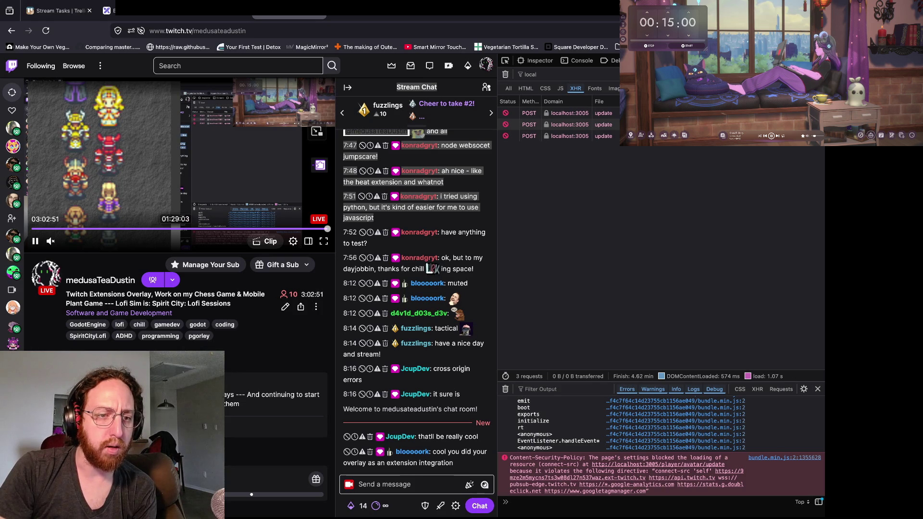
click(35, 240)
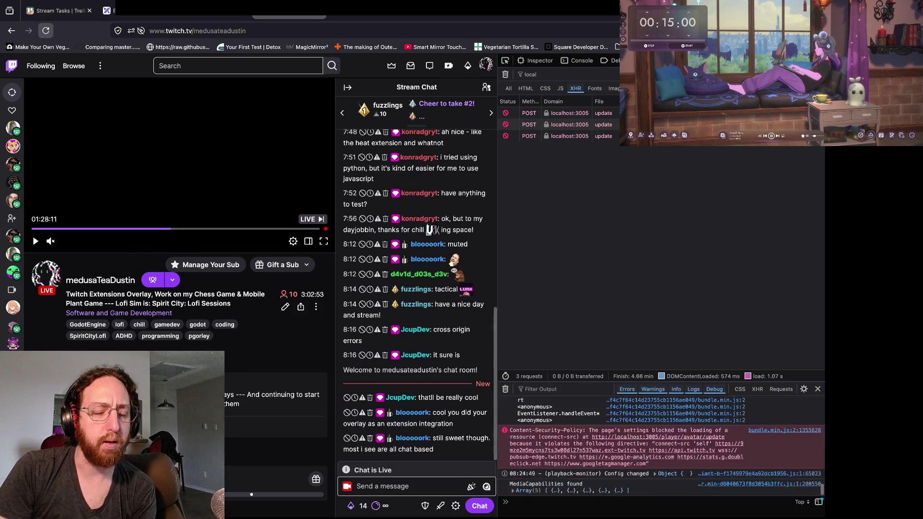
key(ctrl+r)
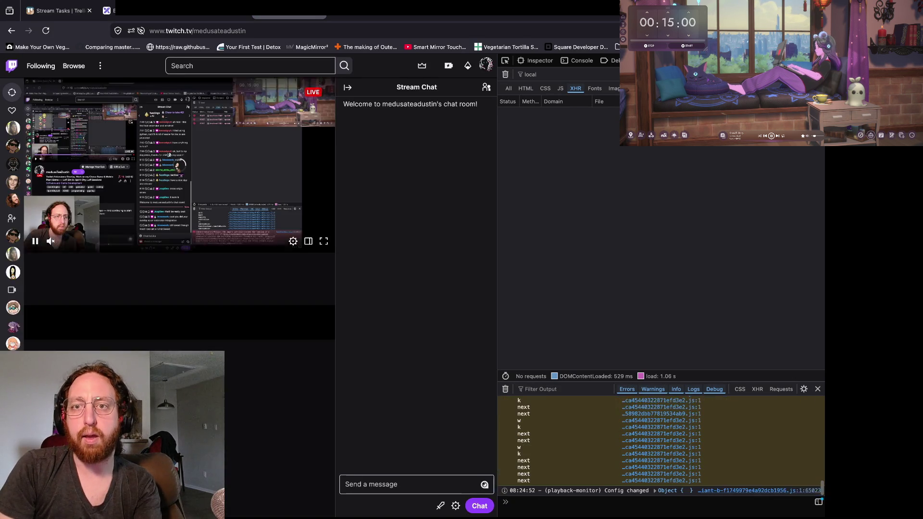
Step: View the avatars on the localhost:8081 overlay page, then return to the Twitch channel tab
click(307, 30)
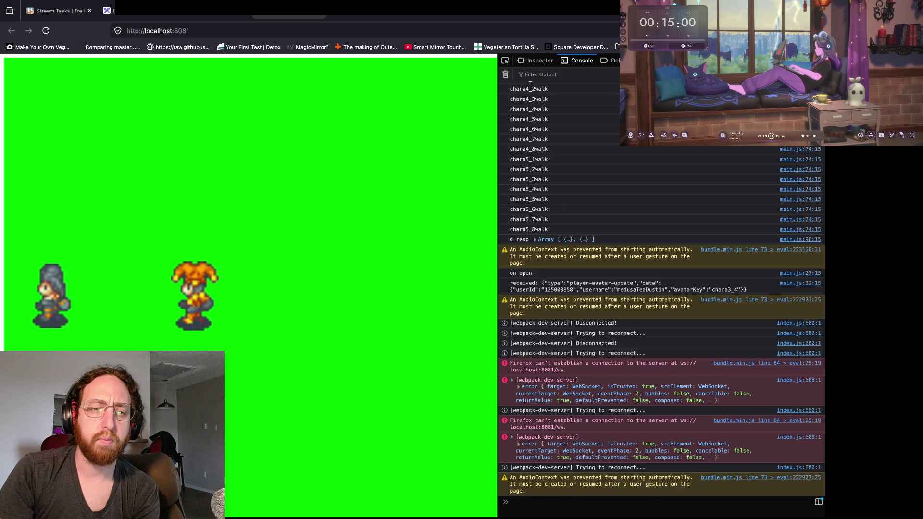
key(ctrl+Tab)
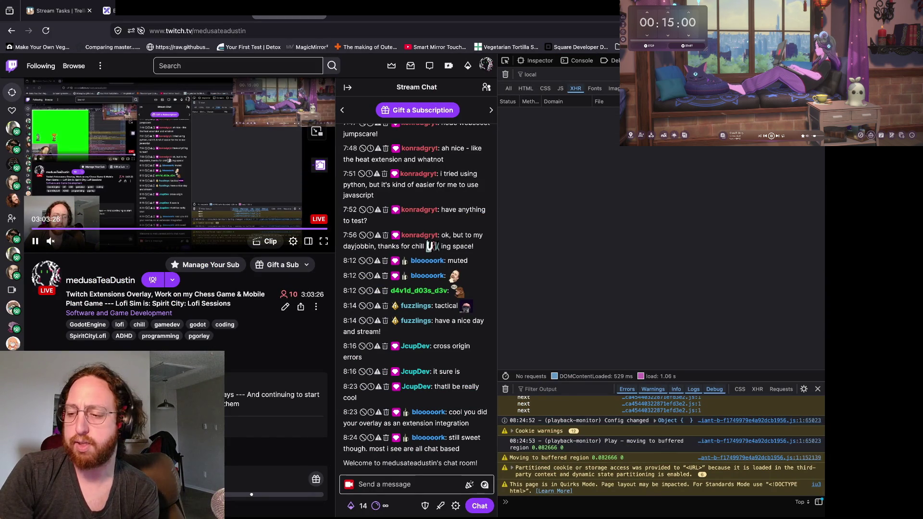
Step: Start the OverlayAvatar extension, accept the untested-extension prompt, and test the chat box alongside the stream
click(319, 165)
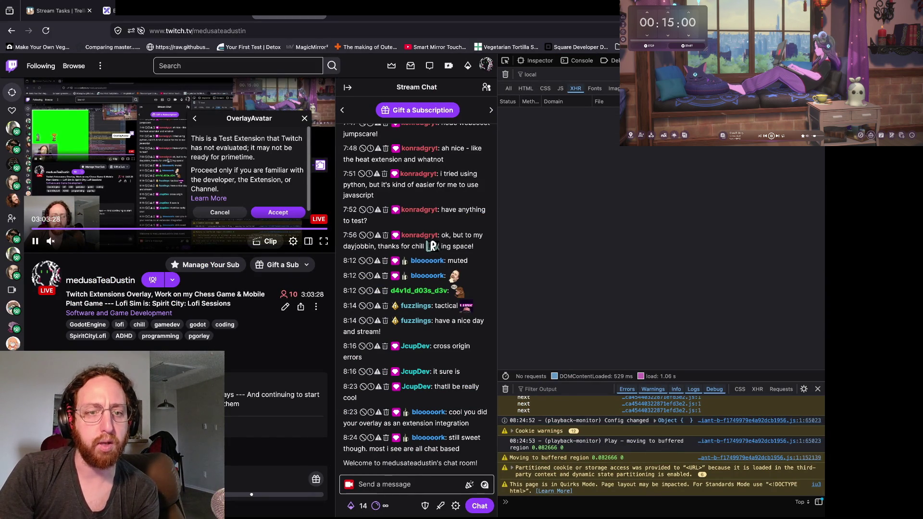
click(278, 212)
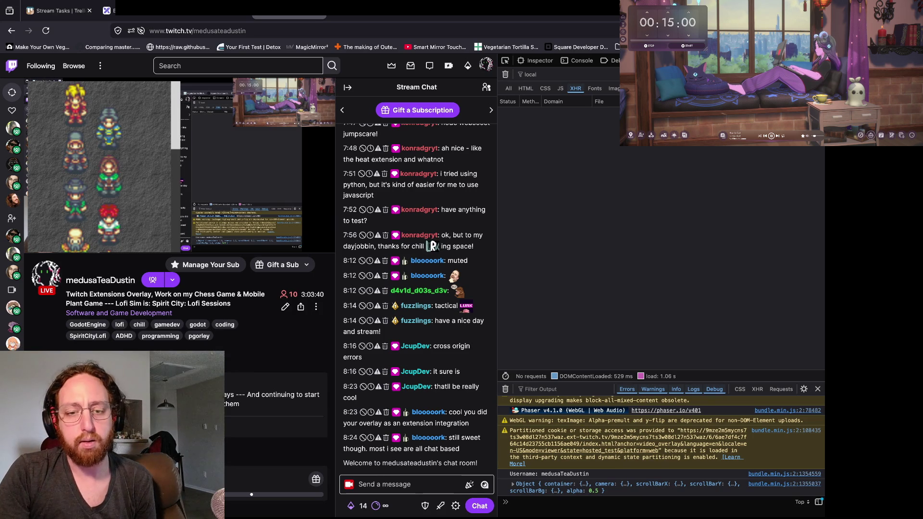
click(399, 484)
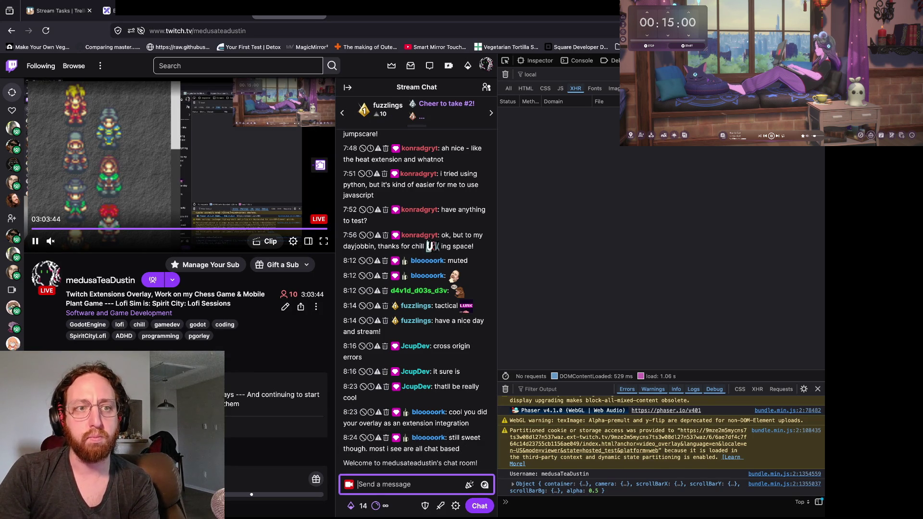
click(180, 158)
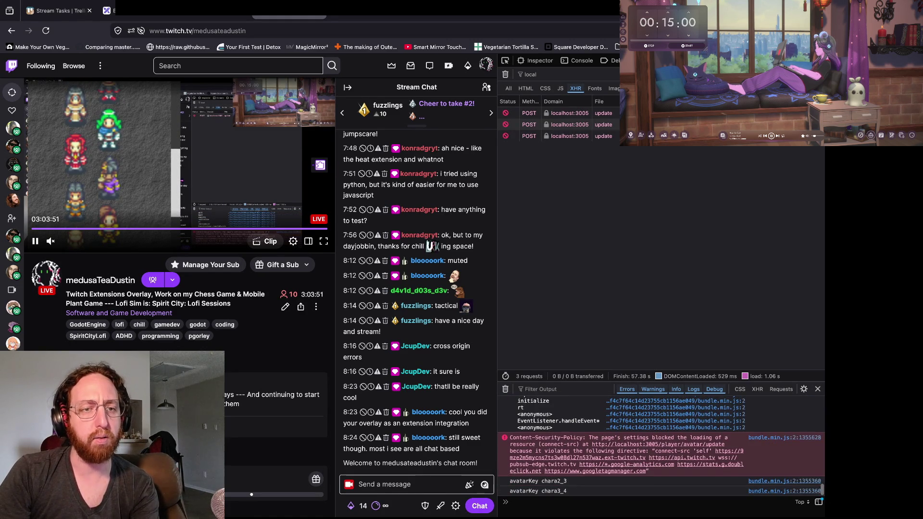
scroll(104, 163, up, 3)
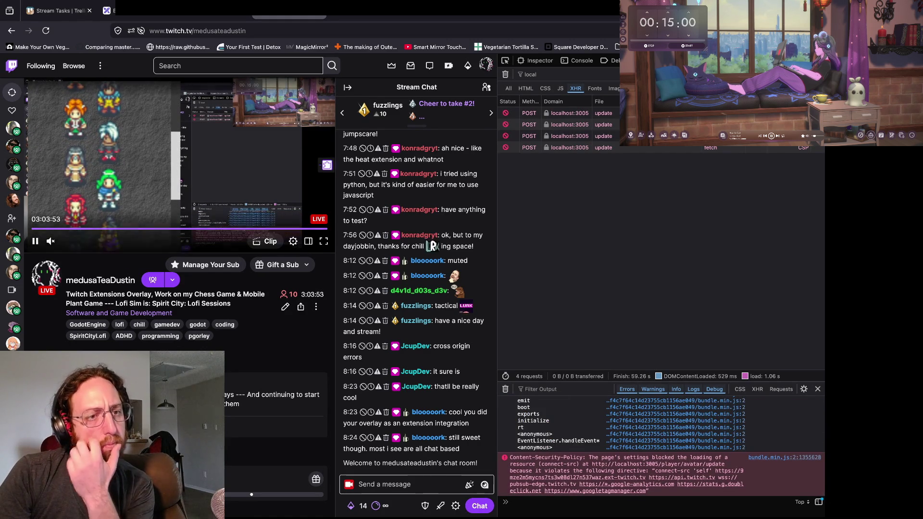
scroll(103, 163, up, 3)
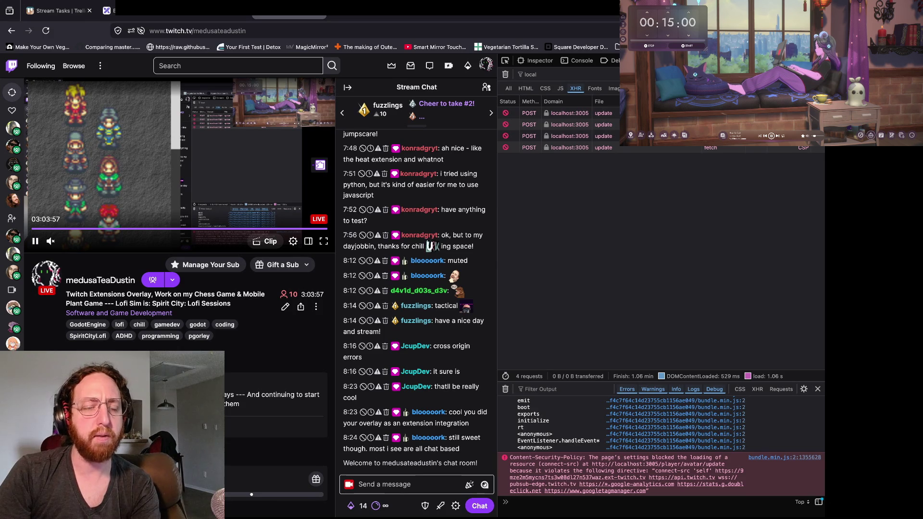
scroll(104, 164, down, 3)
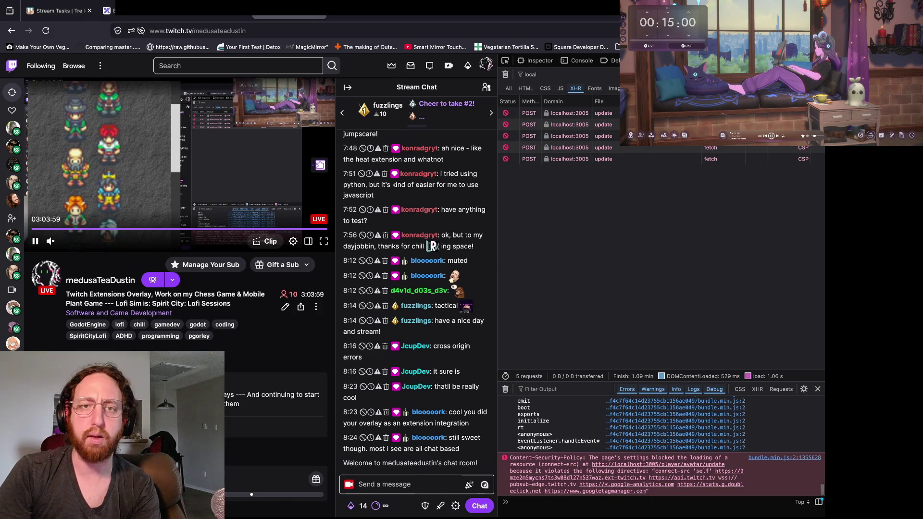
mouse_move(384, 11)
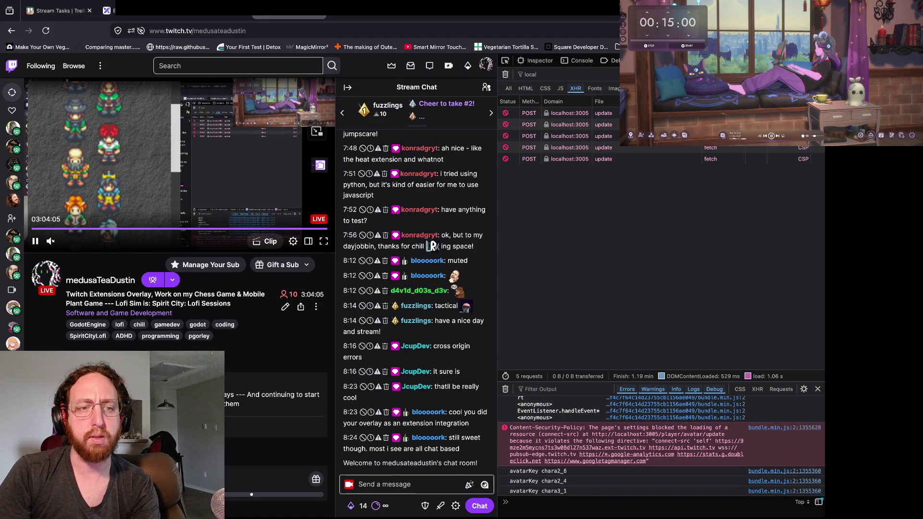
Step: Open the extension's Capabilities page, then cycle tabs to the avatar-overlay pull requests showing 7 closed
click(212, 26)
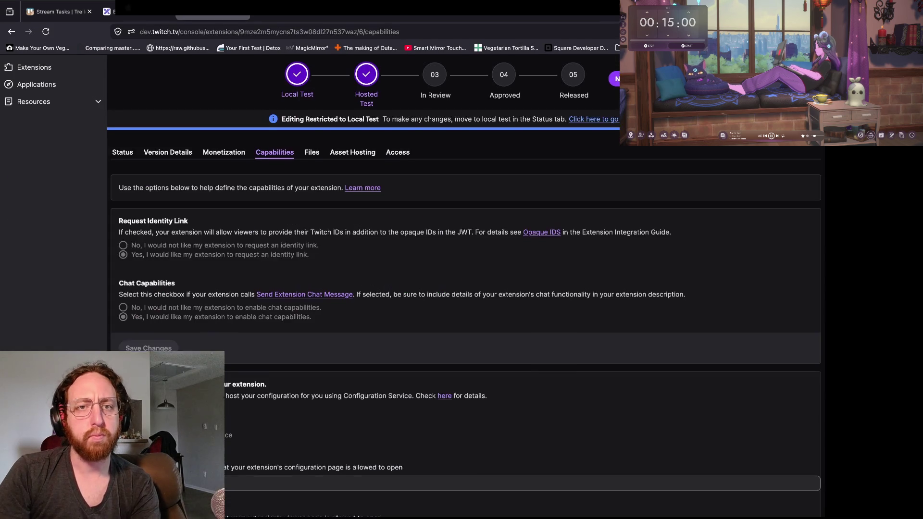
key(super+5)
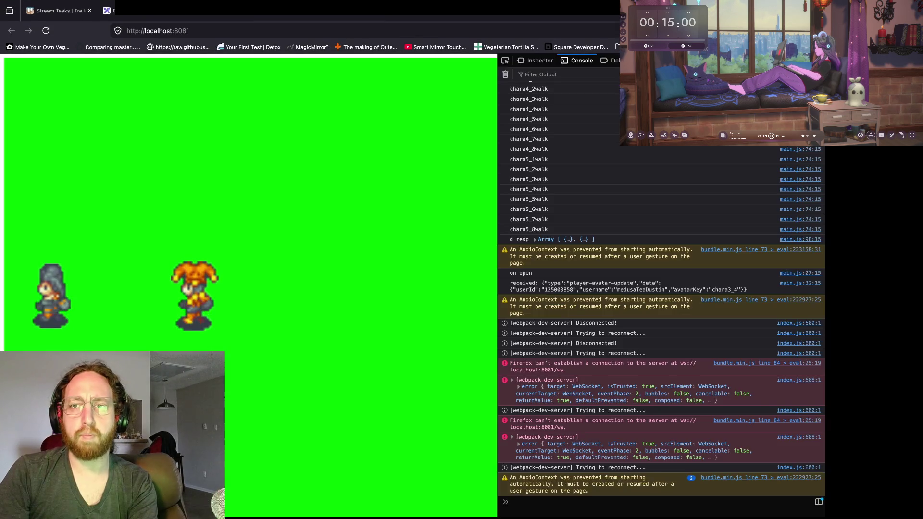
key(ctrl+Tab)
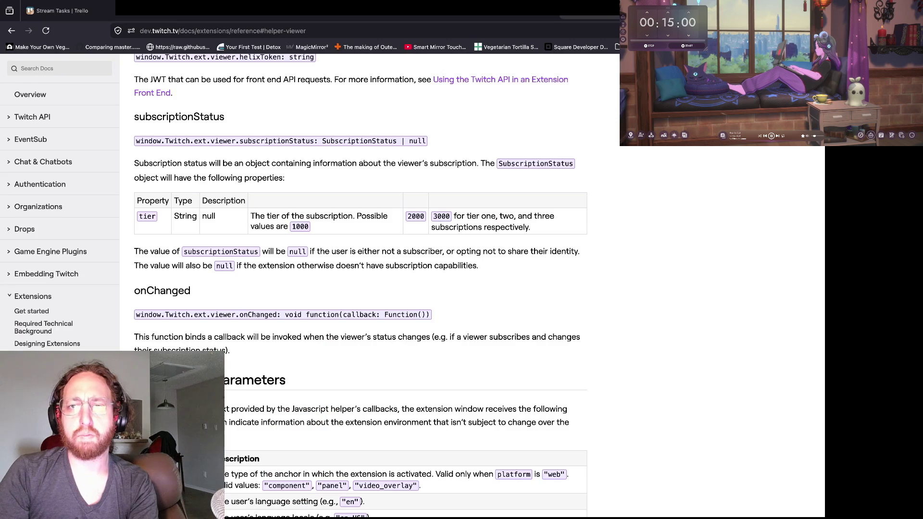
key(ctrl+Tab)
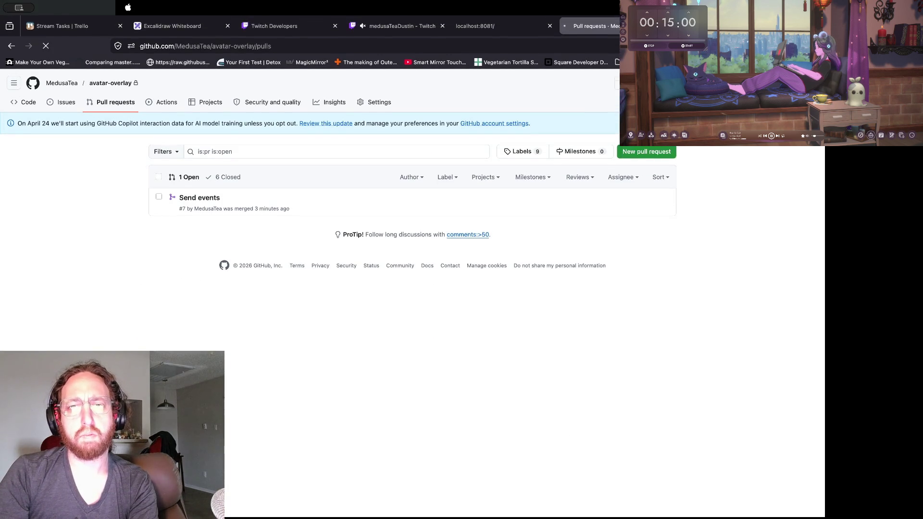
key(ctrl+Tab)
key(ctrl+Tab)
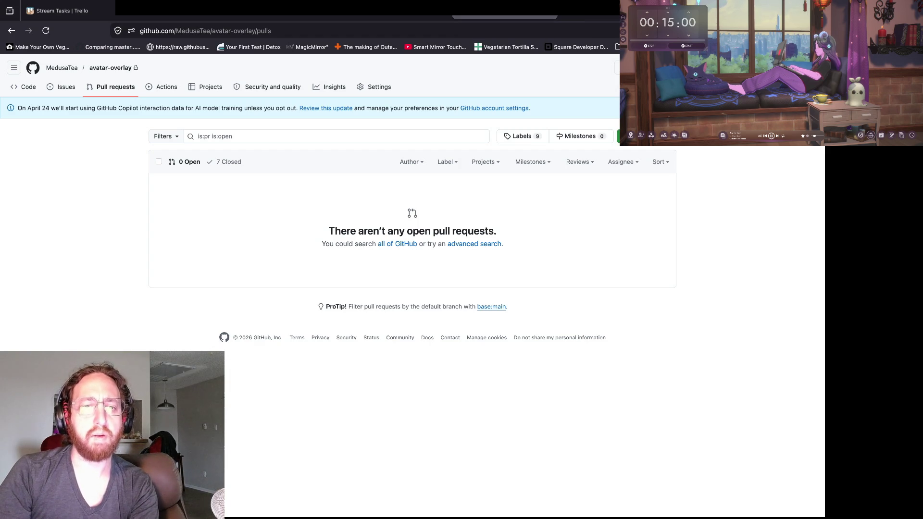
key(super+Tab)
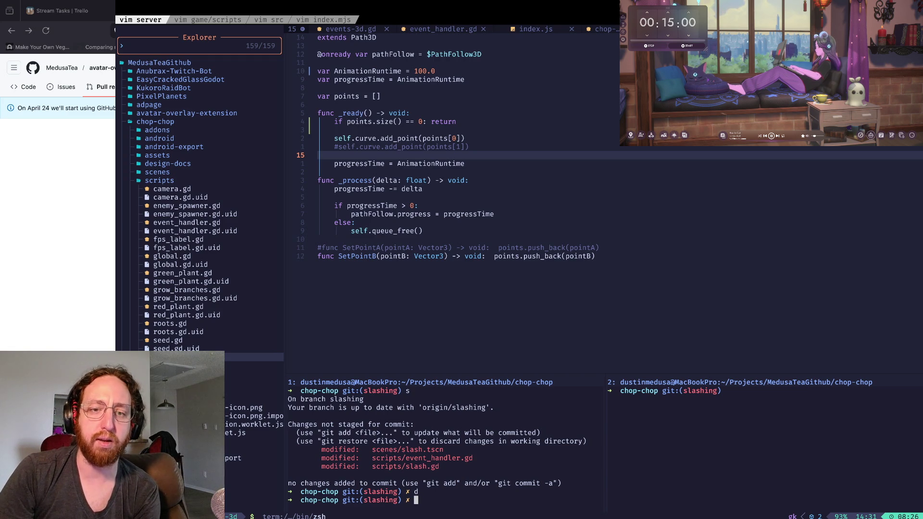
Step: Check the avatars on the live Twitch stream, then bring Godot's slash.tscn scene forward
key(super+Tab)
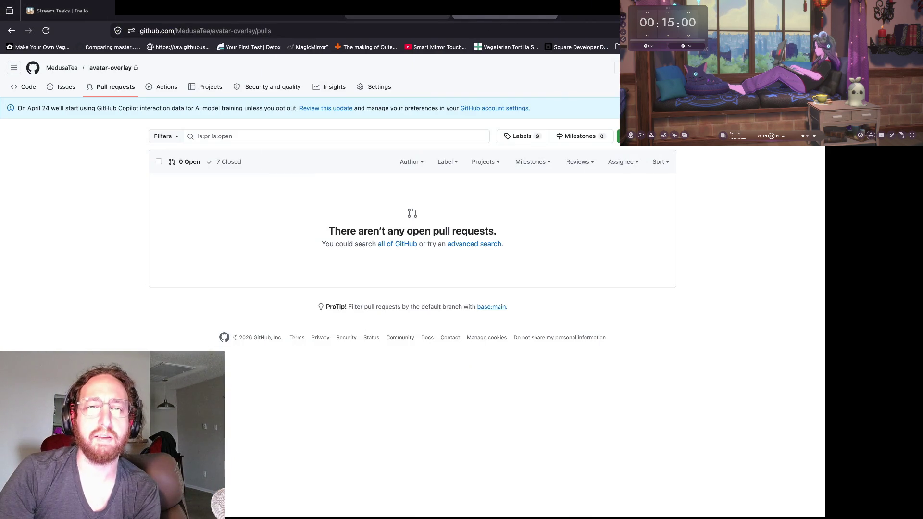
click(397, 17)
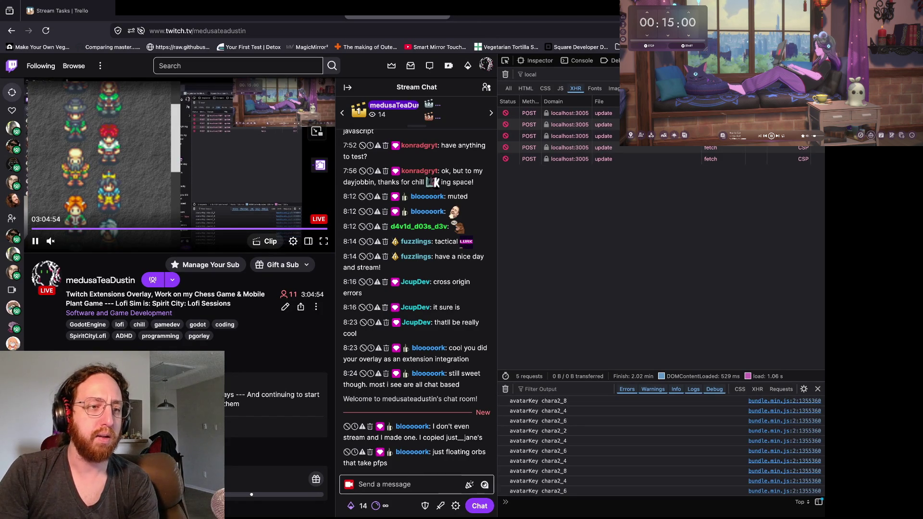
mouse_move(13, 145)
mouse_move(13, 164)
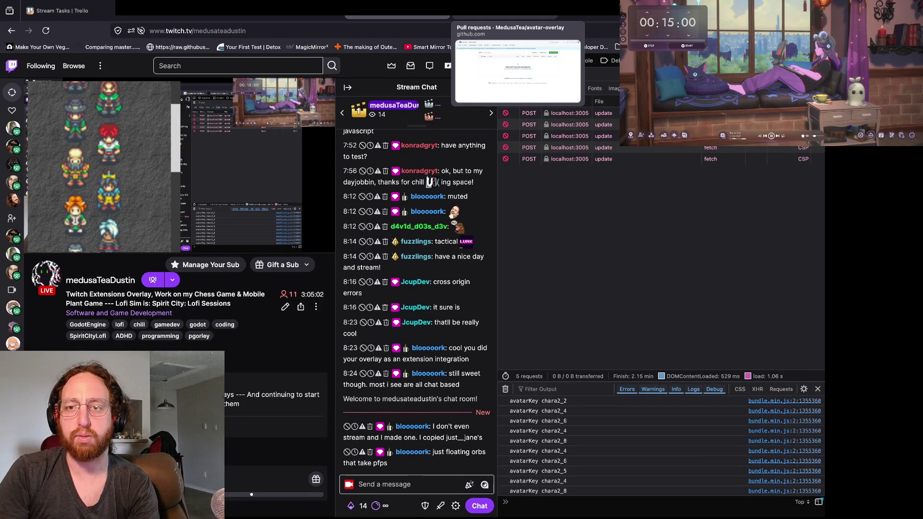
click(396, 17)
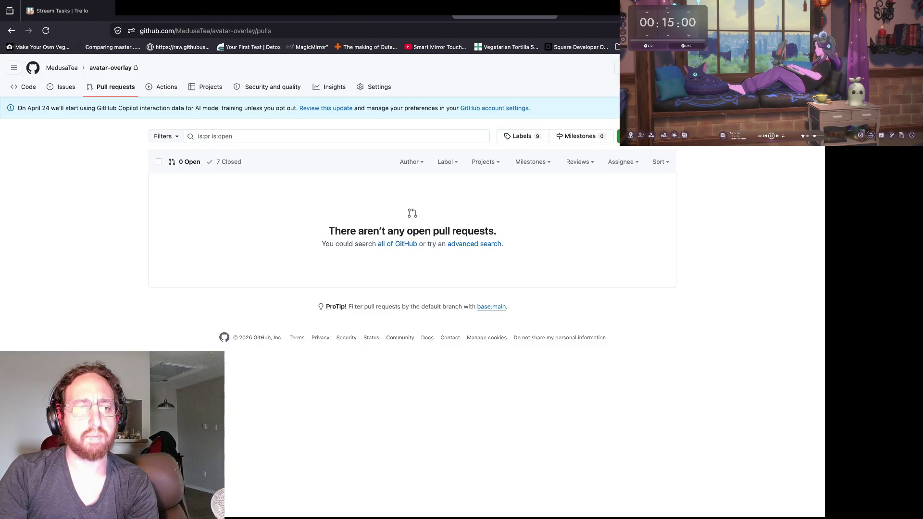
key(super+Tab)
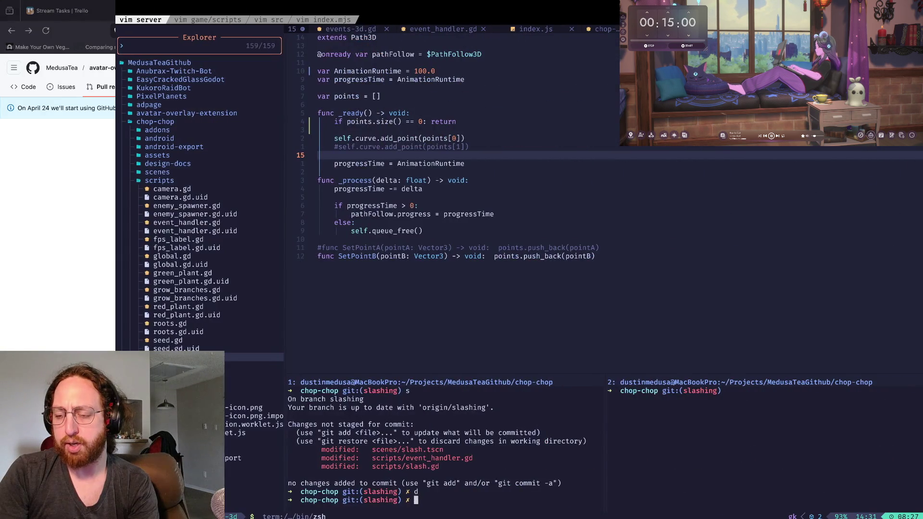
key(super+Tab)
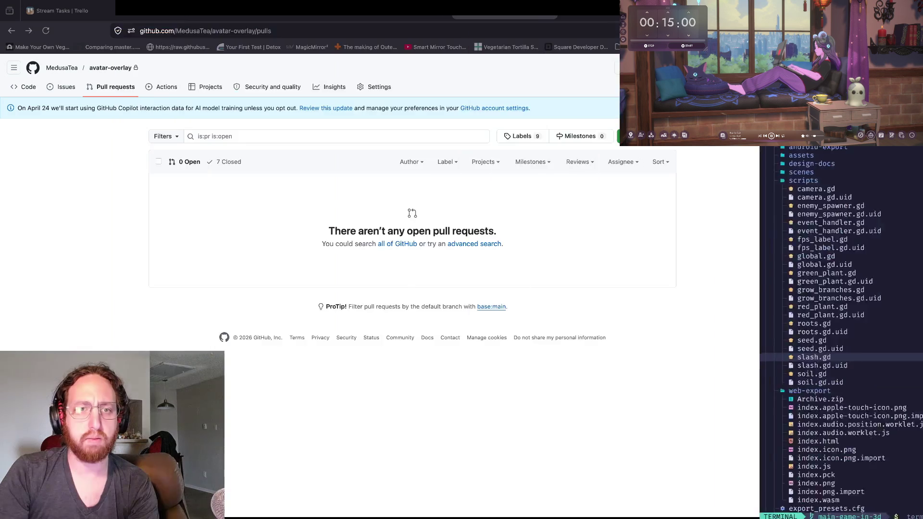
key(super+Tab)
key(Tab)
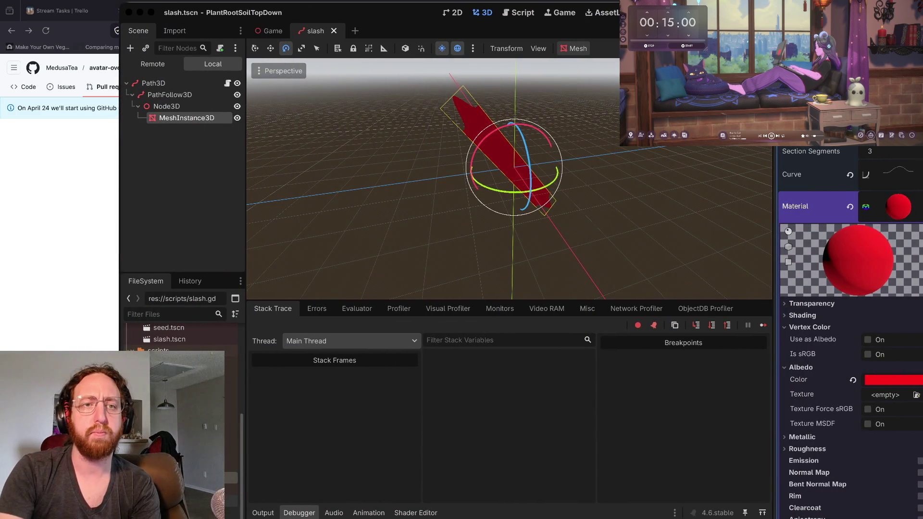
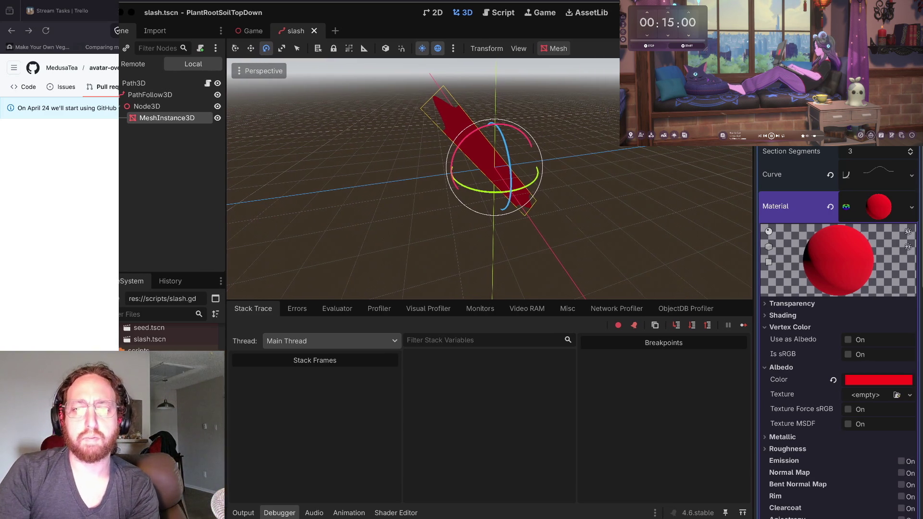
Step: Glance at the browser, then run the game, spawn two slashes and stop it
key(super+Tab)
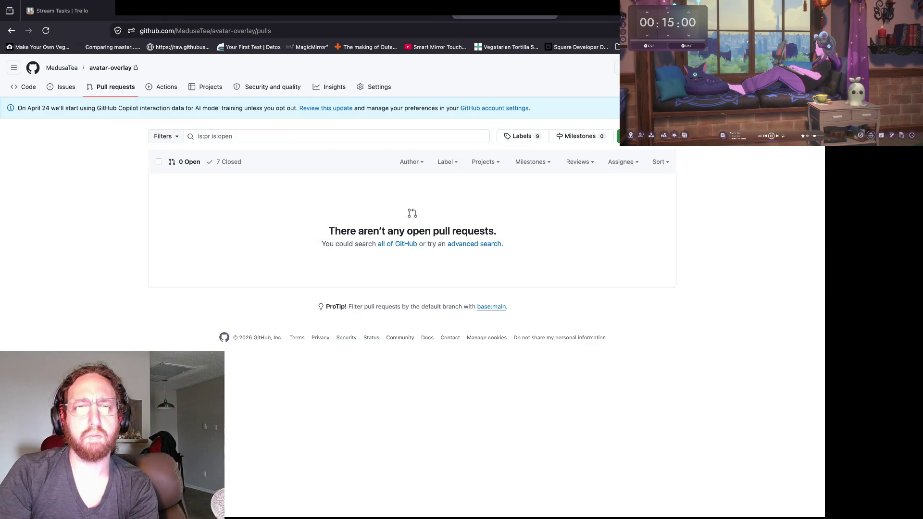
key(ctrl+Tab)
key(ctrl+Tab)
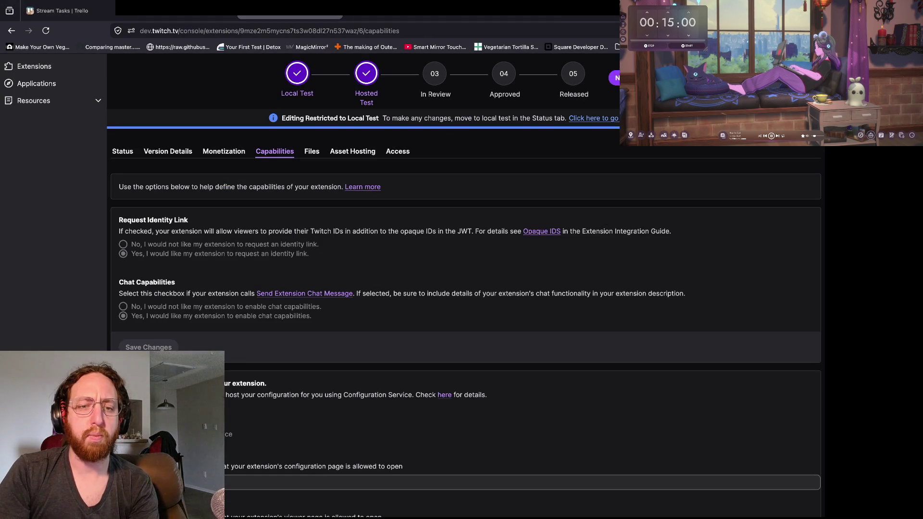
key(super+Tab)
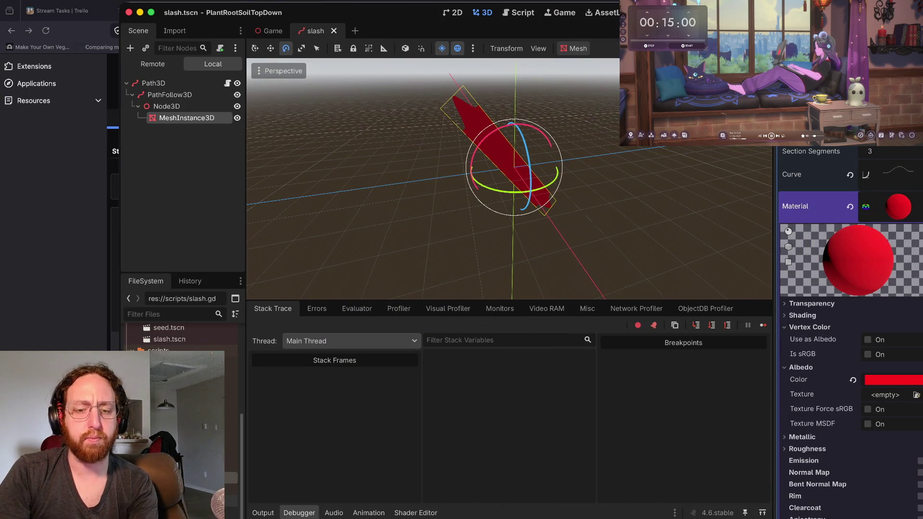
key(super+b)
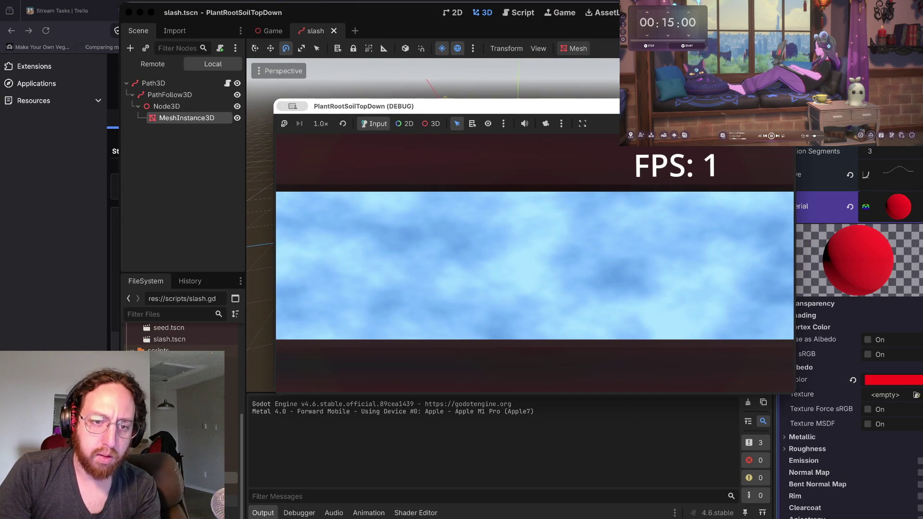
click(440, 361)
click(447, 361)
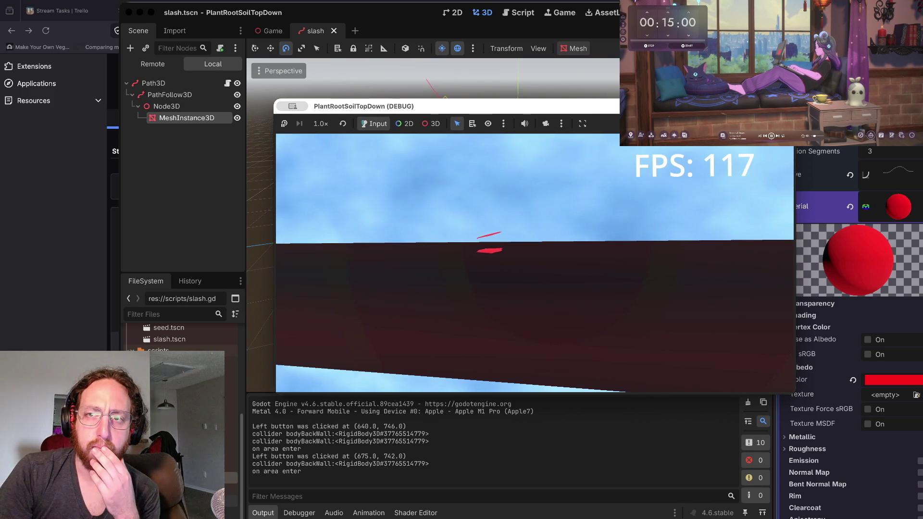
key(super+period)
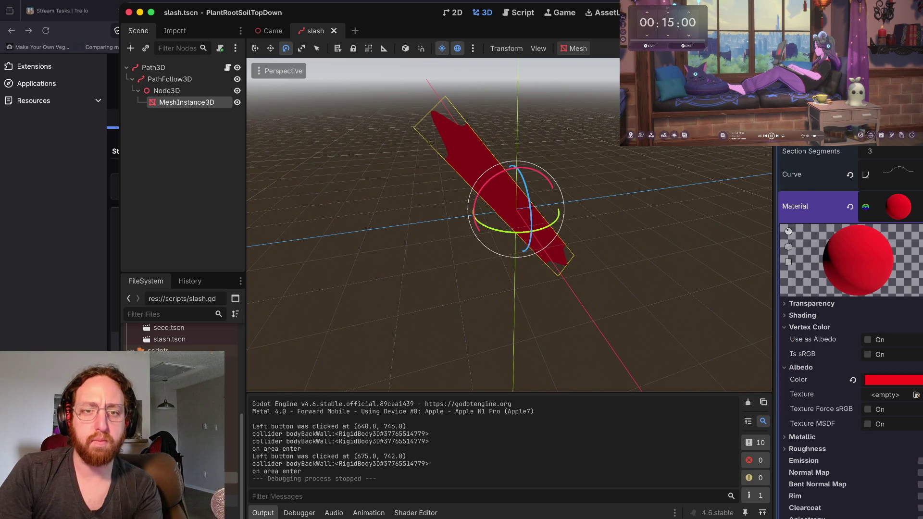
Step: Rotate the MeshInstance3D slash around its Y axis and test one slash in-game
key(Escape)
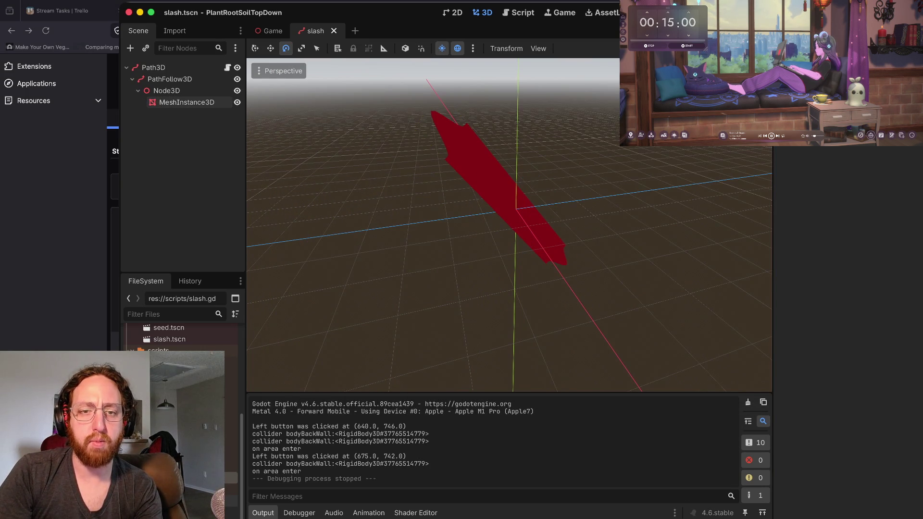
click(186, 102)
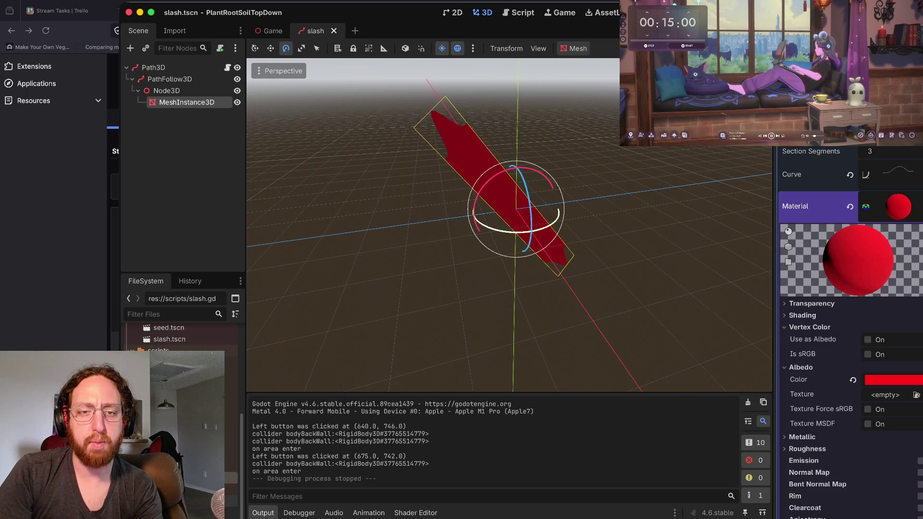
drag(538, 230, 495, 232)
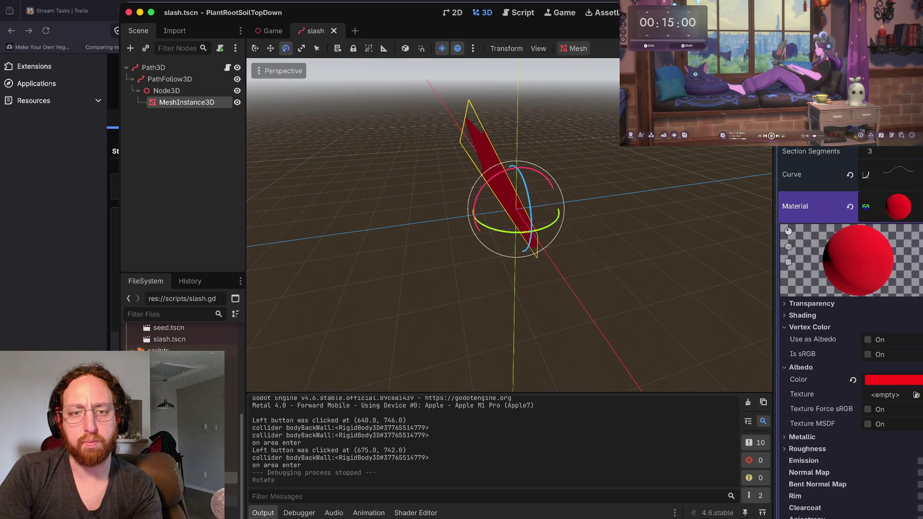
key(super+b)
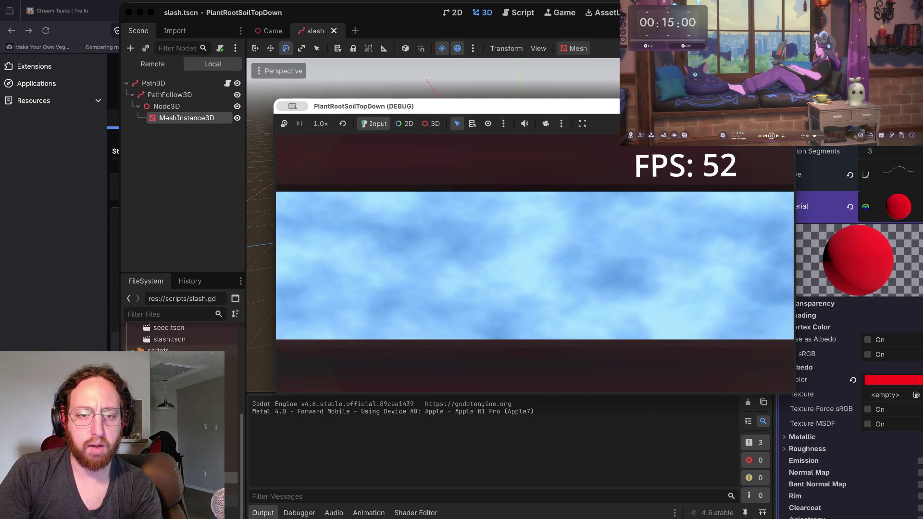
click(496, 315)
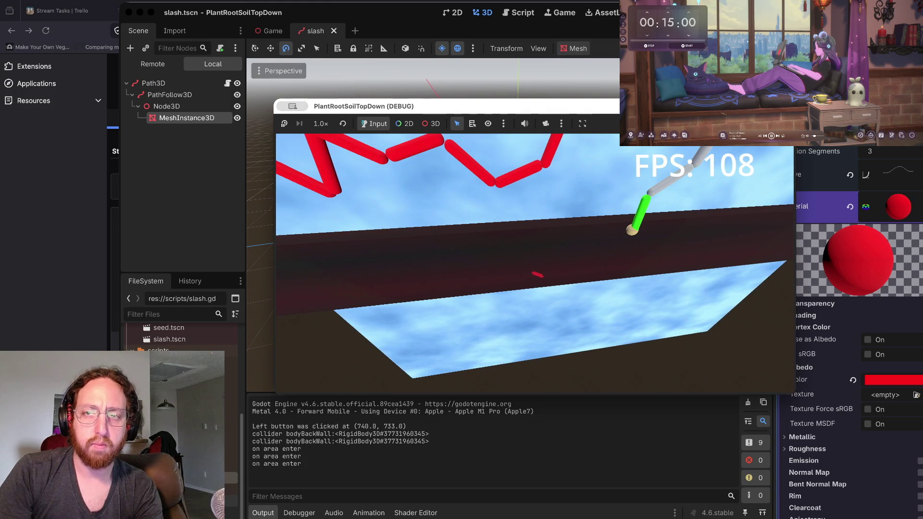
key(Escape)
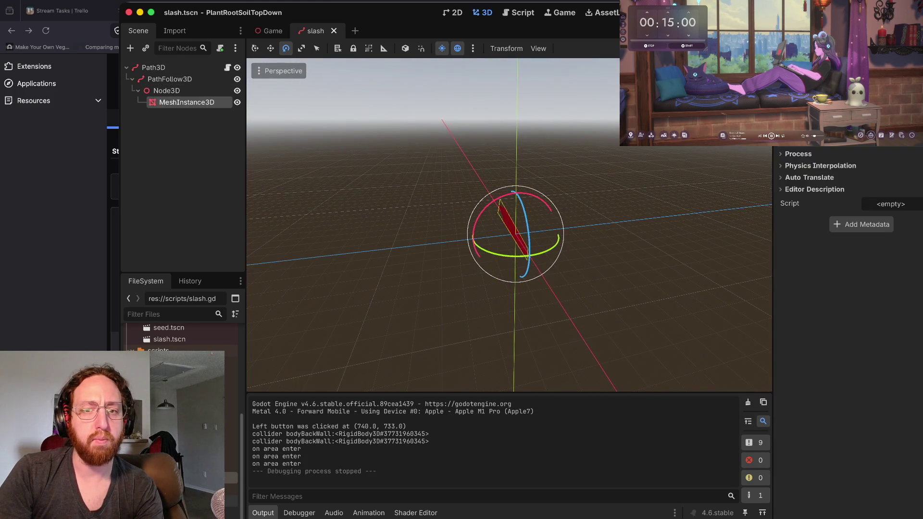
Step: Scale the slash mesh to about 33.167 and test two slashes in-game
key(r)
key(ctrl+z)
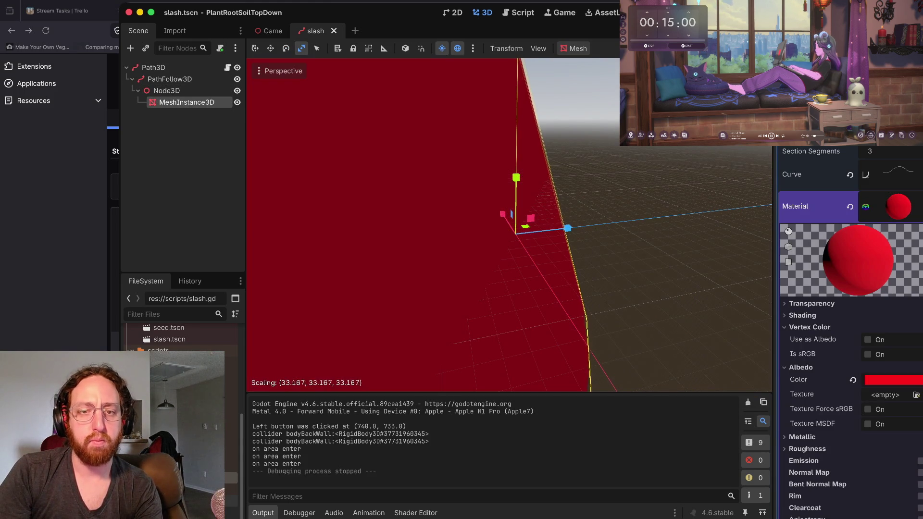
key(super+b)
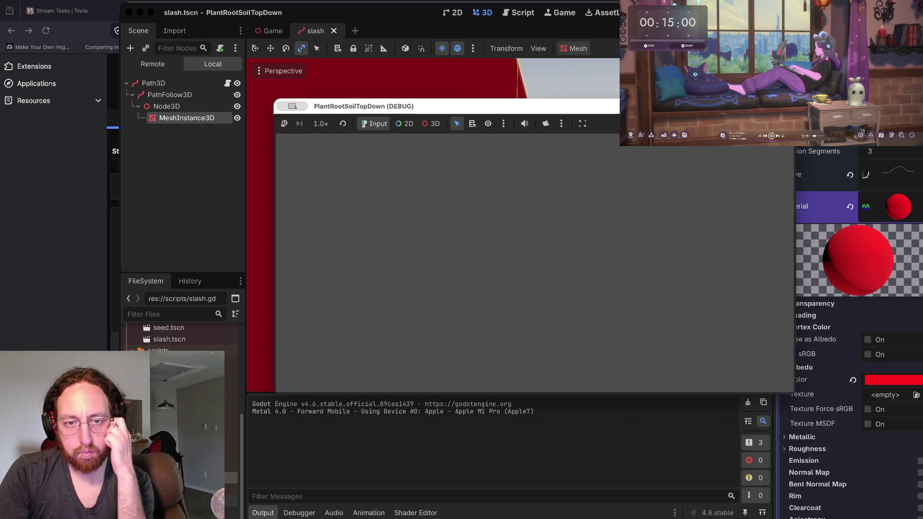
click(475, 254)
click(499, 284)
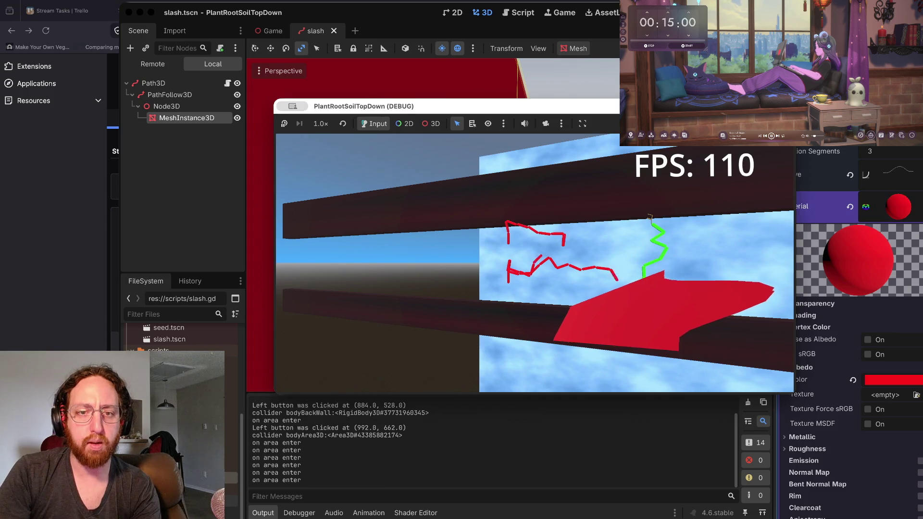
key(Escape)
Step: Run the game once more, then return to the full editor
scroll(509, 225, left, 5)
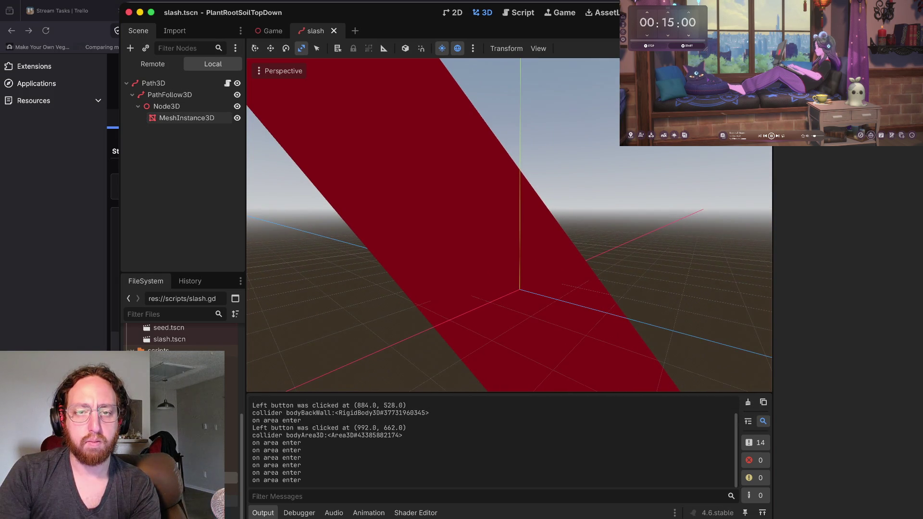
key(super+b)
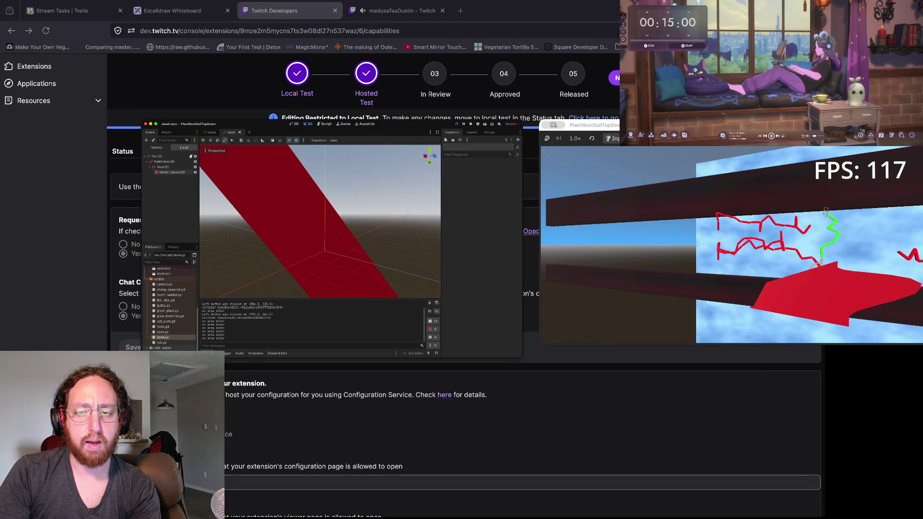
key(Escape)
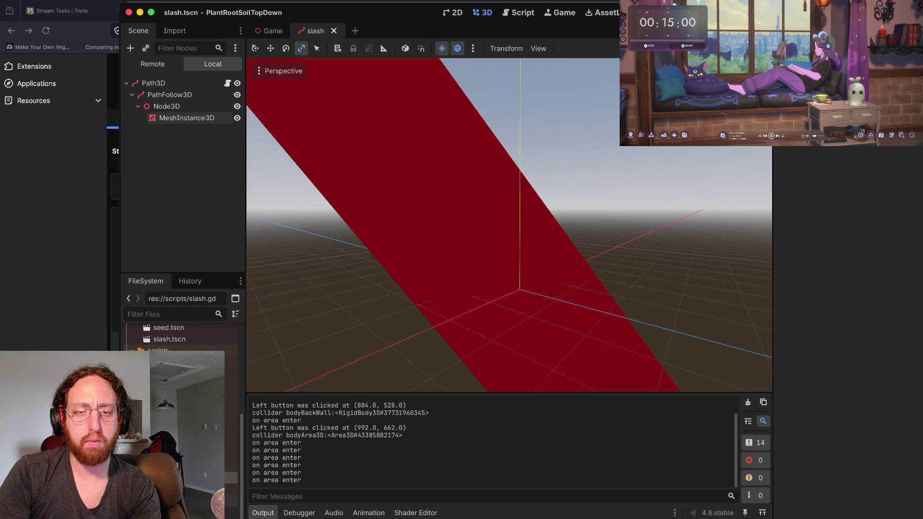
Step: Rotate the slash mesh about 73° around Y and test two in-game slashes
drag(519, 306, 560, 295)
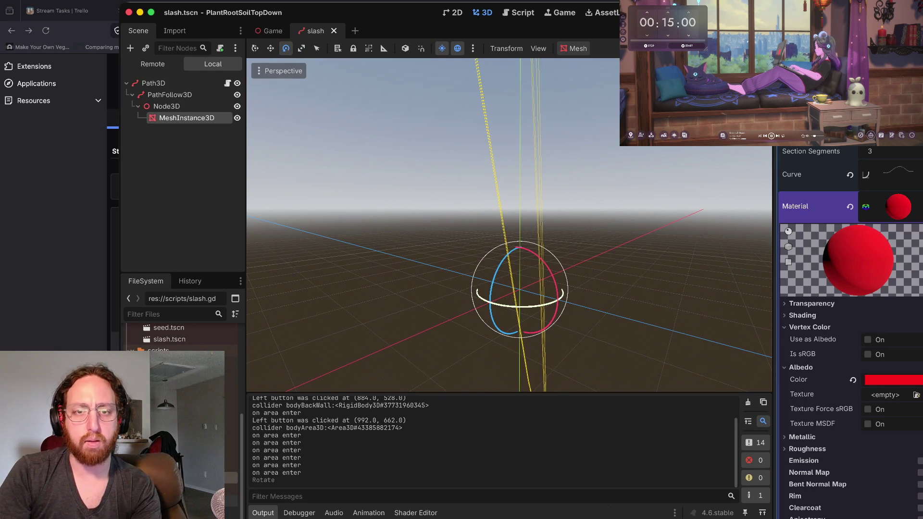
key(super+b)
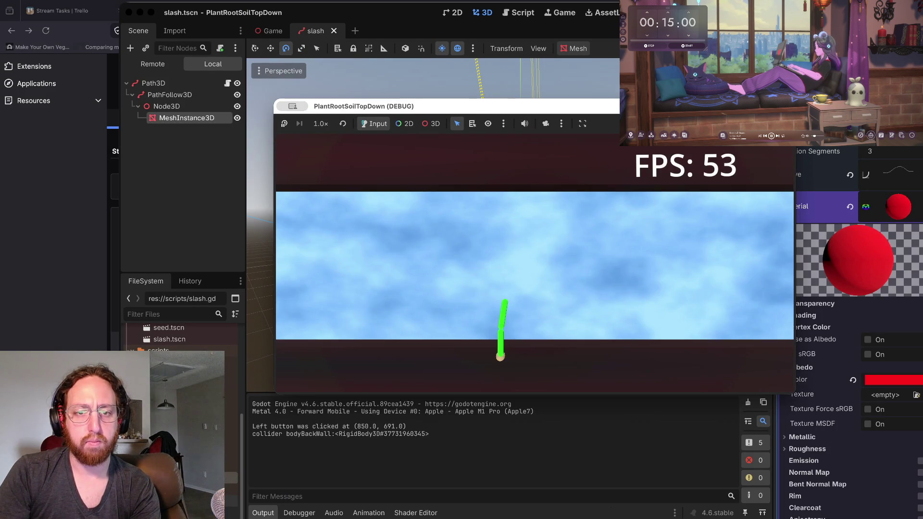
click(491, 323)
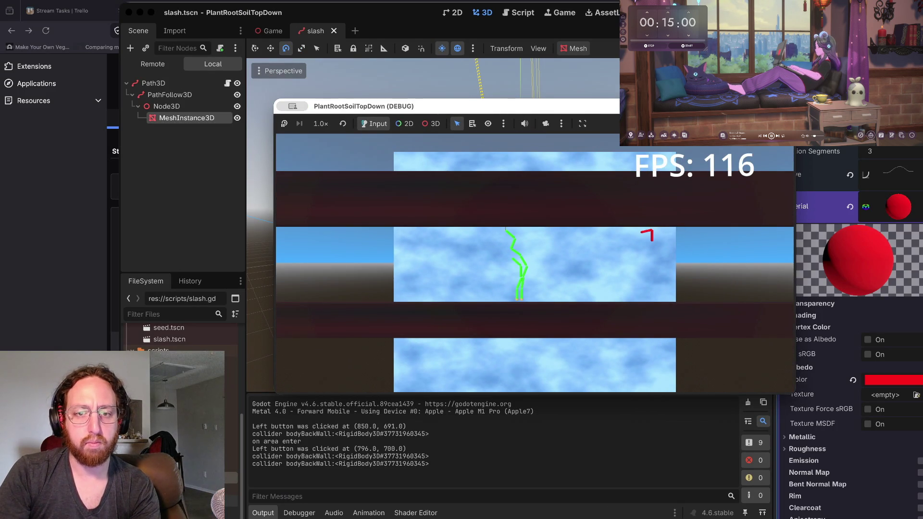
click(581, 288)
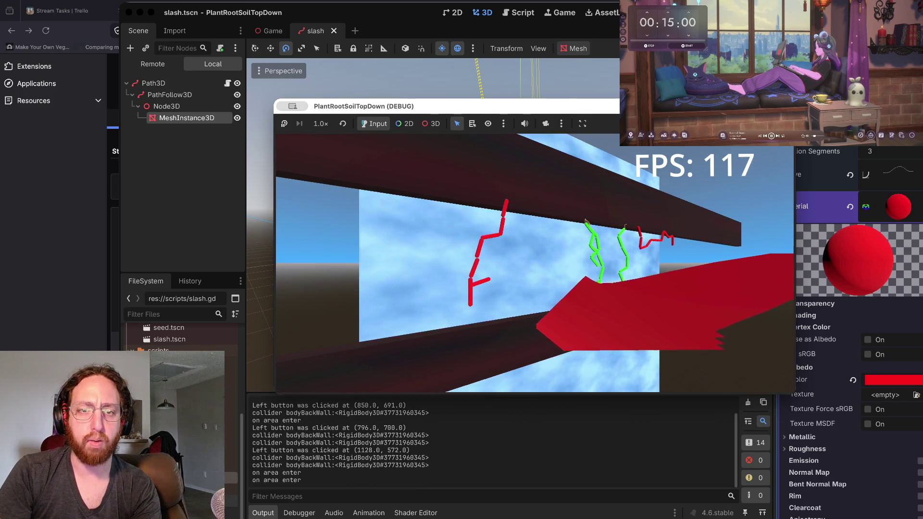
key(F8)
Step: Rotate the slash to a new angle, save slash.tscn, and do a quick test run
key(r)
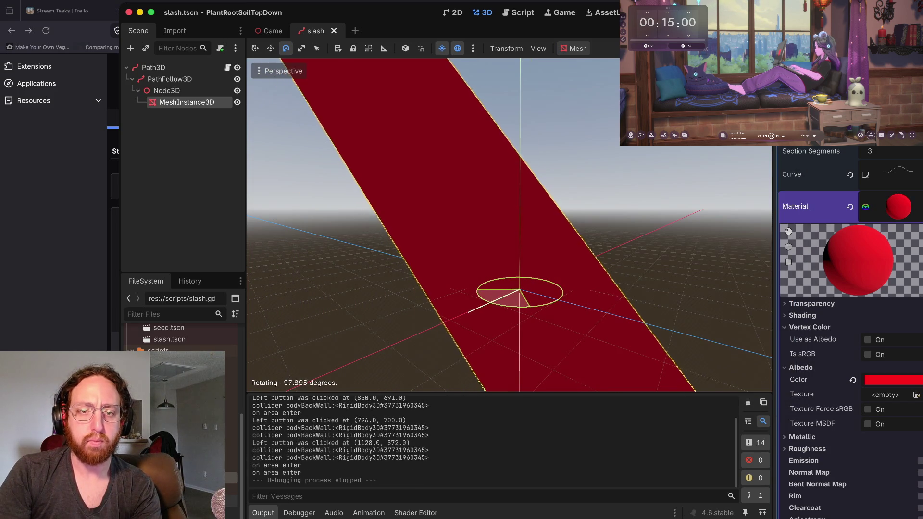
key(r)
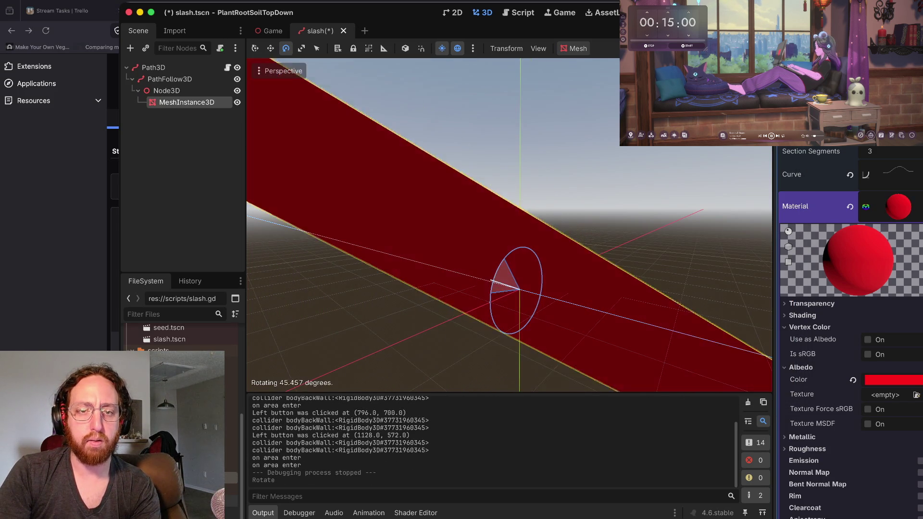
key(ctrl+s)
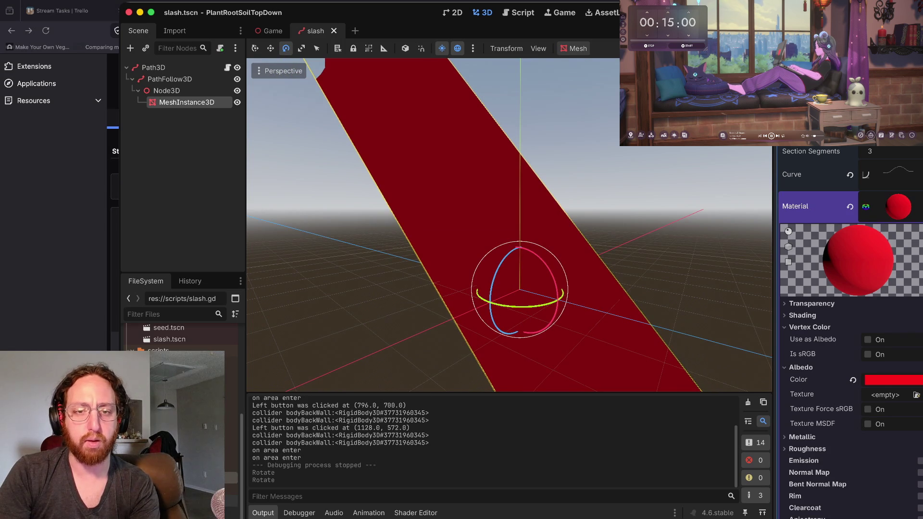
key(super+b)
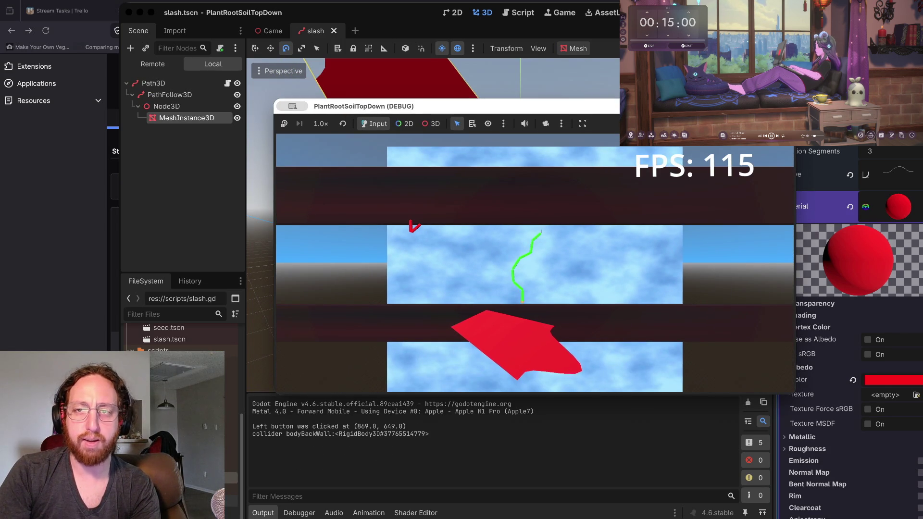
key(super+period)
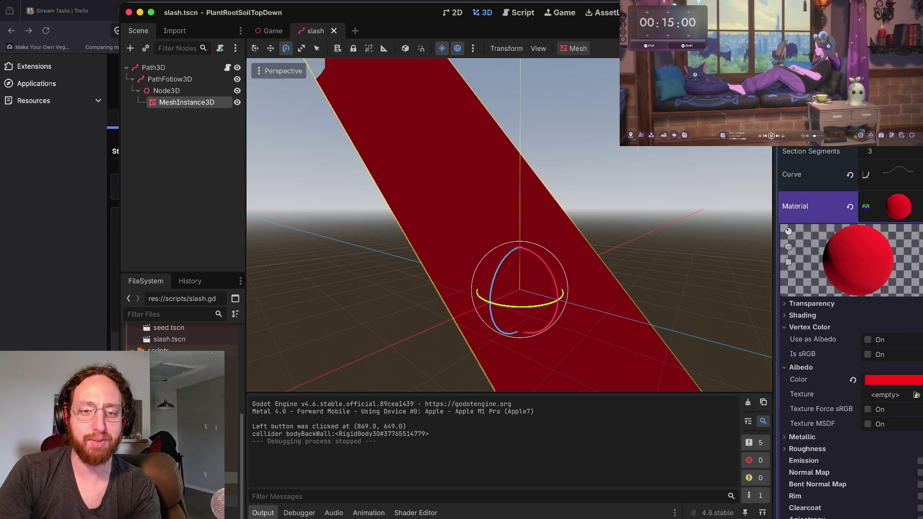
Step: Try a 90° rotation, undo it, then rerun and spawn a slash
drag(559, 294, 540, 228)
key(super+z)
key(super+b)
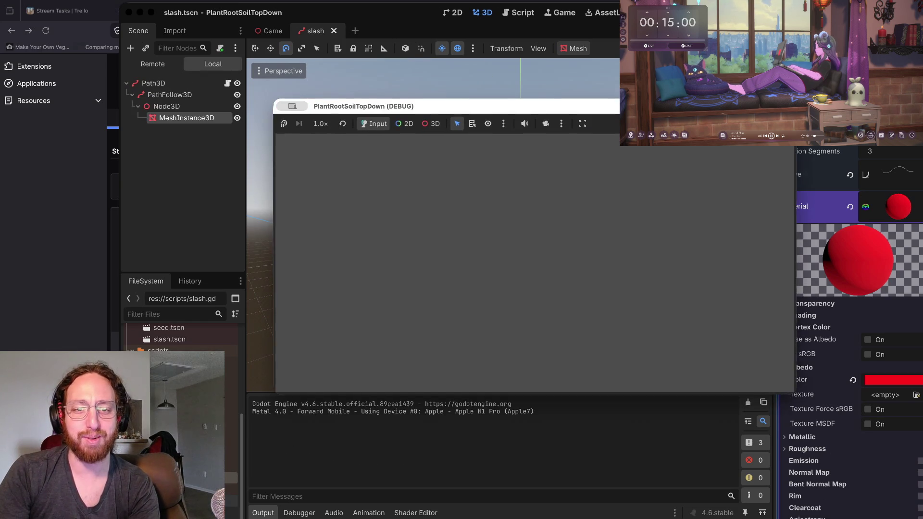
click(505, 305)
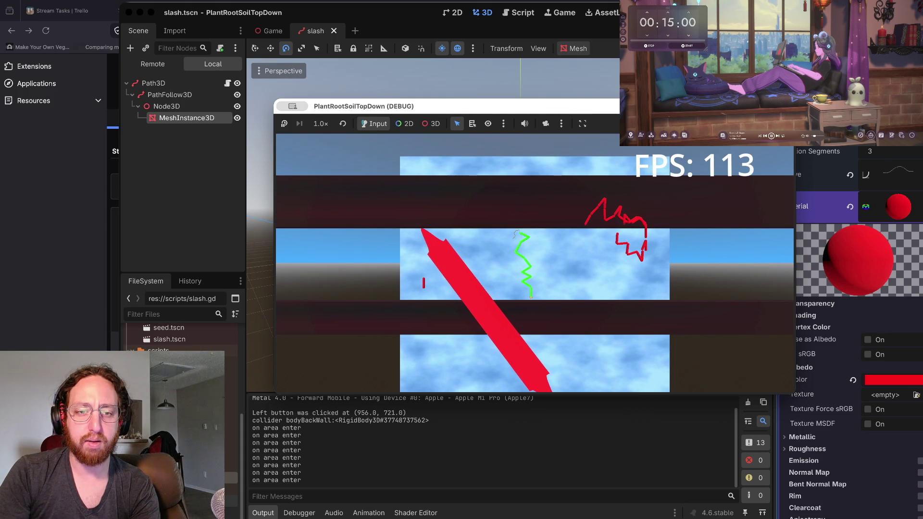
key(super+period)
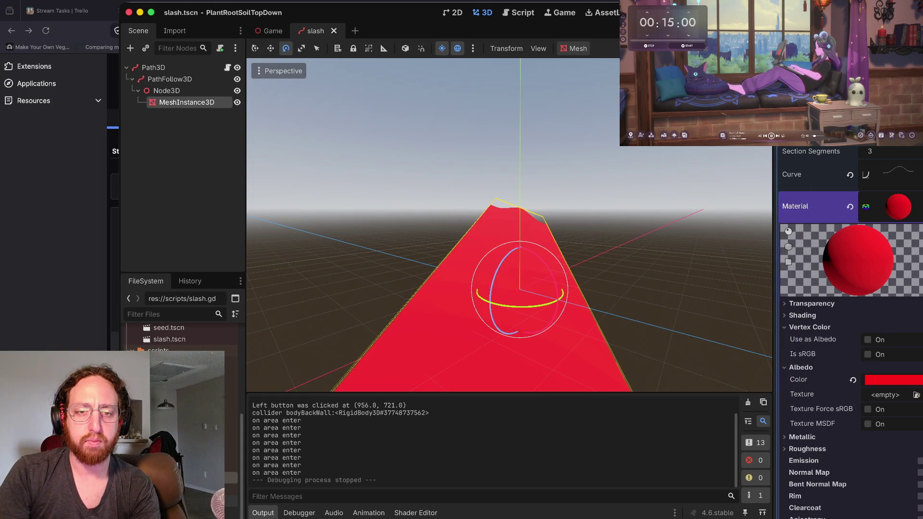
Step: Tilt the view up, then run the game and spawn a slash at a clicked spot
mouse_move(509, 241)
mouse_down()
mouse_move(509, 182)
mouse_move(509, 231)
mouse_move(495, 240)
mouse_move(370, 255)
mouse_move(294, 276)
mouse_up()
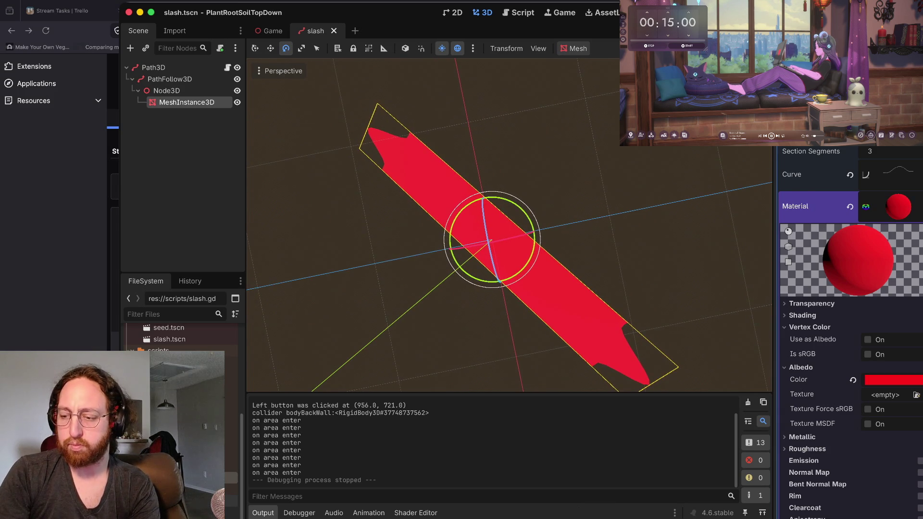
key(super+b)
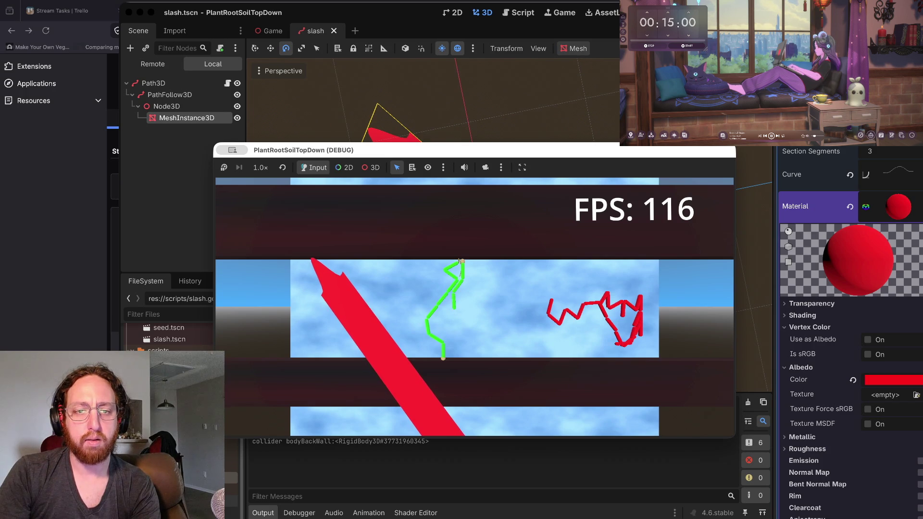
click(432, 409)
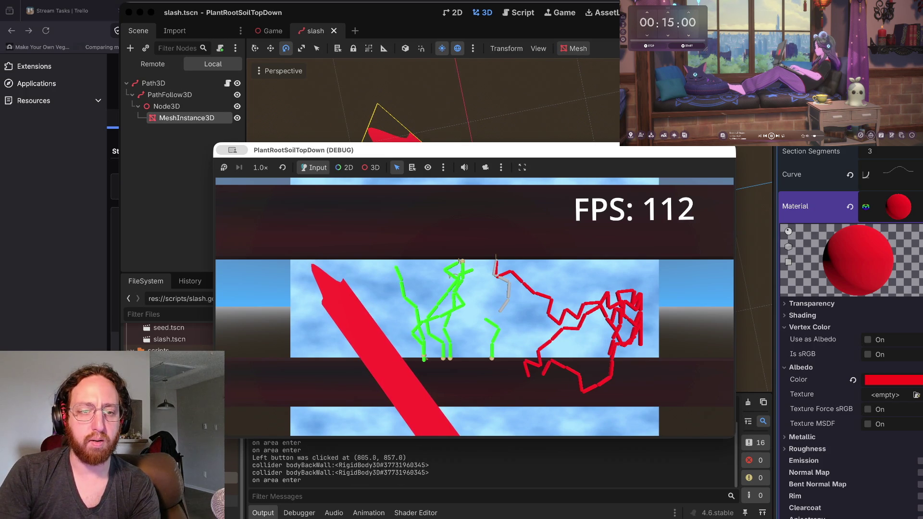
key(super+period)
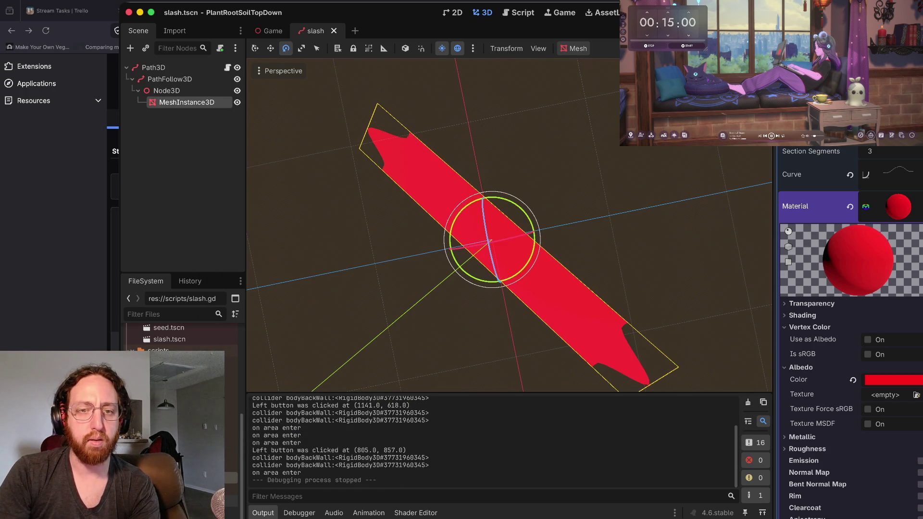
Step: Tilt the red slash mesh to a steeper angle, save slash.tscn, and launch the game
drag(495, 269, 529, 308)
mouse_move(524, 267)
mouse_down()
mouse_move(510, 288)
mouse_move(524, 267)
mouse_up()
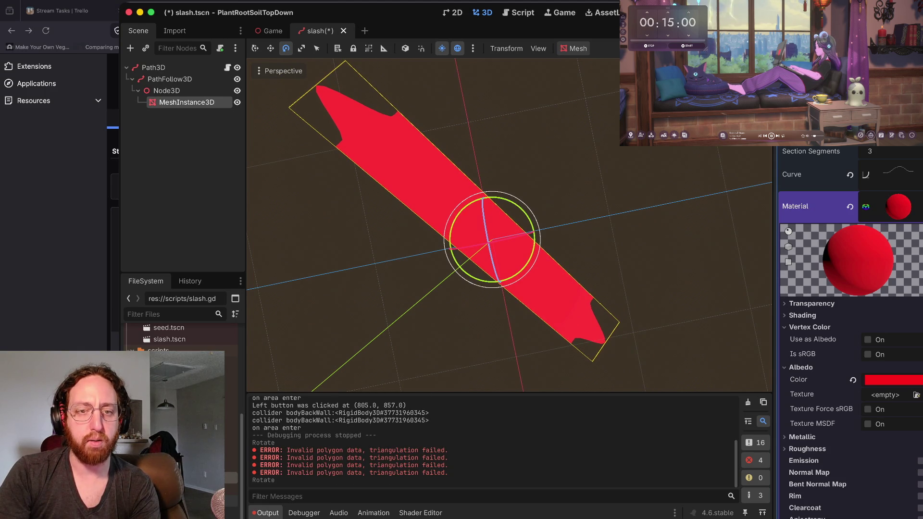
mouse_move(470, 193)
mouse_down()
mouse_move(457, 203)
mouse_move(483, 199)
mouse_up()
key(ctrl+s)
key(super+b)
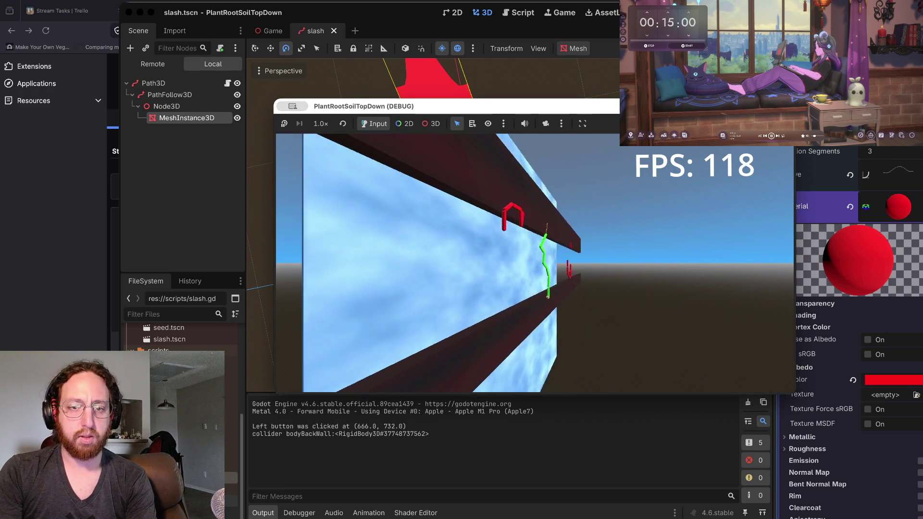
Step: Rotate the slash mesh slightly, save slash.tscn, and do a quick test run
key(Escape)
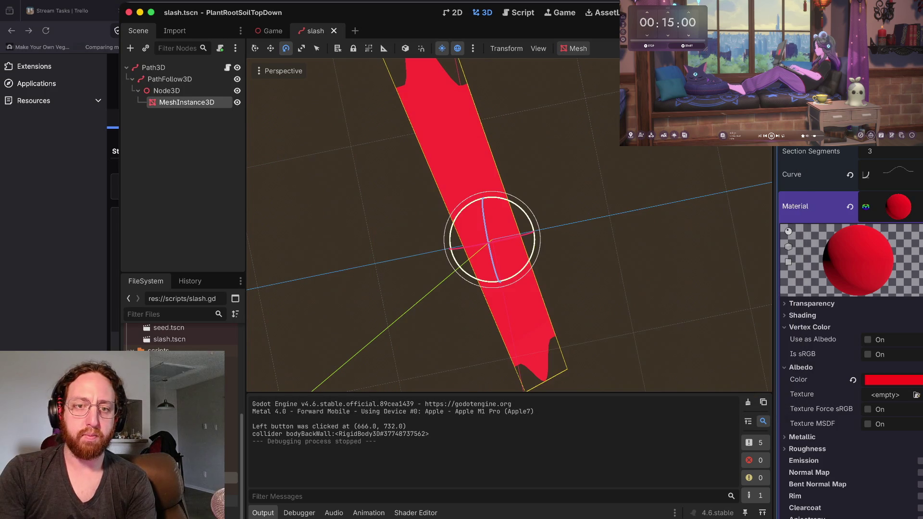
scroll(509, 225, left, 5)
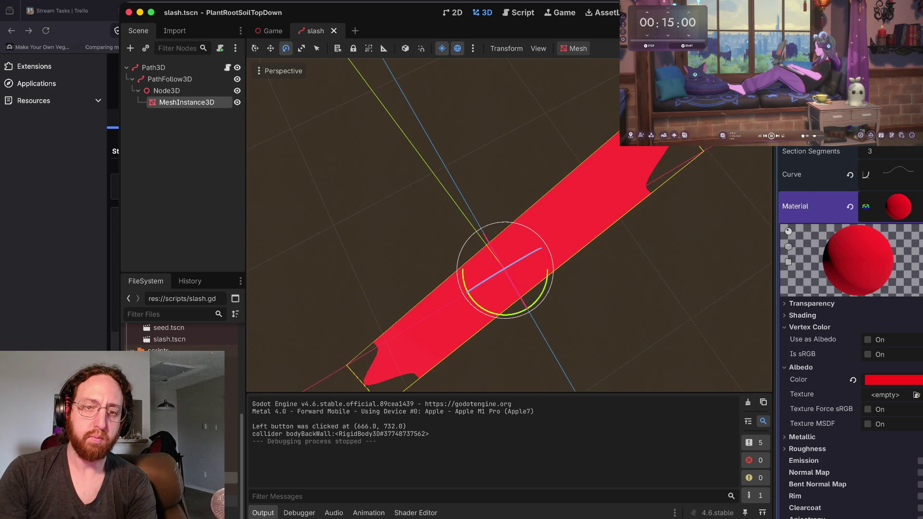
drag(547, 283, 525, 310)
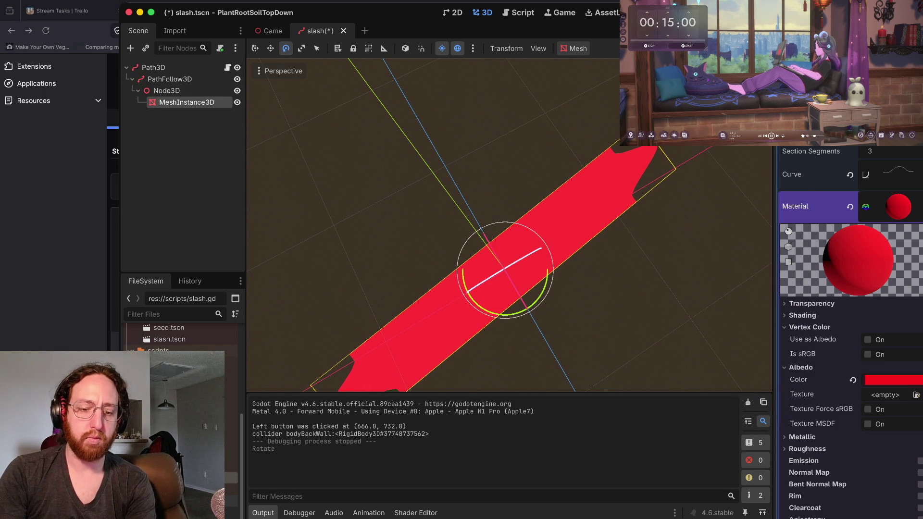
key(ctrl+s)
key(super+b)
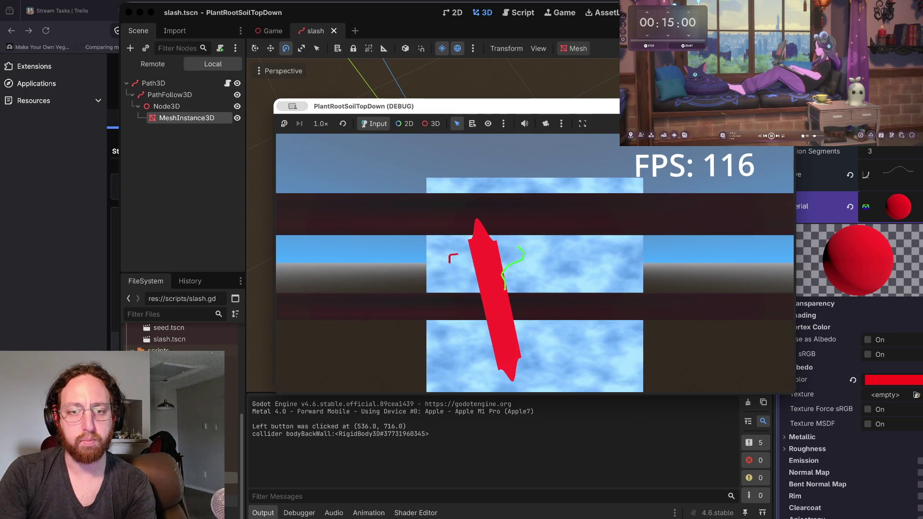
key(super+period)
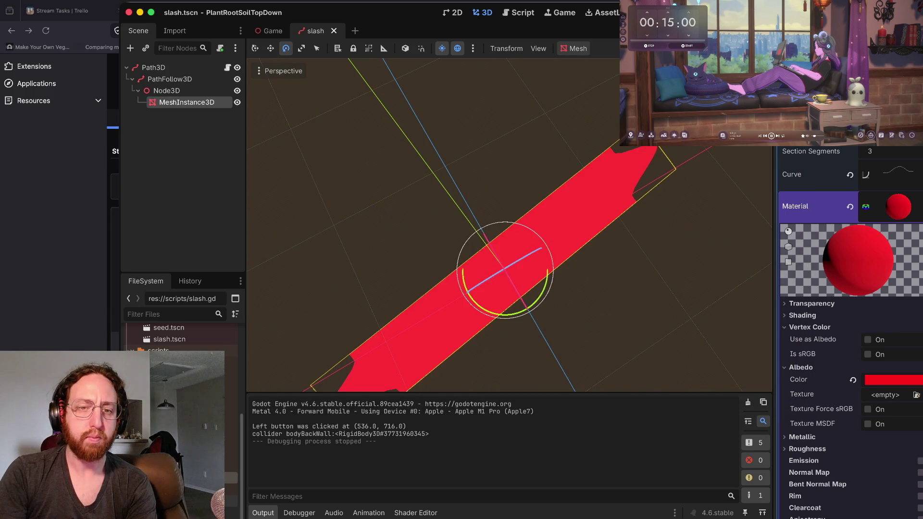
Step: Scale the slash mesh down repeatedly into a small red strip and launch the game
key(r)
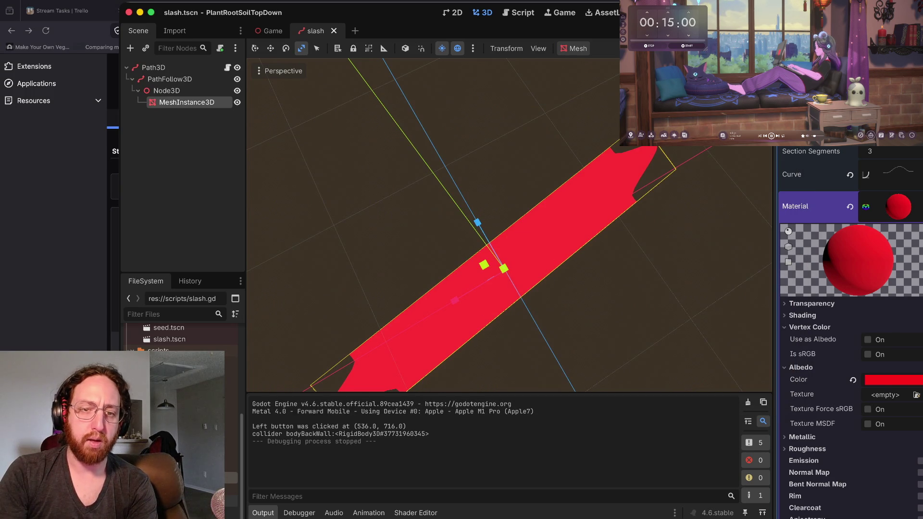
mouse_move(504, 267)
mouse_down()
mouse_move(433, 337)
mouse_move(355, 385)
mouse_up()
key(f)
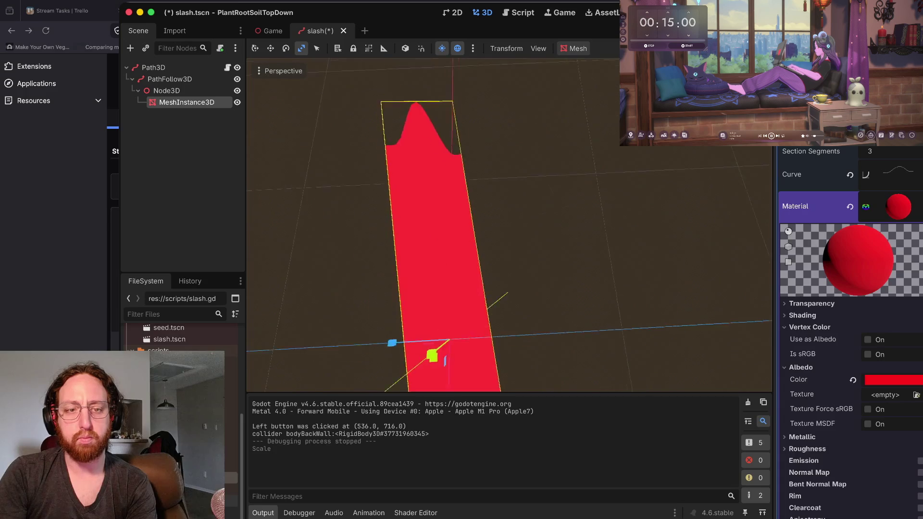
scroll(509, 226, right, 10)
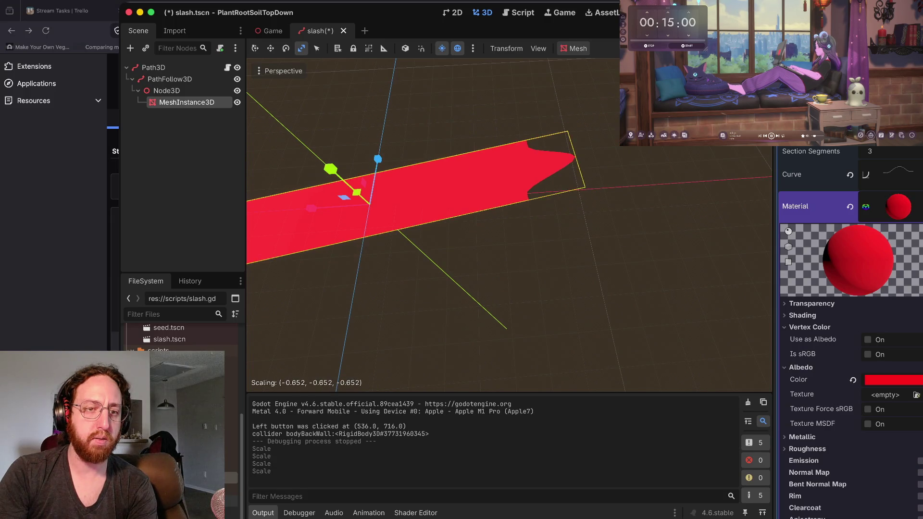
key(Return)
key(s)
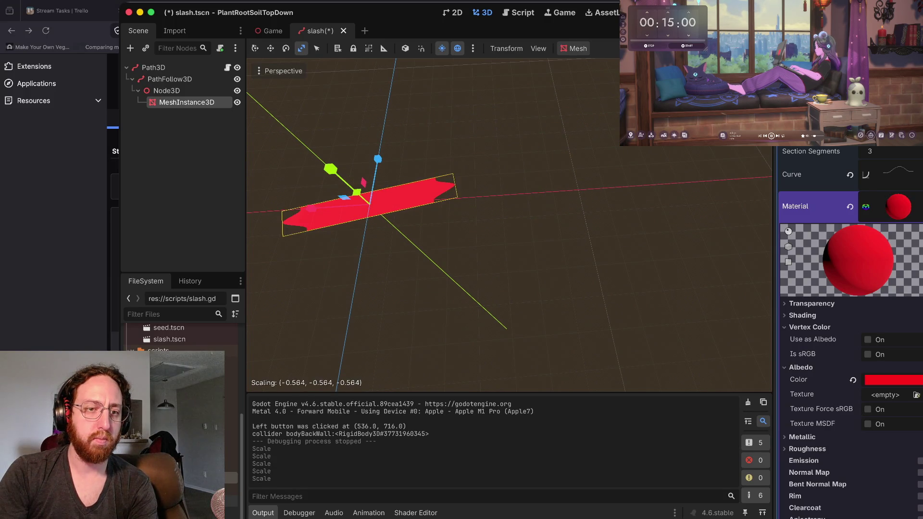
key(Return)
key(s)
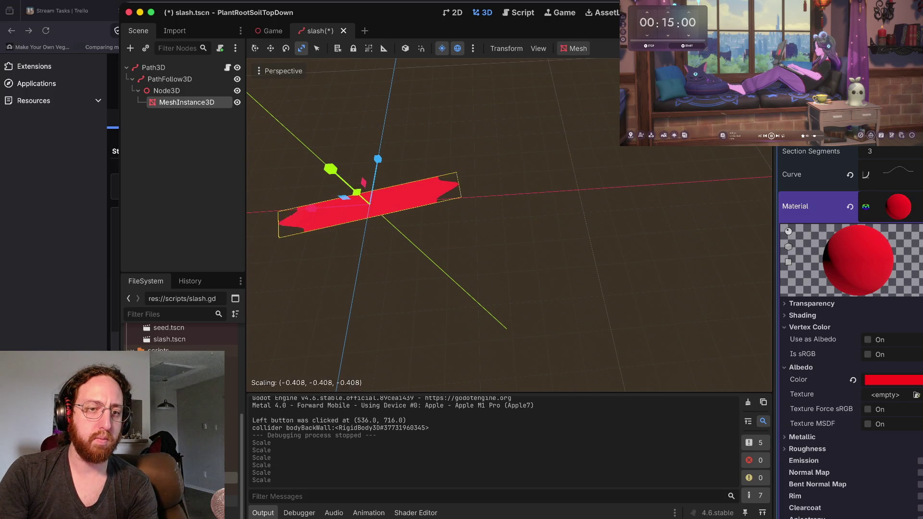
key(Return)
key(s)
key(Return)
key(super+b)
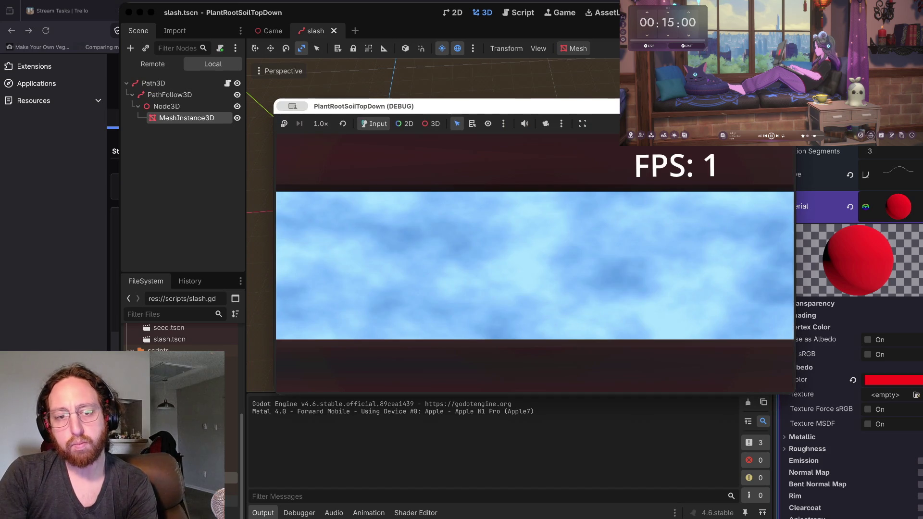
Step: Spawn four slashes at different clicked spots in the game, then stop it
click(468, 254)
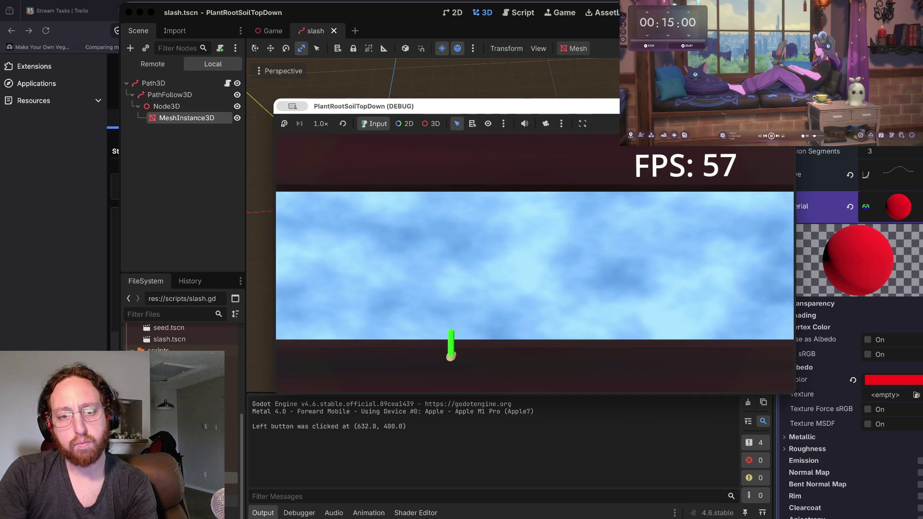
click(438, 345)
click(592, 326)
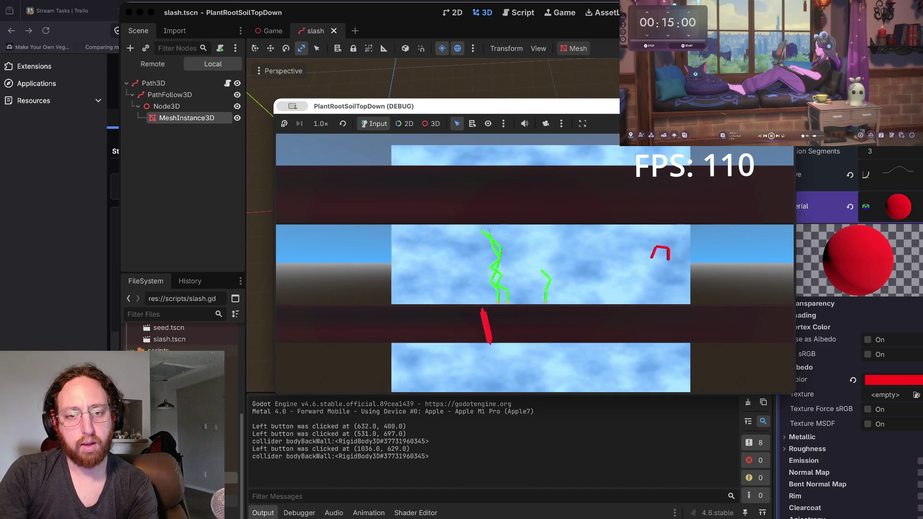
click(600, 322)
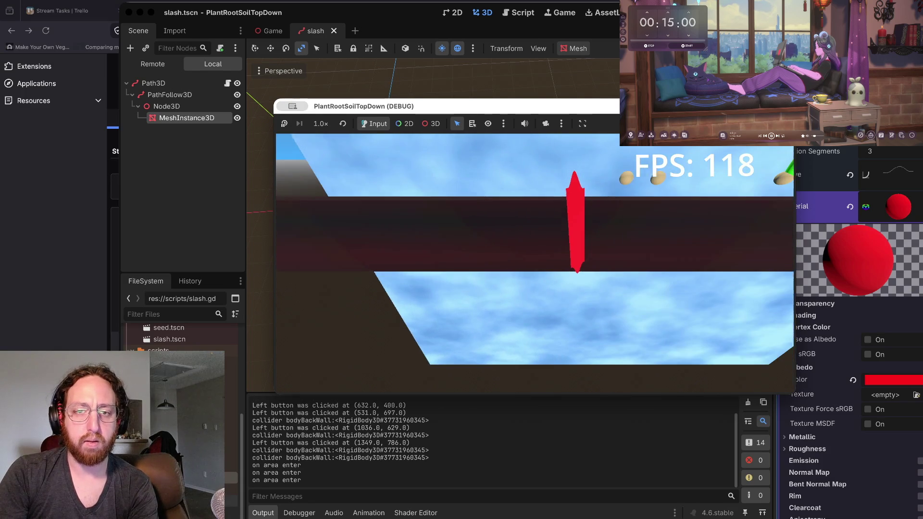
key(super+period)
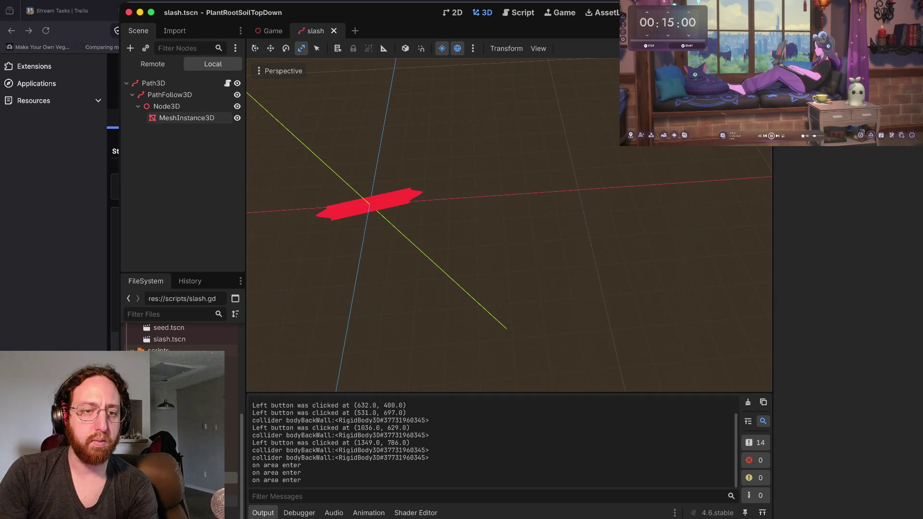
Step: Shrink the slash mesh further and test four more slashes in-game
drag(311, 208, 341, 205)
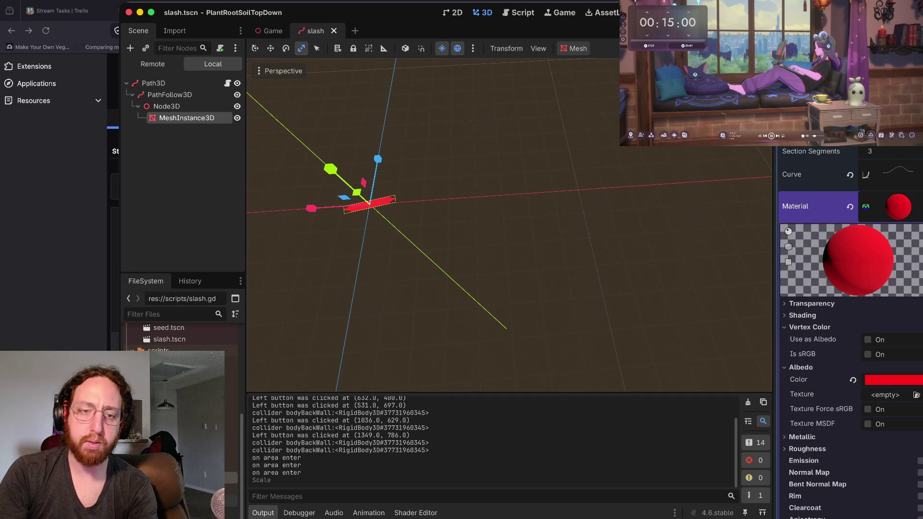
key(super+b)
click(401, 356)
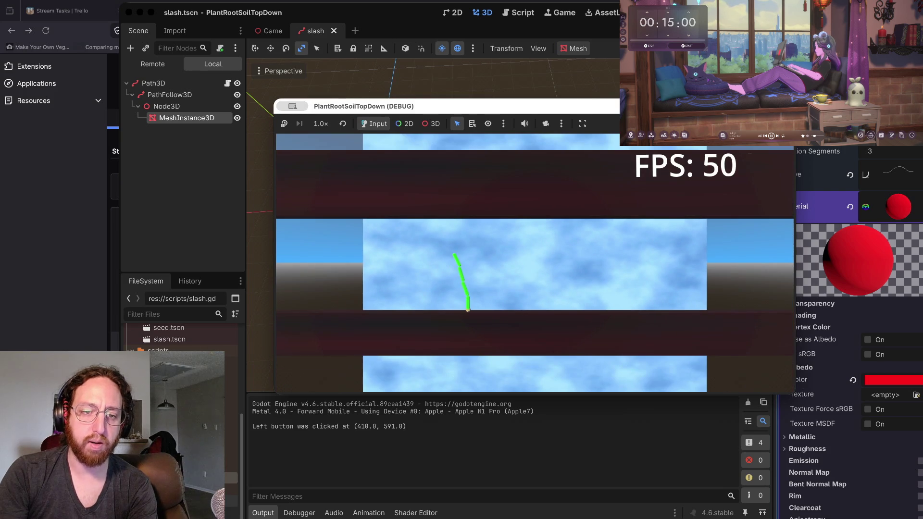
click(462, 292)
click(490, 289)
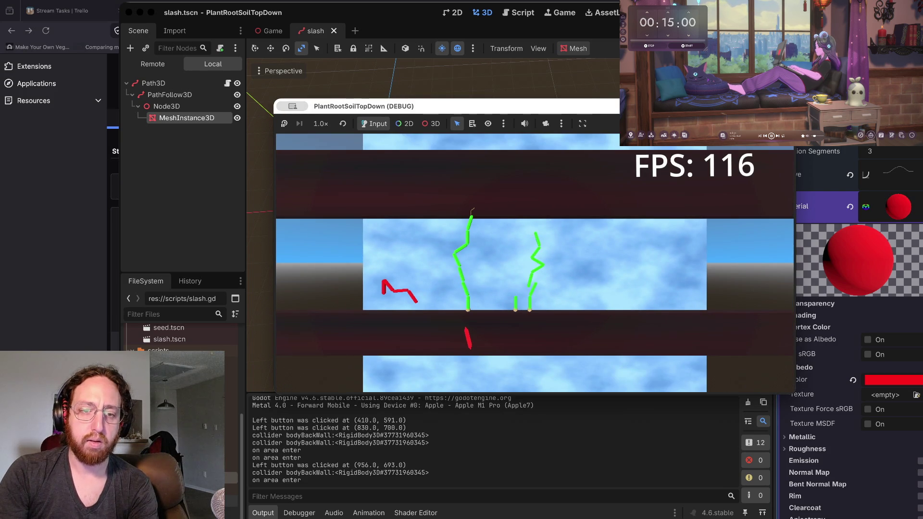
click(617, 313)
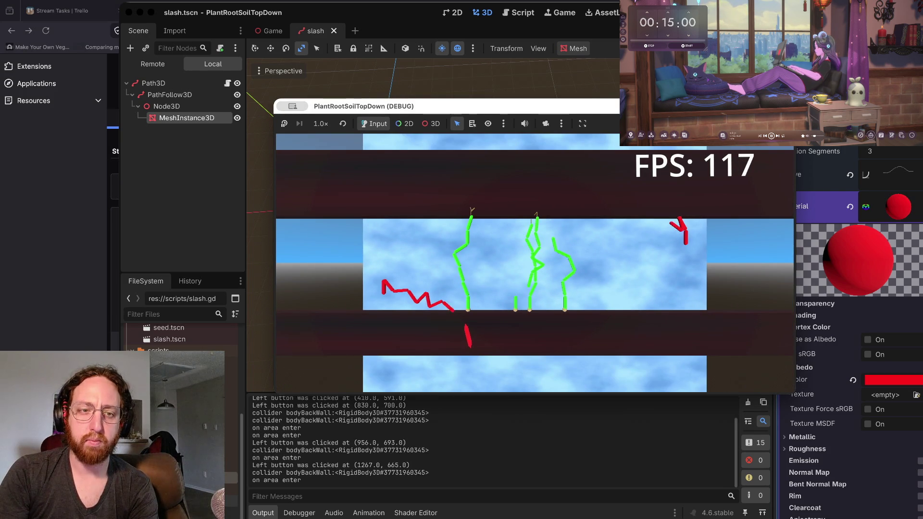
key(super+period)
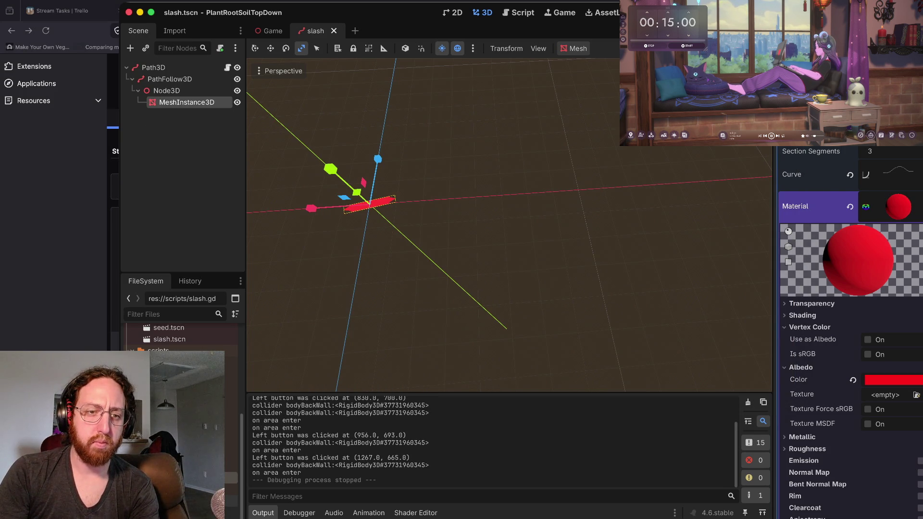
Step: Shrink the mesh once more, then select Path3D and open its slash.gd script
key(s)
key(Return)
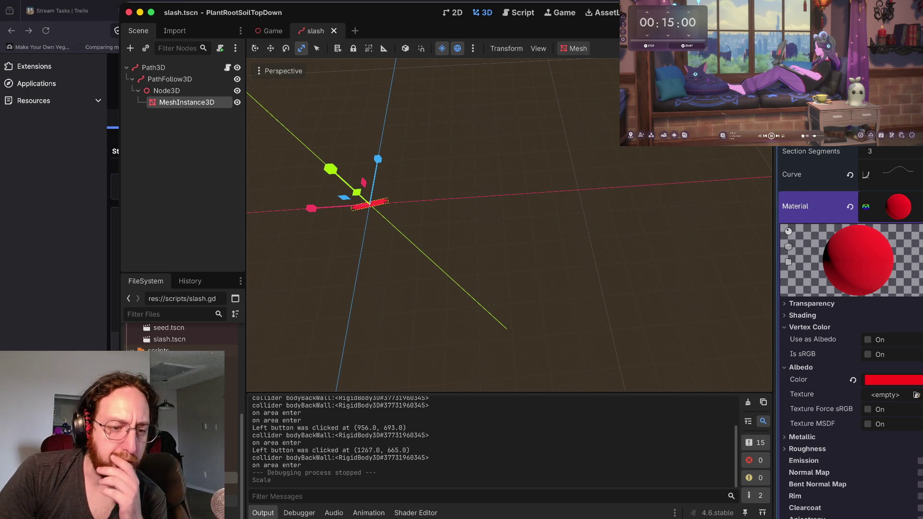
click(153, 67)
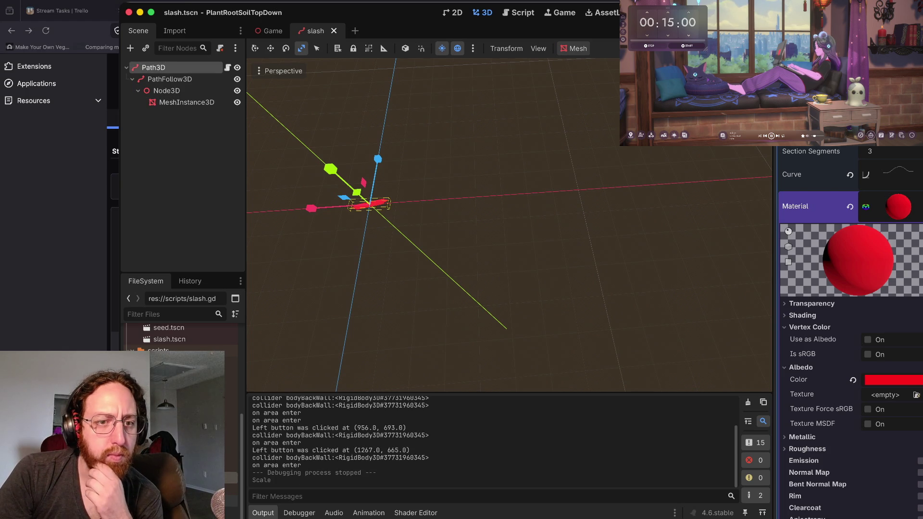
key(f)
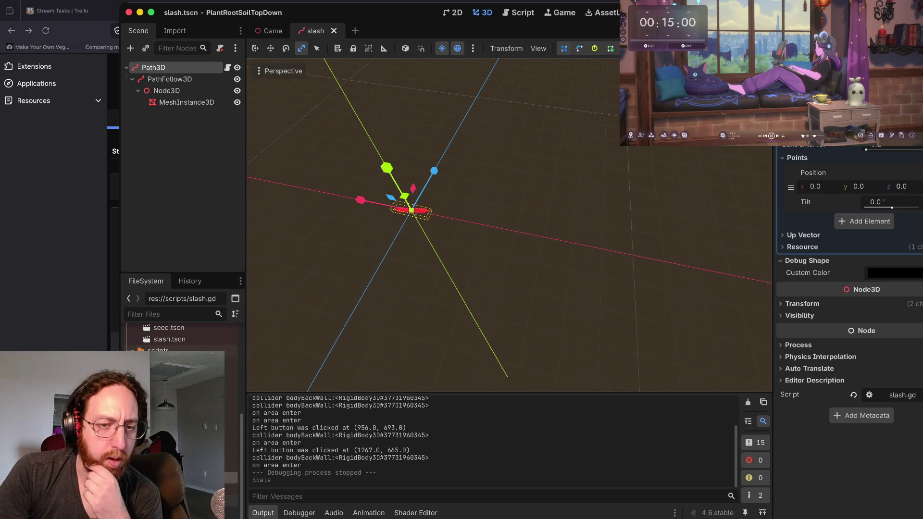
key(alt+3)
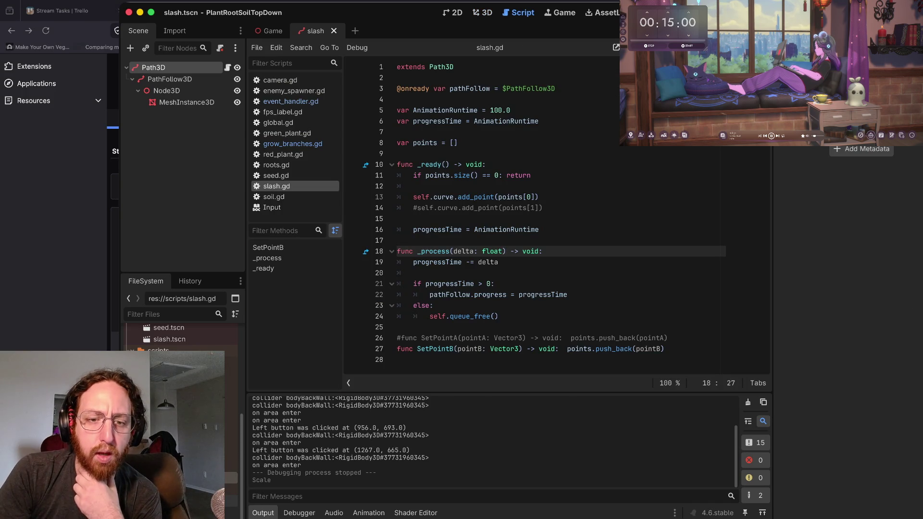
click(448, 348)
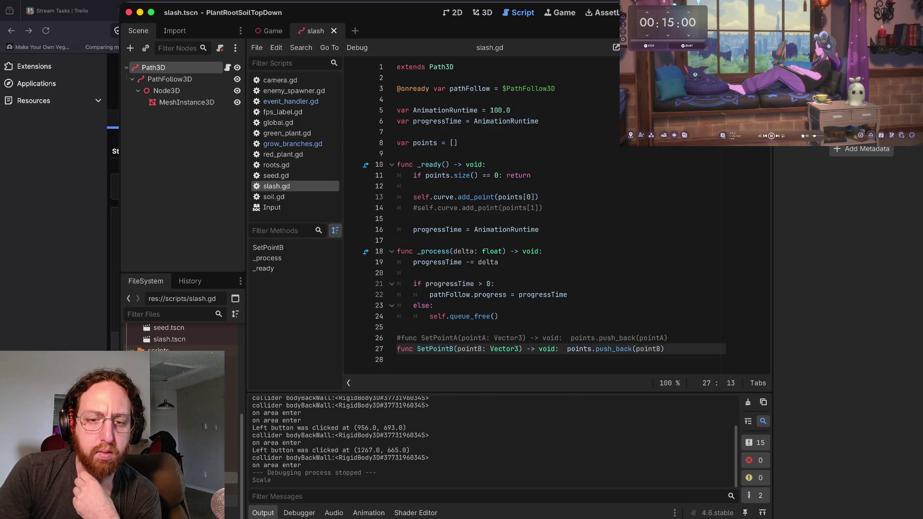
click(609, 349)
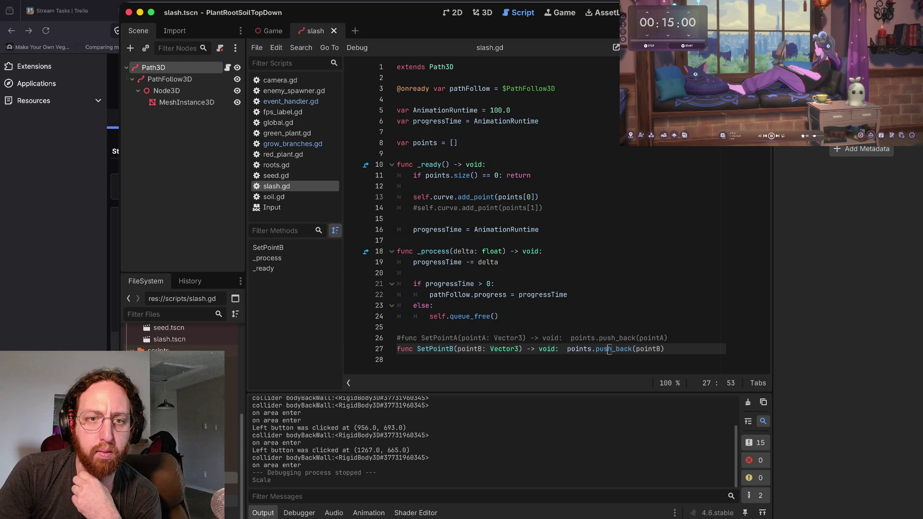
click(426, 144)
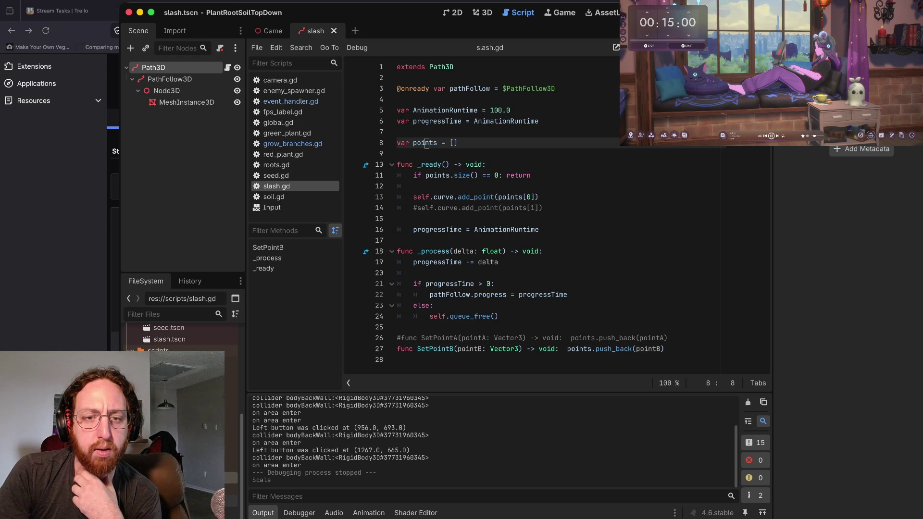
click(437, 229)
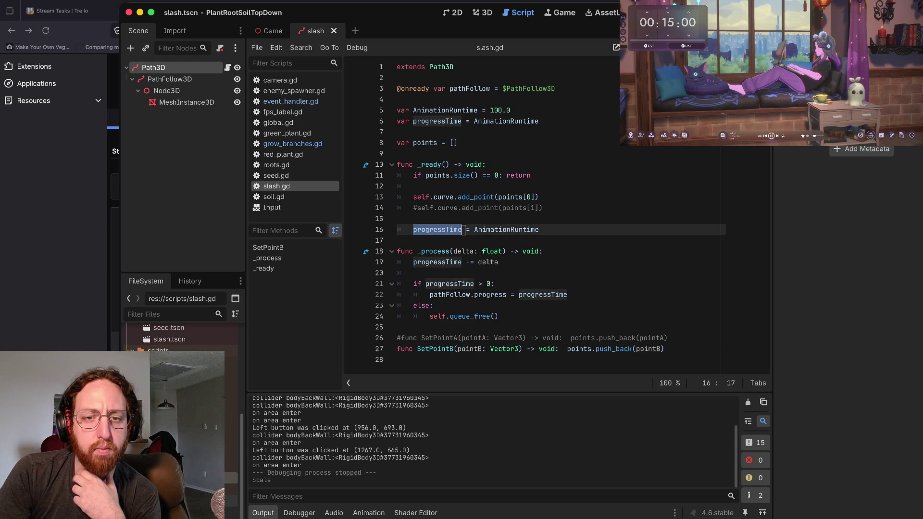
key(End)
key(shift+alt+Left)
mouse_move(522, 229)
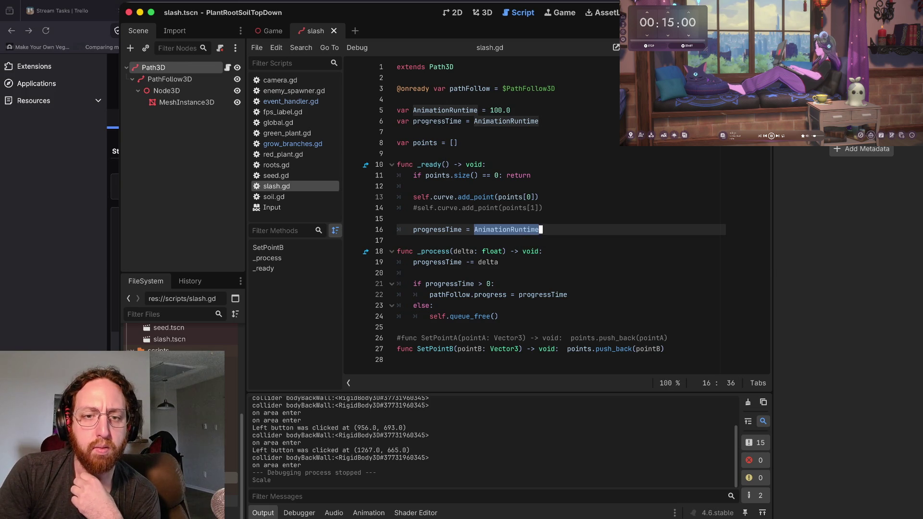
triple_click(438, 262)
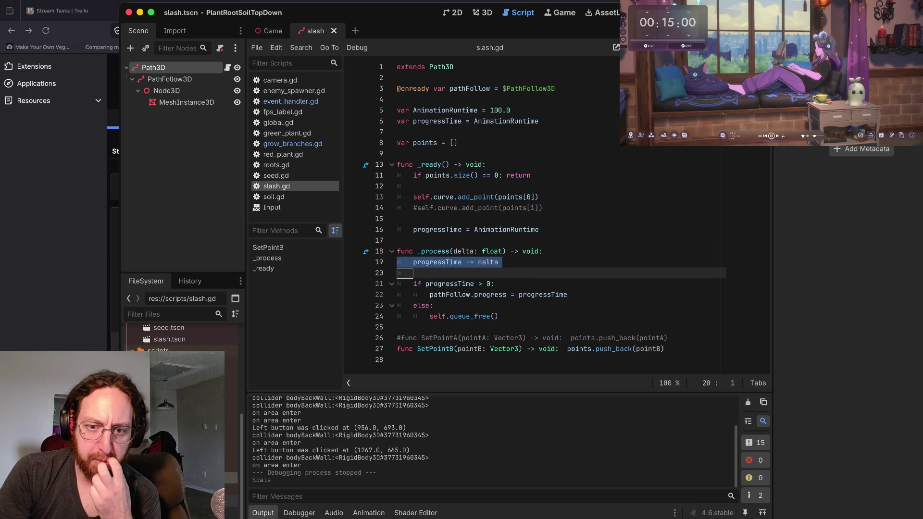
click(496, 262)
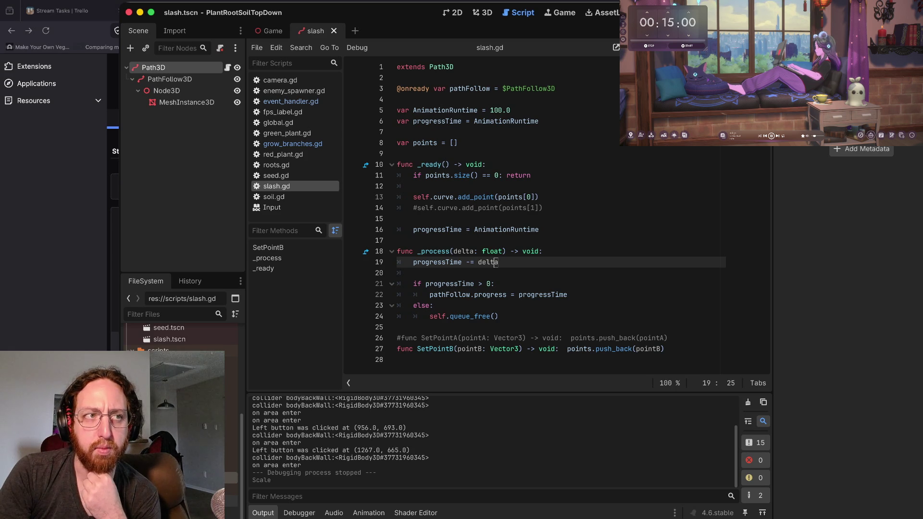
Step: Change line 19's -= to += and initialise progressTime to 0 on line 16
click(469, 262)
key(BackSpace)
text(+)
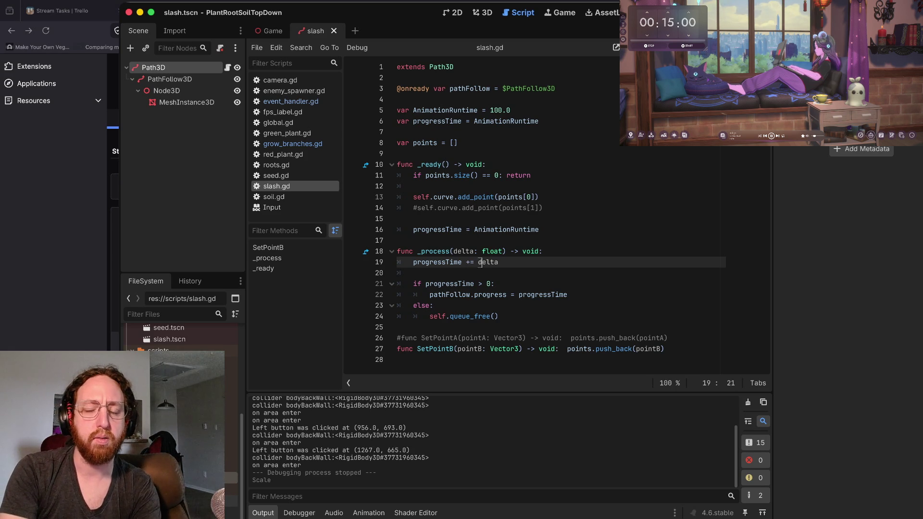
click(478, 262)
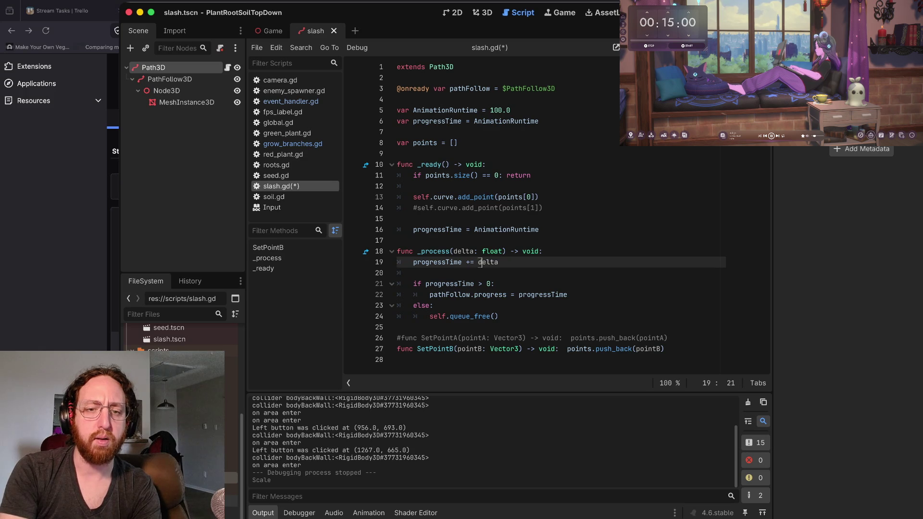
key(Down)
key(Down)
key(Down)
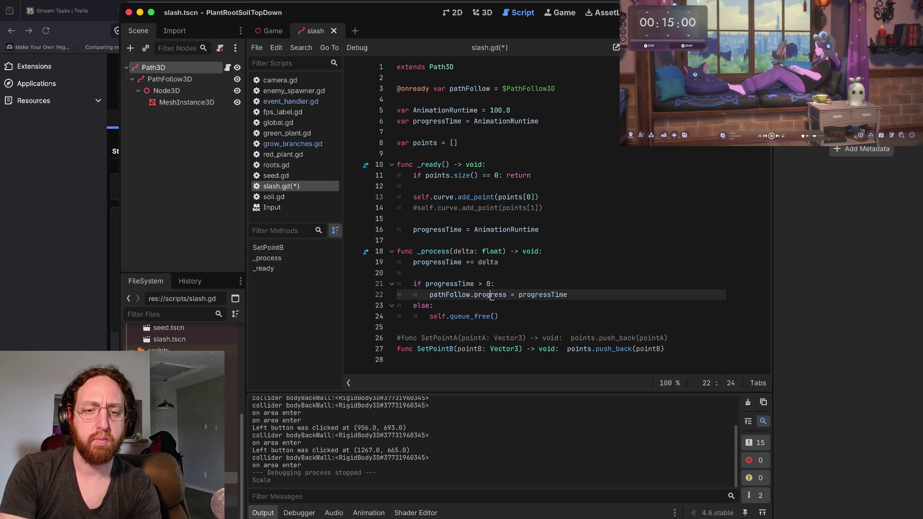
key(Up)
key(Up)
key(Up)
key(Up)
key(Up)
key(Up)
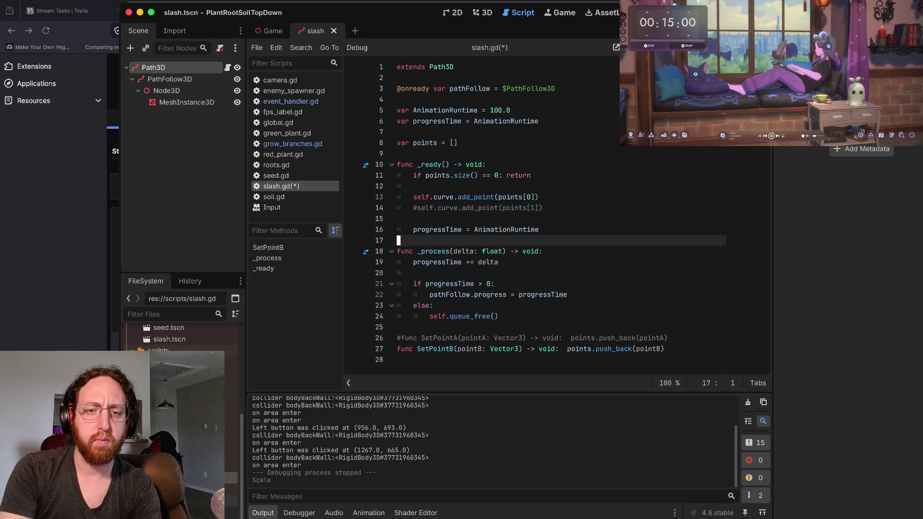
text(0)
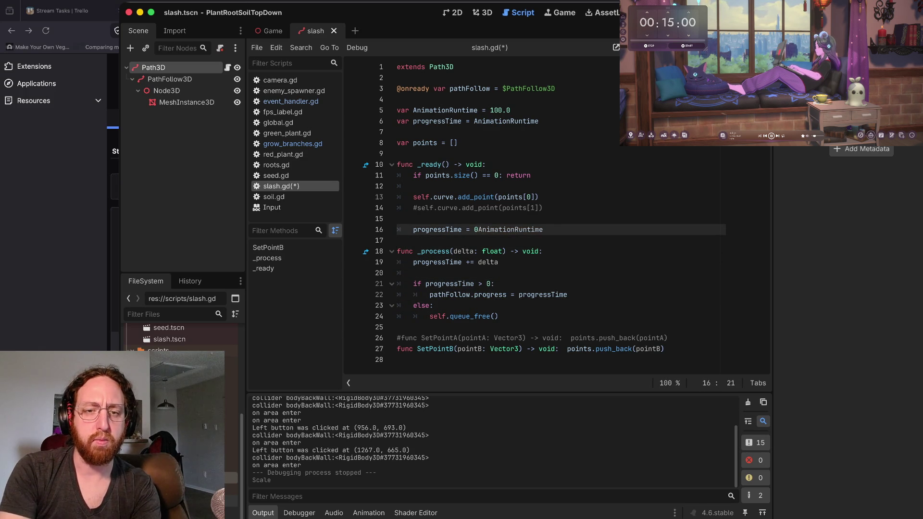
key(Right)
key(shift+End)
key(Delete)
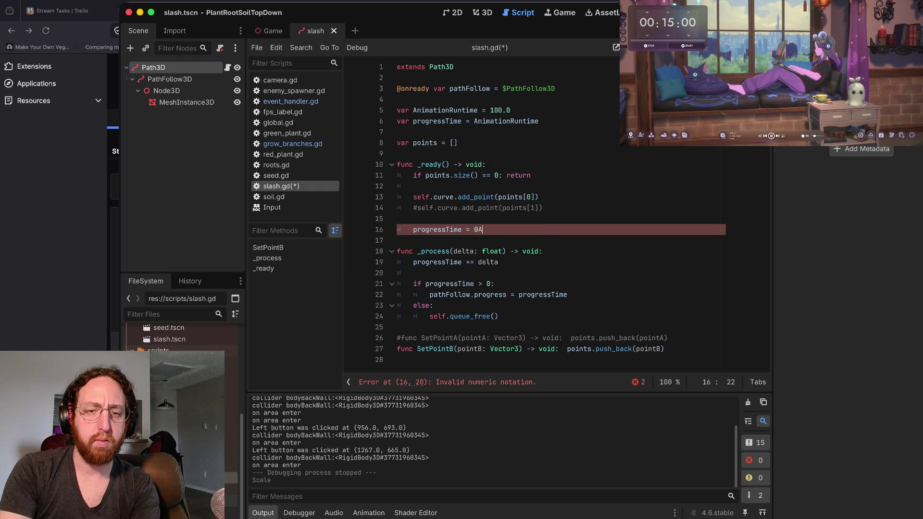
key(BackSpace)
key(Down)
key(Down)
key(Down)
Step: Add an if progressTime > AnimationRuntime check with self.queue_free() beneath it
click(490, 283)
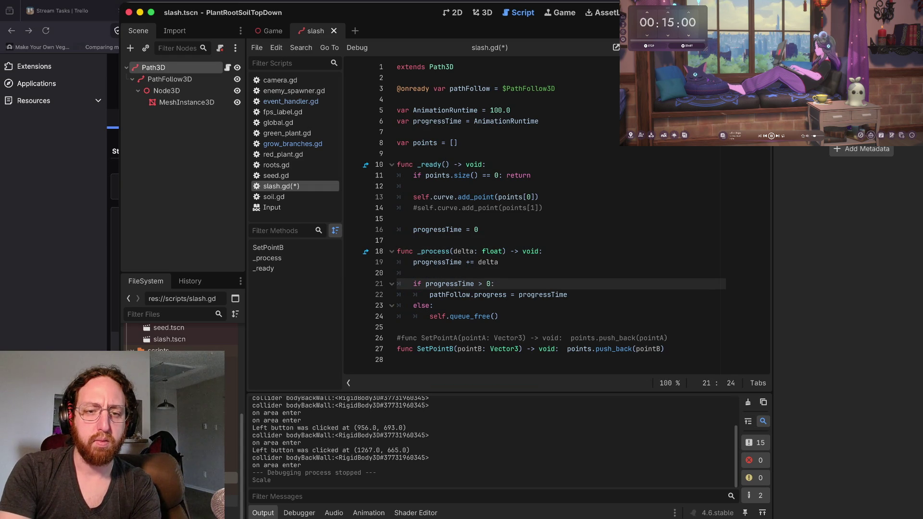
key(Down)
key(Down)
key(Up)
key(Up)
key(Up)
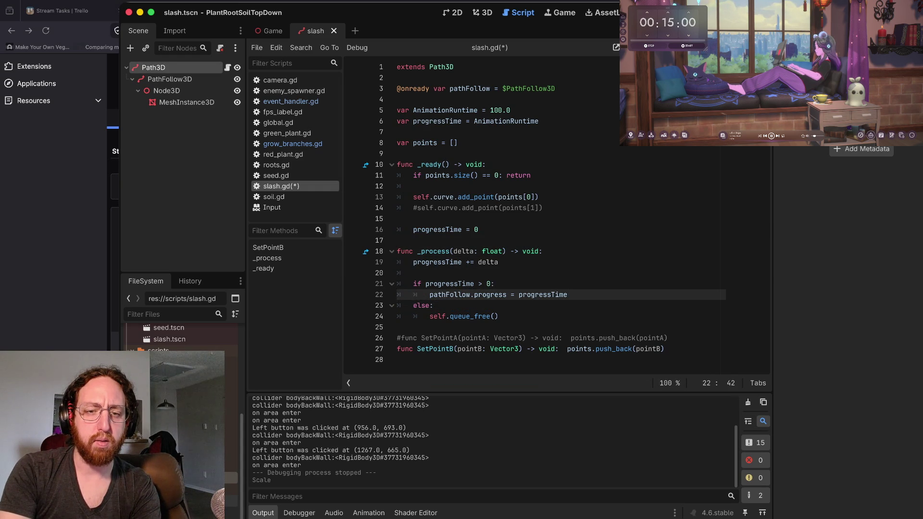
key(Return)
text(if progre)
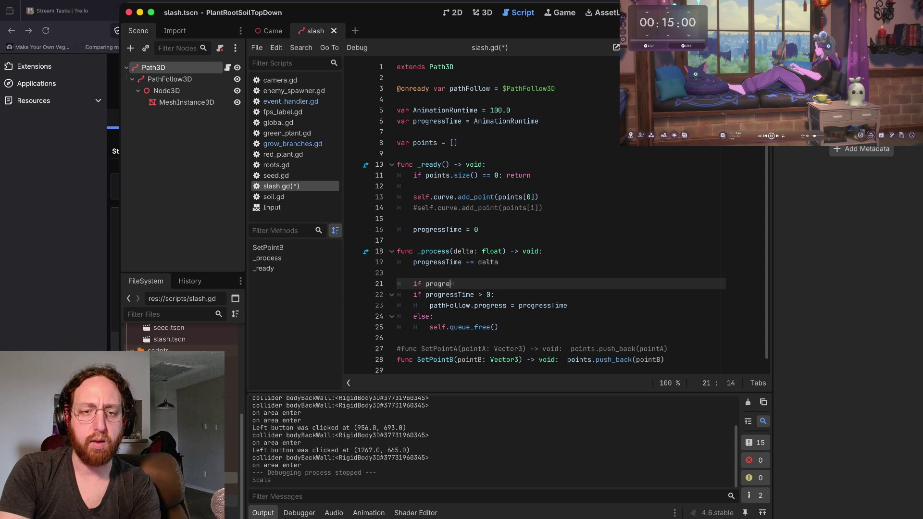
text(ssTime > ani)
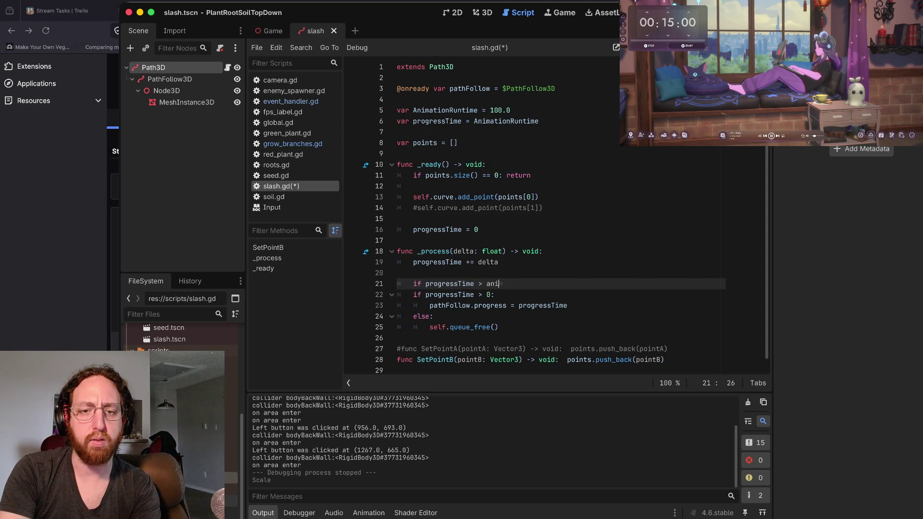
key(Return)
key(Down)
key(Down)
key(Down)
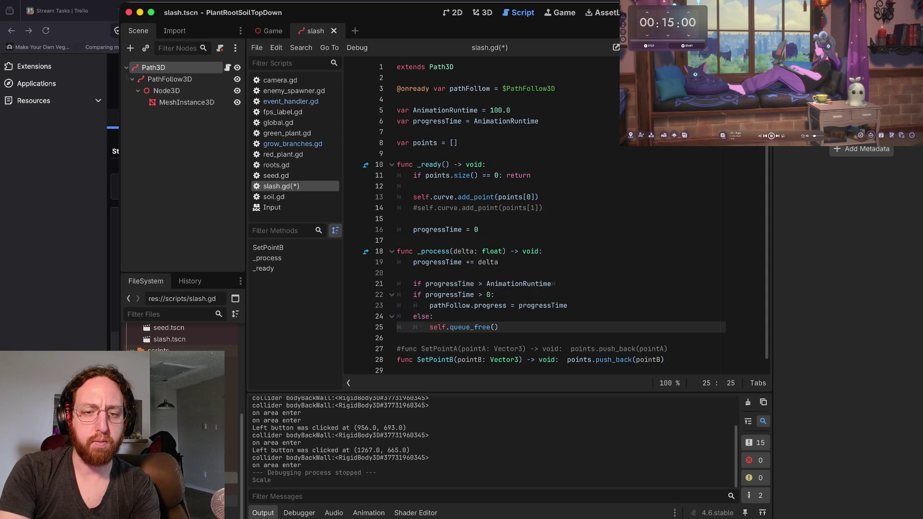
key(ctrl+x)
key(Up)
key(Up)
key(Up)
key(Down)
key(ctrl+v)
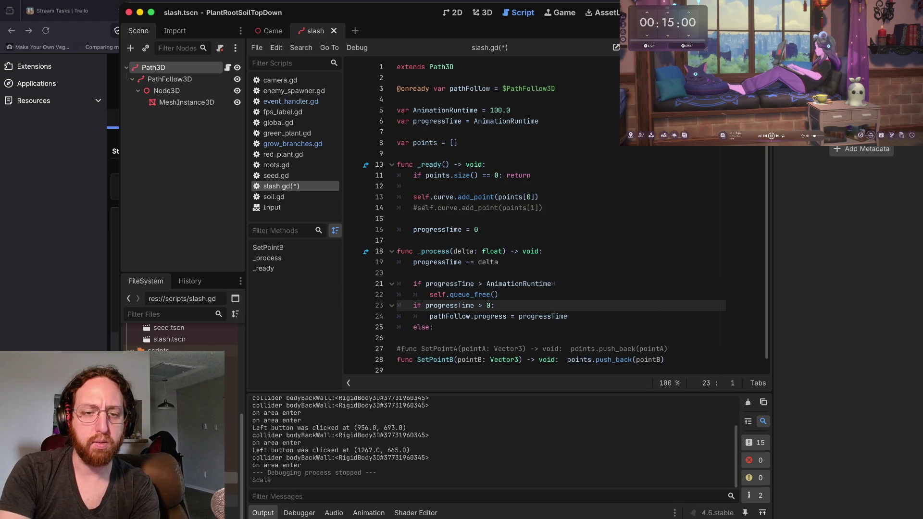
Step: Remove the old if progressTime > 0 line and the duplicate else line
key(ctrl+x)
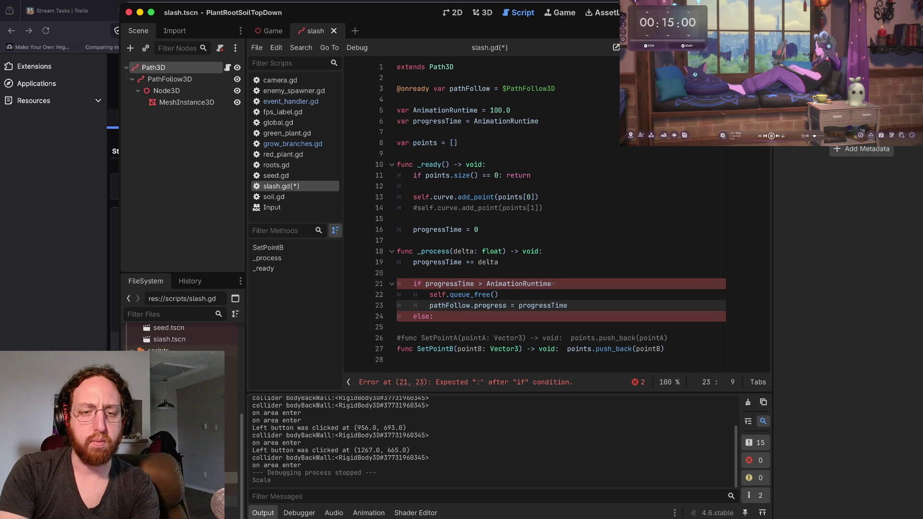
key(Return)
key(Up)
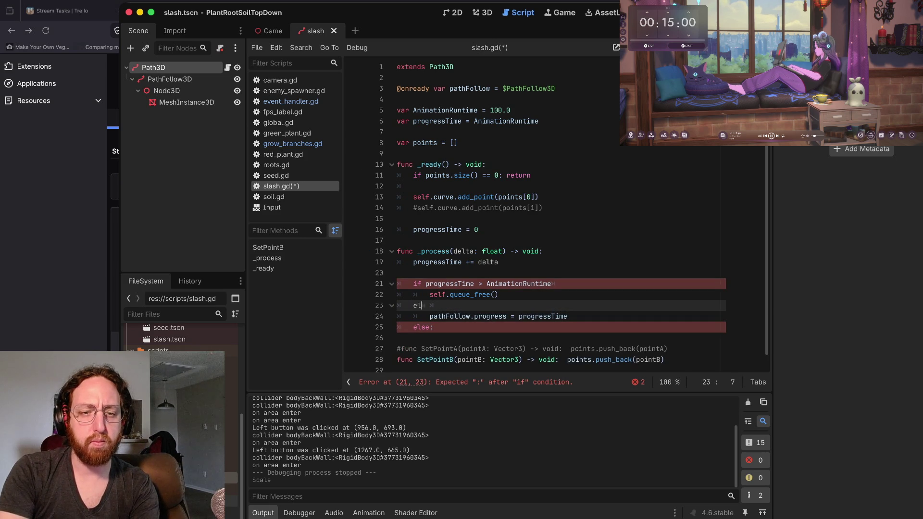
key(Down)
key(Down)
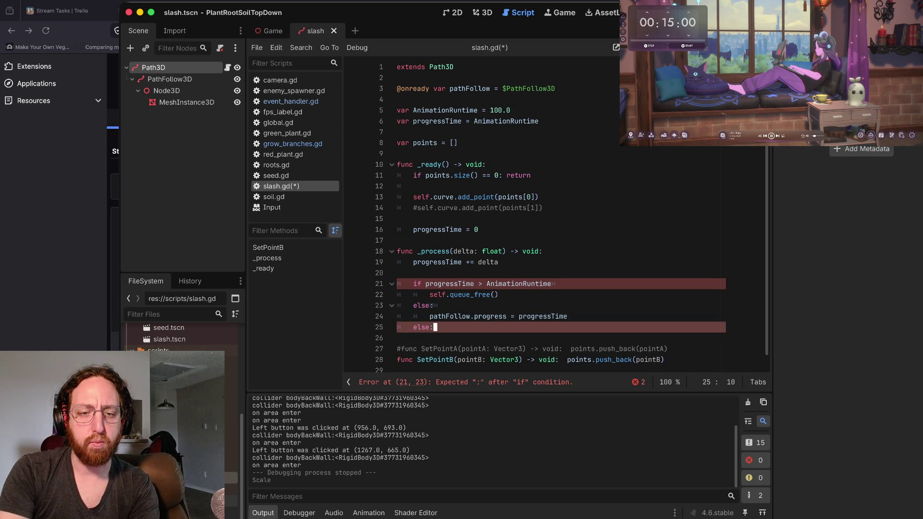
key(ctrl+shift+k)
key(Up)
key(Up)
Step: Add the missing colon to the if on line 21 and save slash.gd
key(ctrl+s)
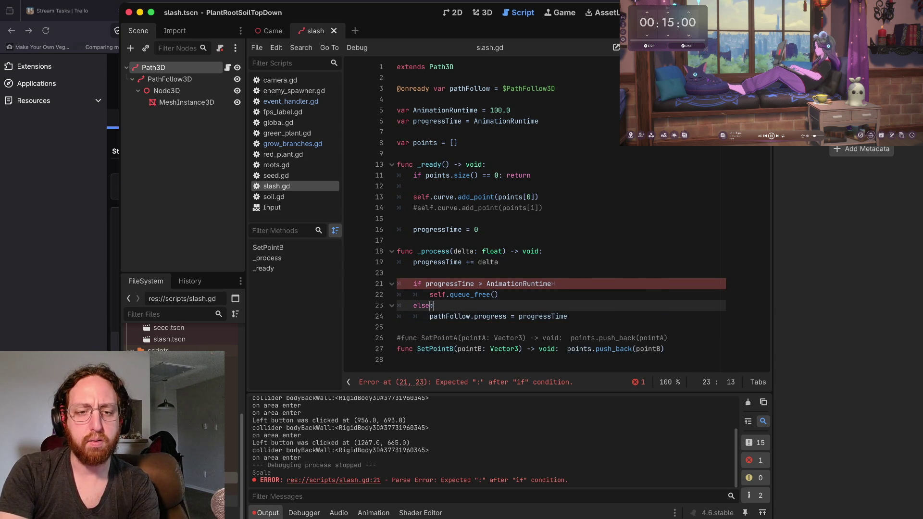
key(Up)
key(Up)
key(Up)
key(Down)
key(Down)
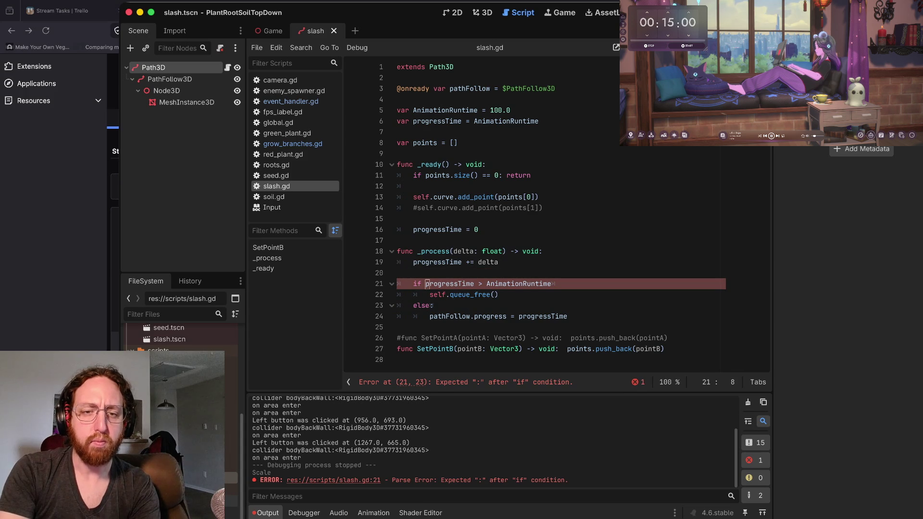
key(End)
text(:)
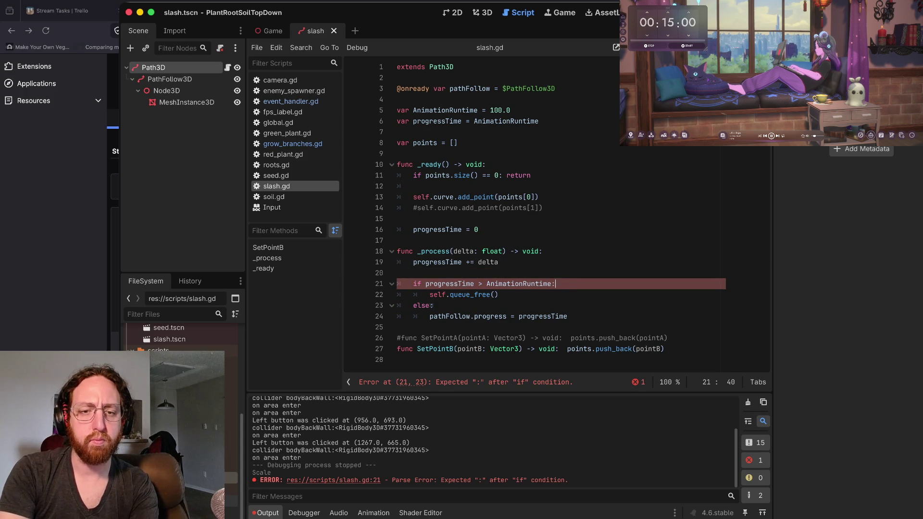
key(Home)
key(ctrl+s)
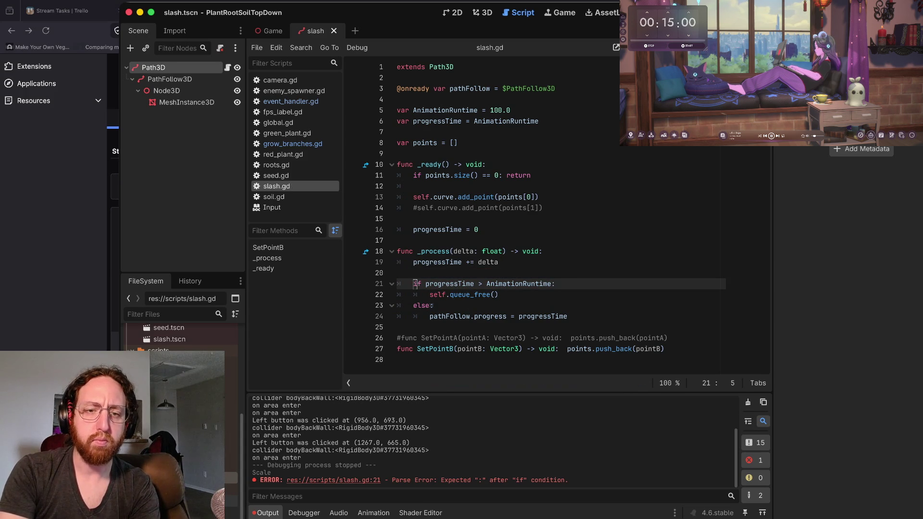
Step: Put queue_free and the else body on their own lines, save, and run the game
key(End)
key(Delete)
key(Down)
key(End)
key(Delete)
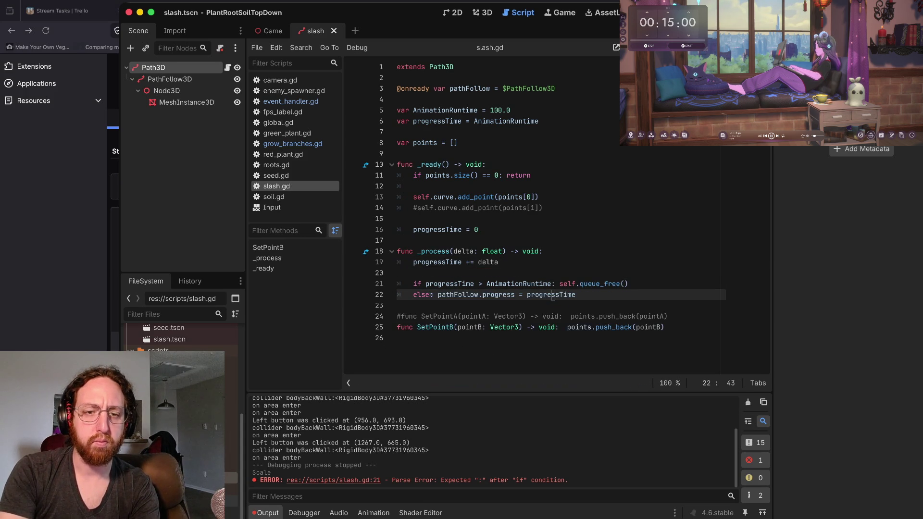
click(433, 294)
key(Return)
key(End)
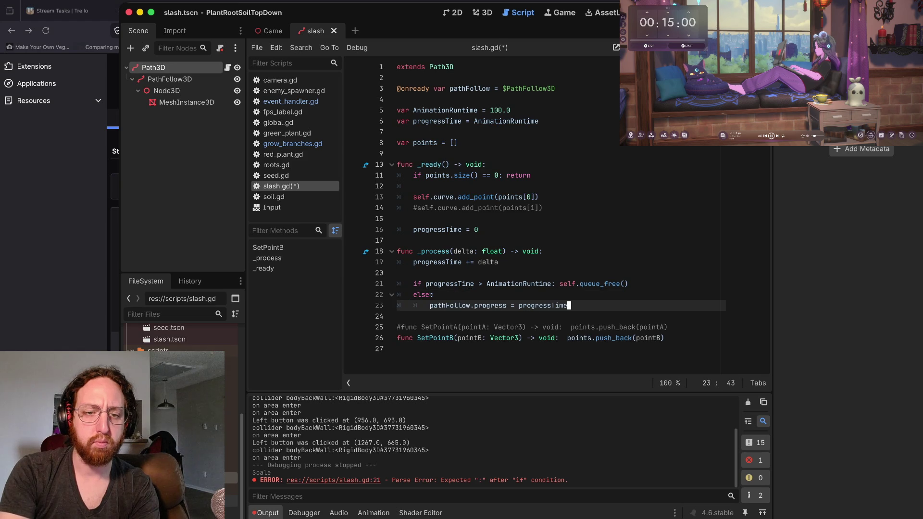
click(558, 284)
key(Return)
key(End)
key(ctrl+s)
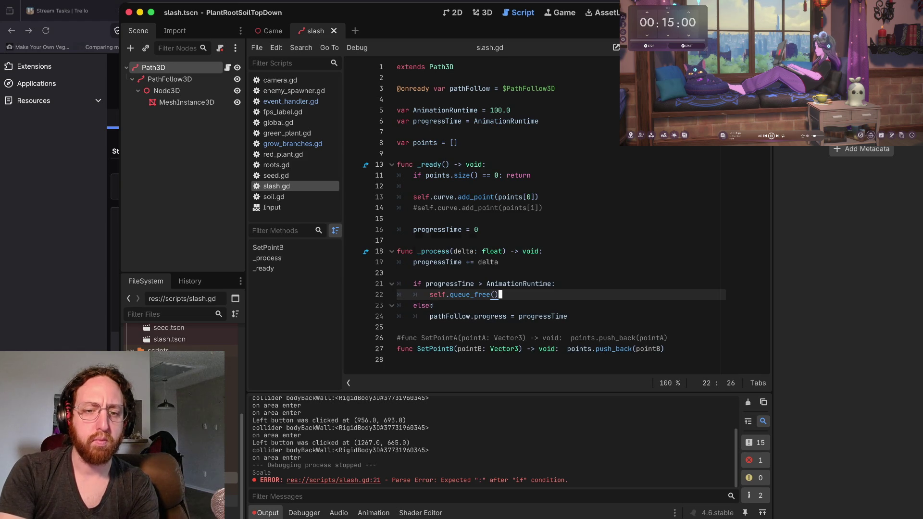
key(super+b)
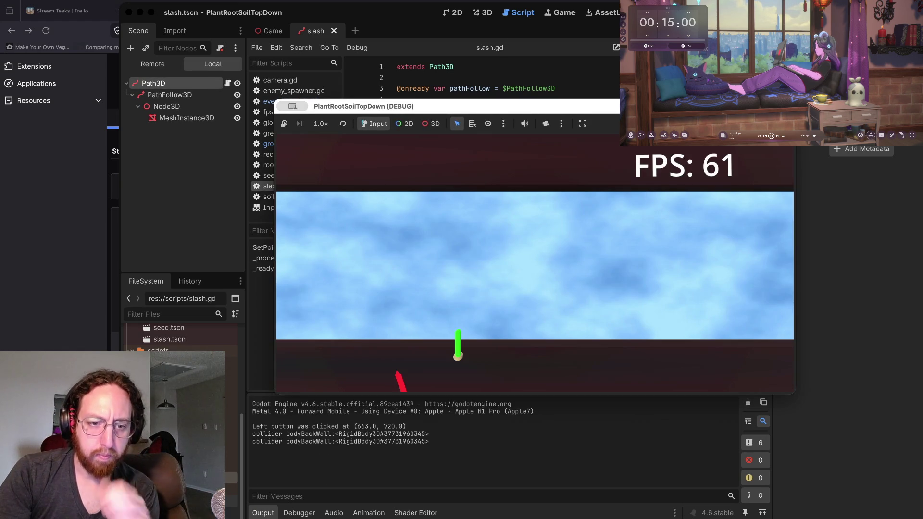
Step: Trigger a slash in the game, then edit slash.gd's AnimationRuntime value on line 5 and relaunch
click(518, 354)
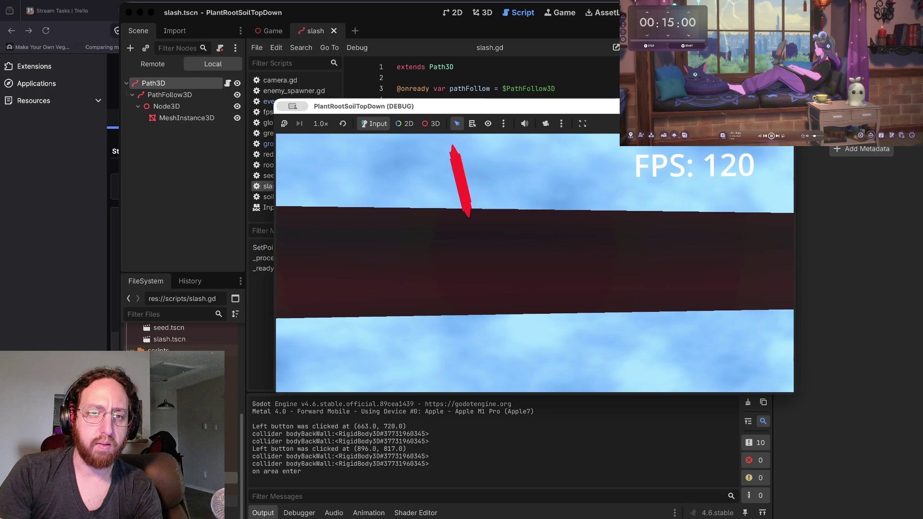
key(super+period)
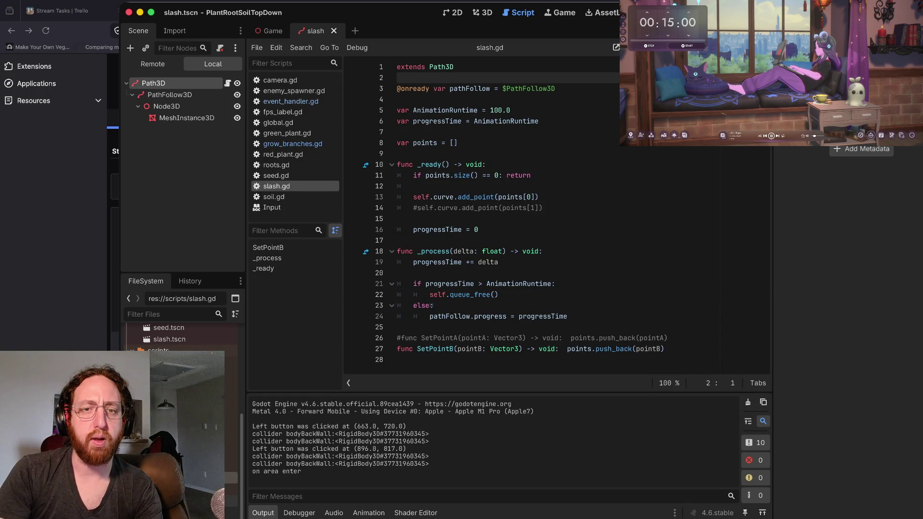
click(512, 110)
key(BackSpace)
key(BackSpace)
key(BackSpace)
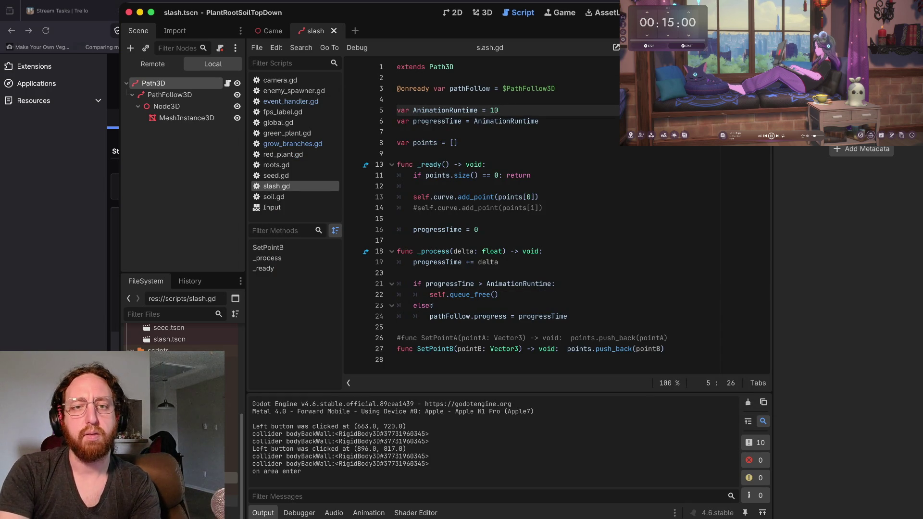
text(1)
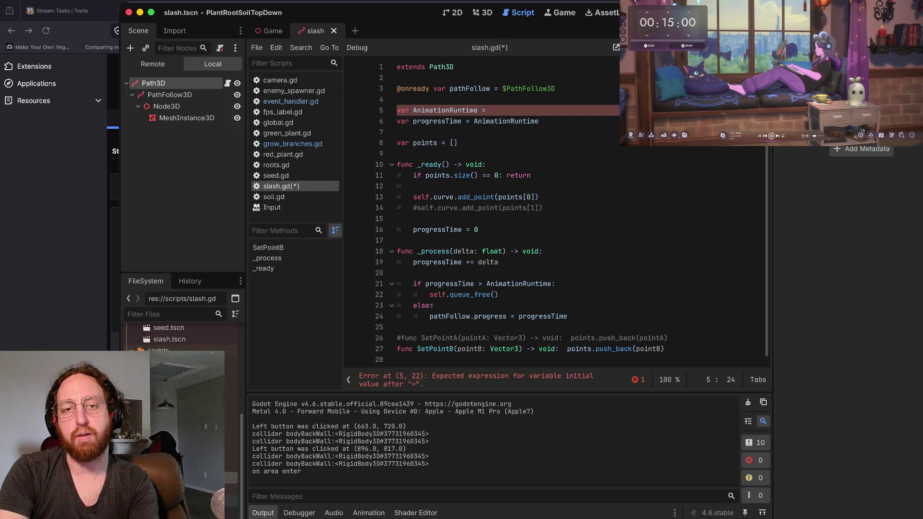
key(super+b)
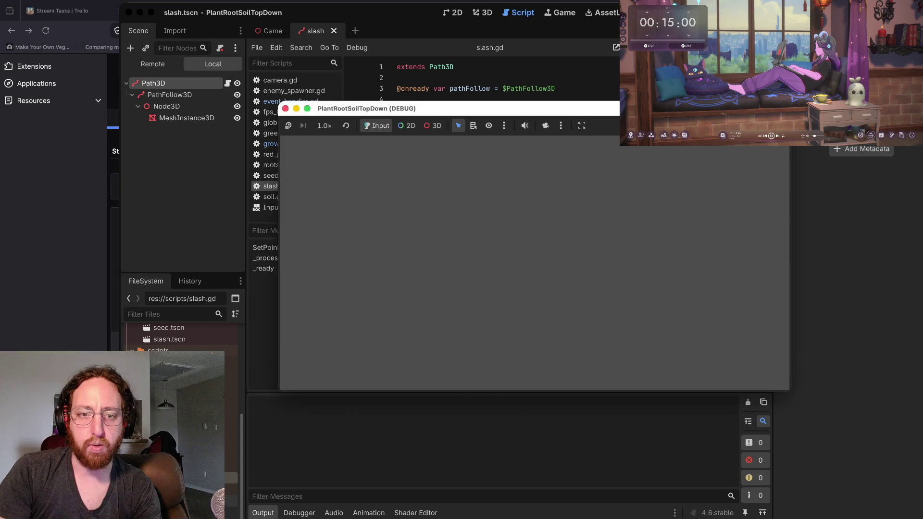
Step: Grow three roots with slashes in the game, then stop it and return to slash.gd line 15
click(409, 234)
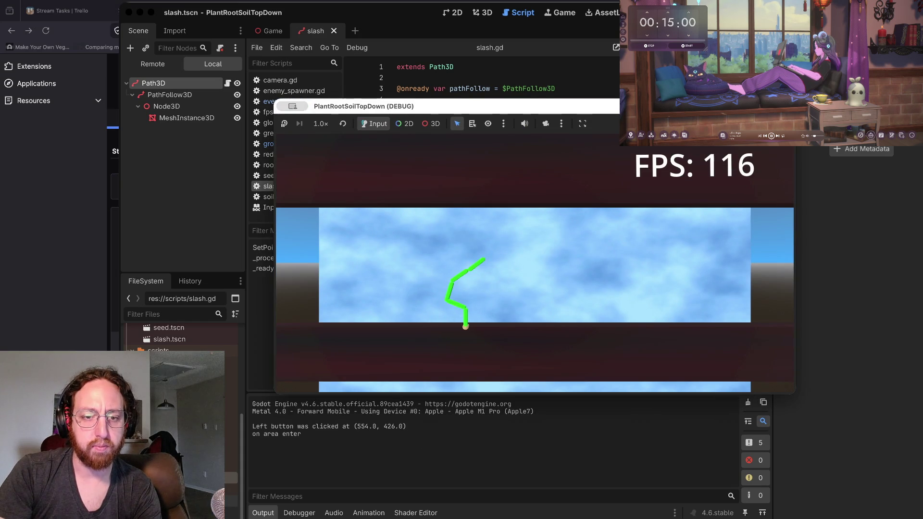
click(439, 346)
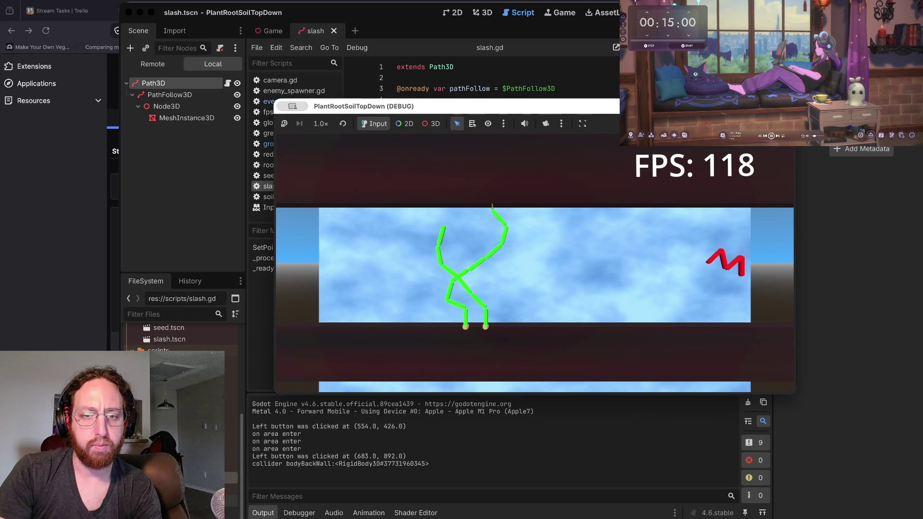
click(443, 347)
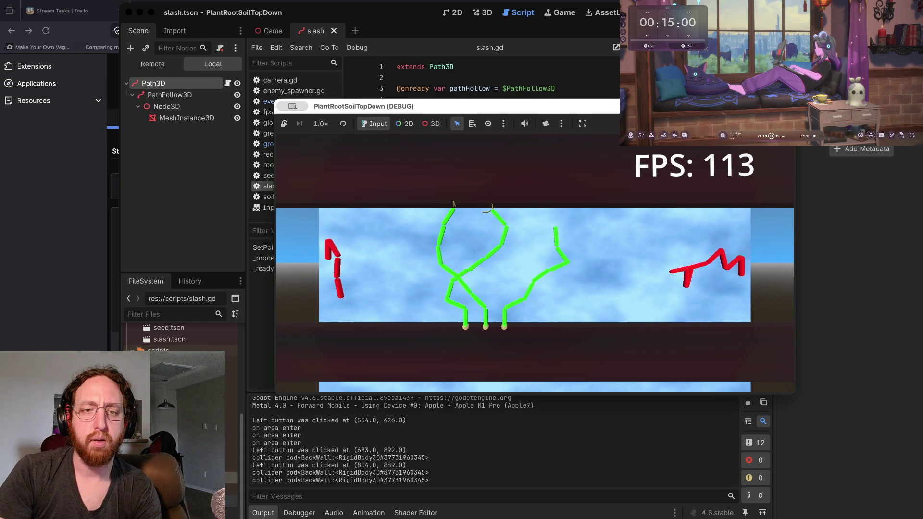
key(super+period)
click(398, 219)
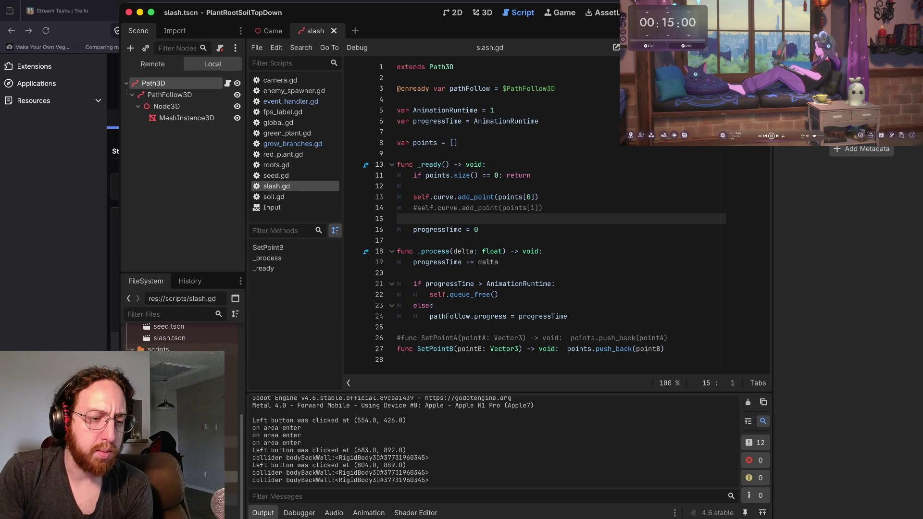
Step: Scroll through the FileSystem dock, then bring up event_handler.gd in the script editor
scroll(211, 461, up, 2)
scroll(182, 414, up, 3)
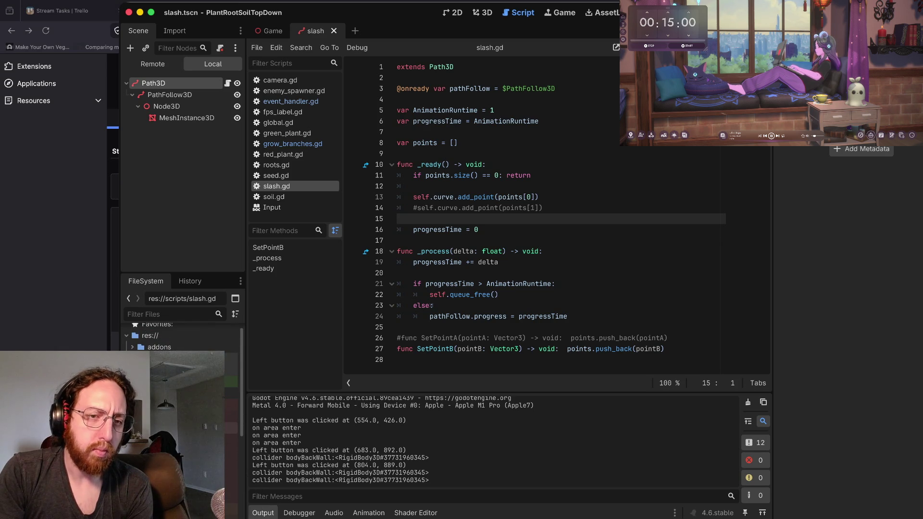
scroll(183, 337, down, 2)
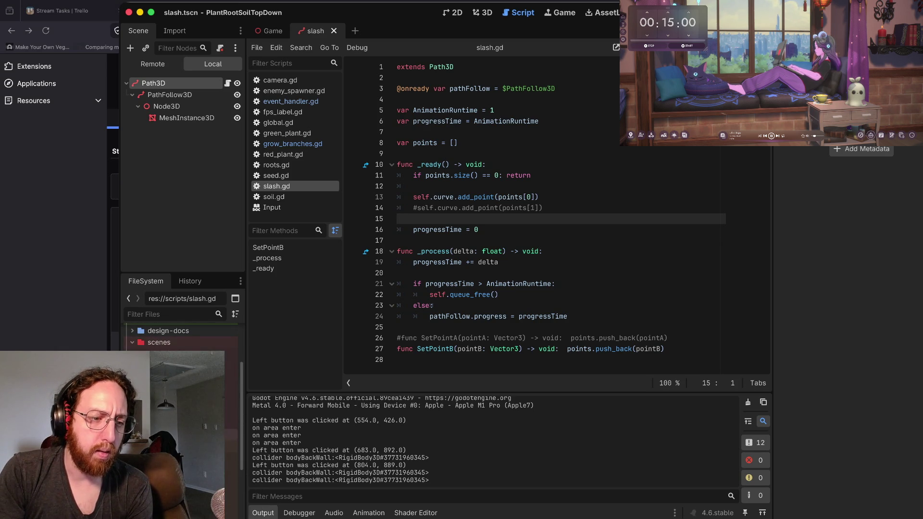
scroll(183, 336, down, 3)
scroll(183, 336, down, 1)
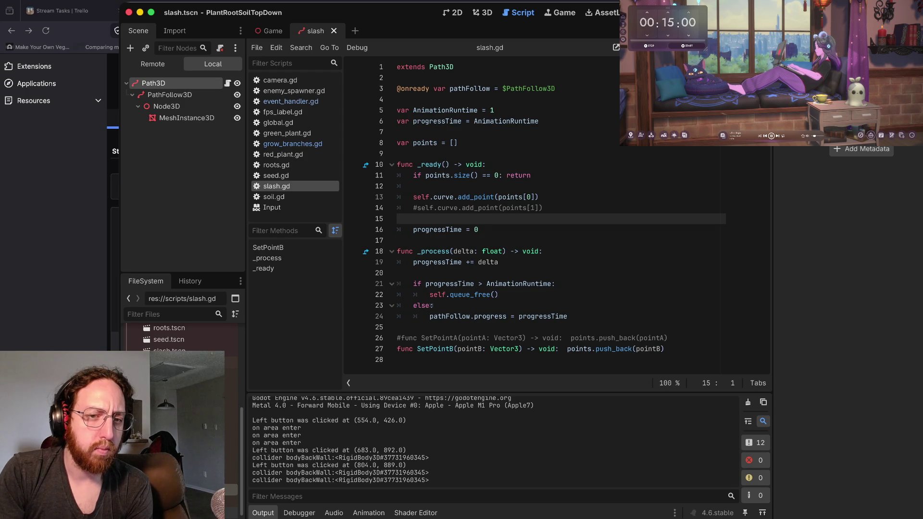
scroll(183, 336, up, 2)
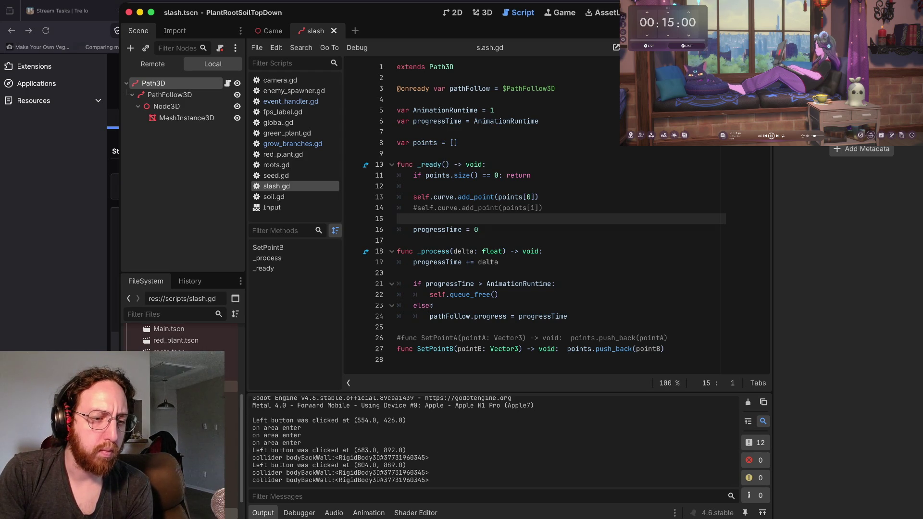
scroll(183, 336, down, 3)
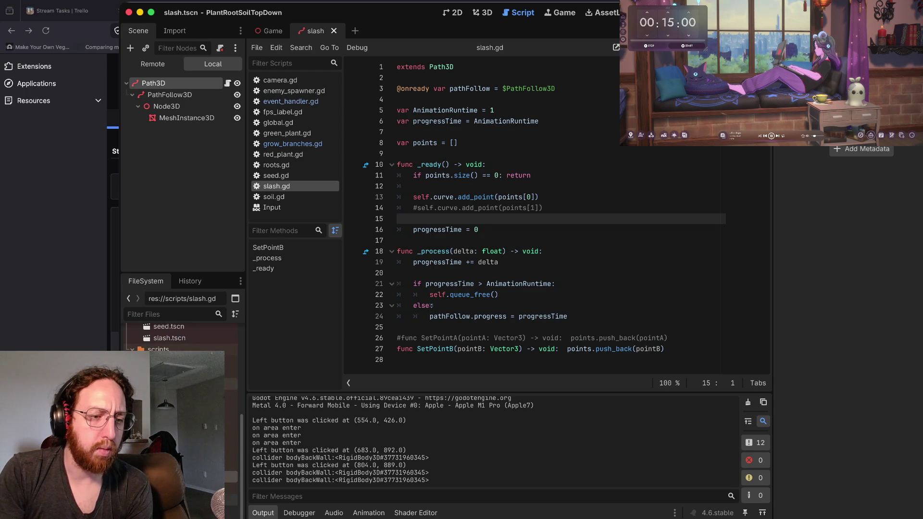
key(alt+Left)
Step: Change the SetPointB argument on line 25 from Vector3(0,10,0) to Vector3(0,100,0) and run the project
click(507, 197)
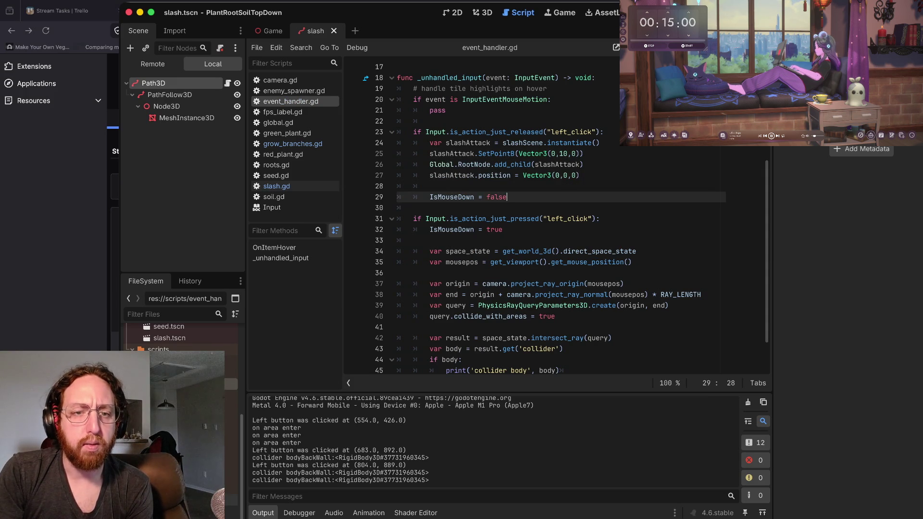
scroll(552, 216, down, 3)
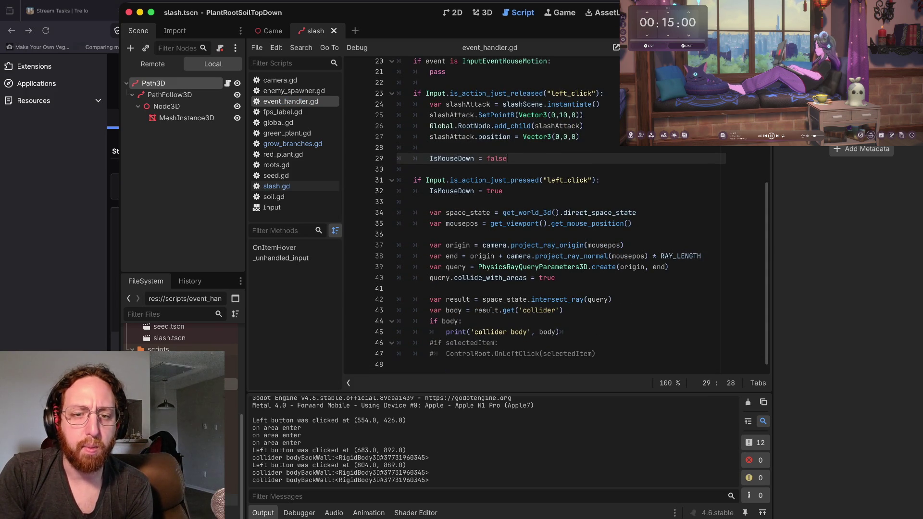
scroll(553, 216, up, 1)
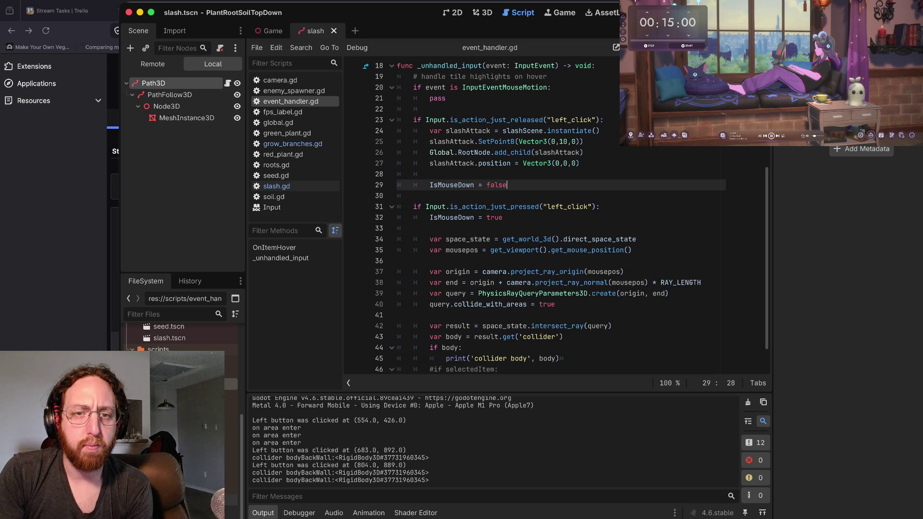
click(458, 120)
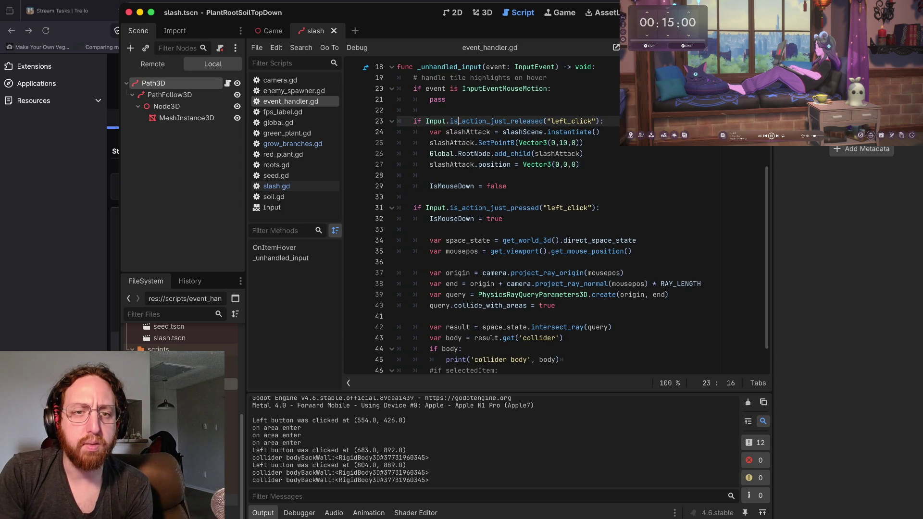
click(583, 142)
scroll(552, 217, up, 2)
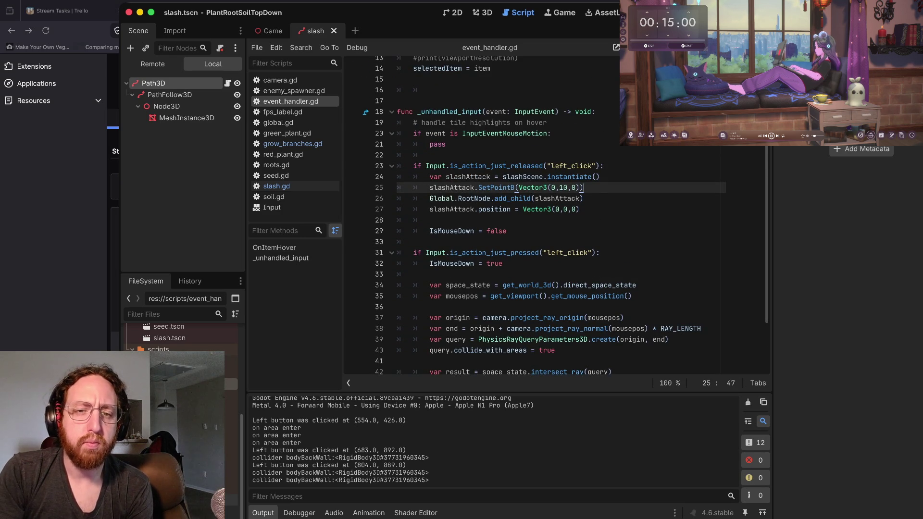
scroll(553, 216, down, 1)
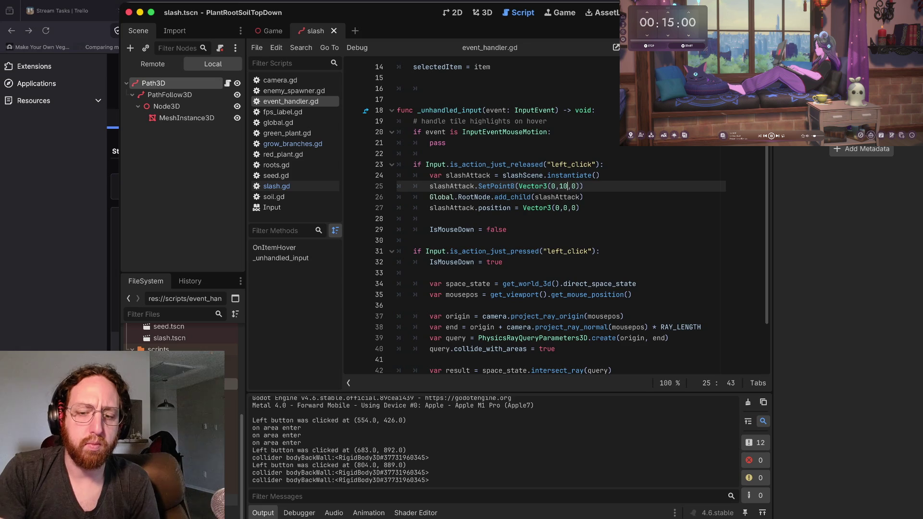
click(571, 186)
text(0)
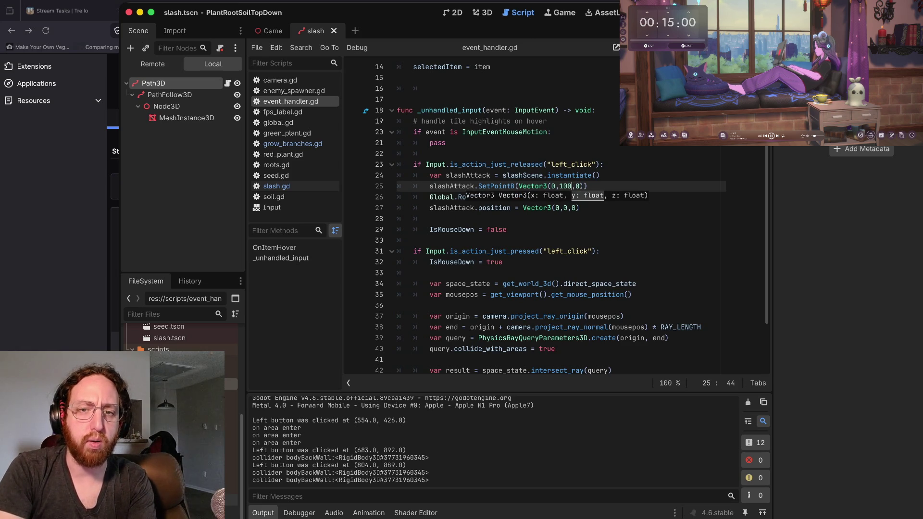
key(super+b)
Step: Click five spots in the game to grow plants and draw long upward slashes
click(434, 303)
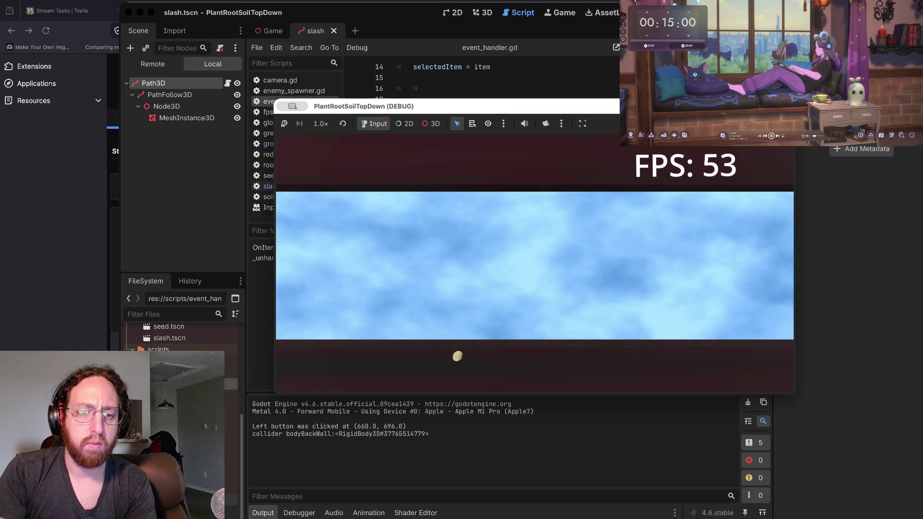
click(498, 327)
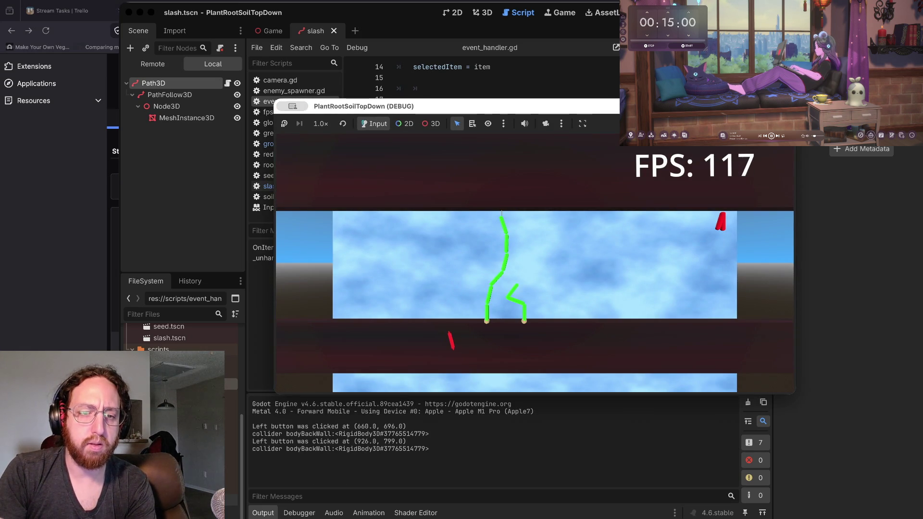
click(566, 319)
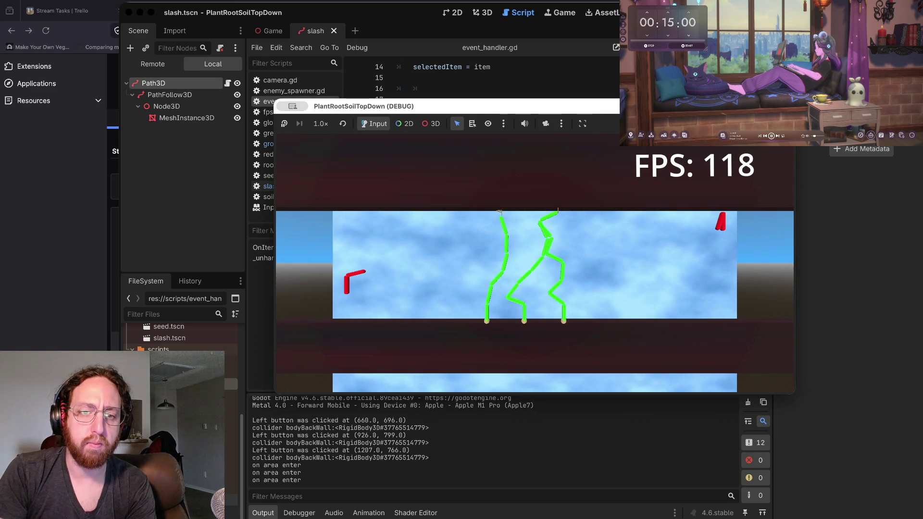
click(526, 321)
click(312, 313)
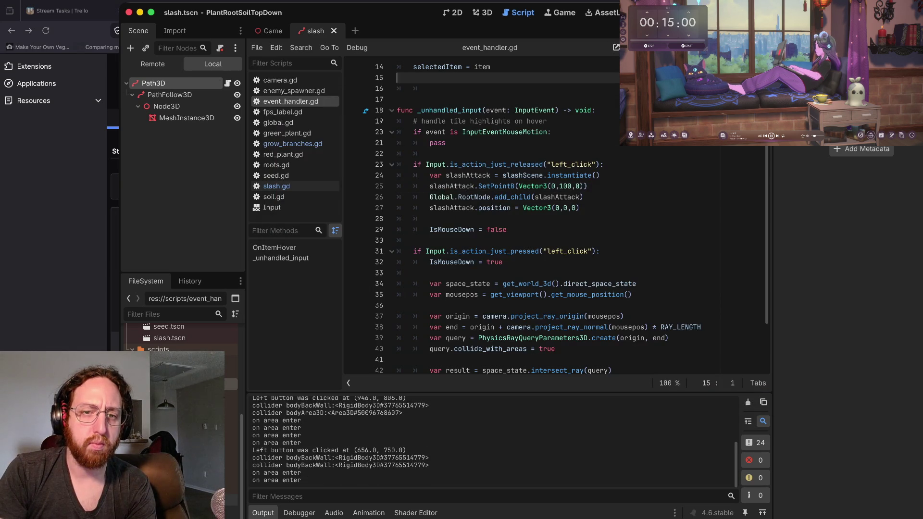
Step: Review line 25's Vector3 values and select the logged coordinates (656.0, 750.0) in Output
click(556, 186)
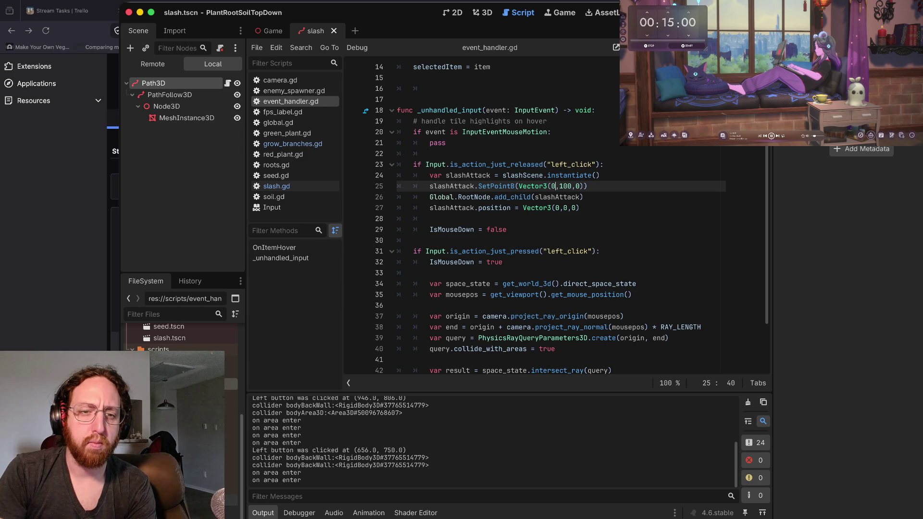
scroll(553, 216, down, 2)
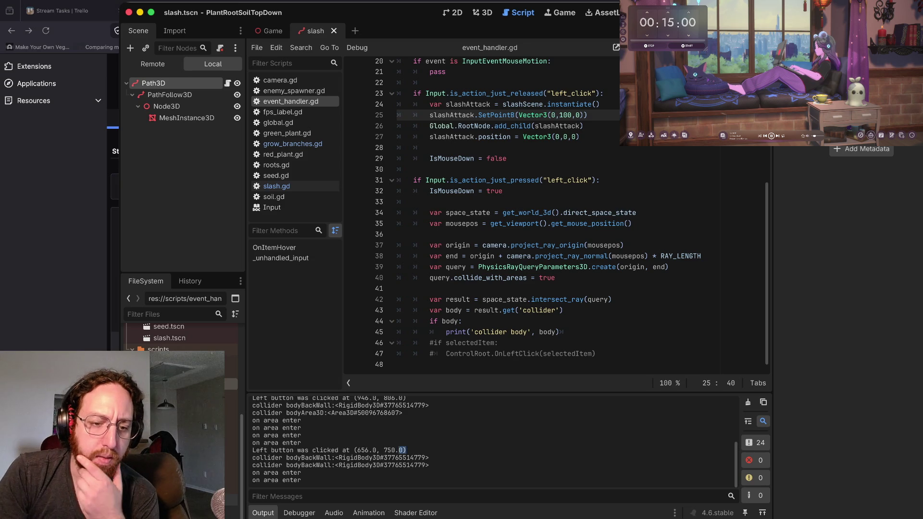
drag(406, 451, 354, 450)
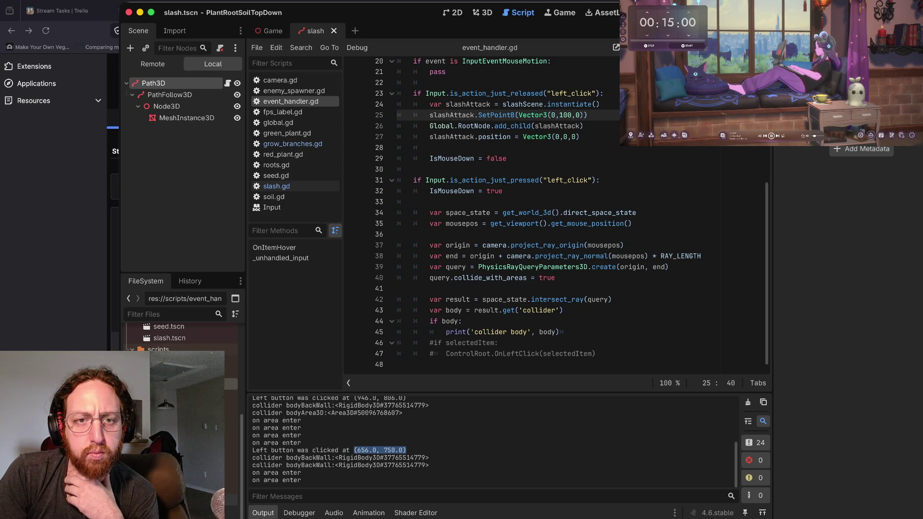
scroll(553, 217, up, 3)
scroll(553, 216, down, 3)
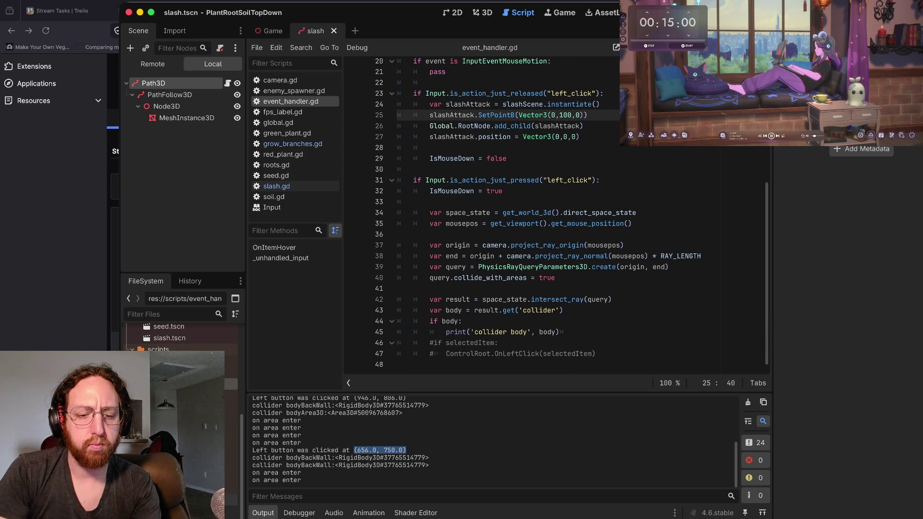
Step: Search project files for 'button was clicked', correcting the misspelled first attempt
key(super+shift+f)
text(left ubtt)
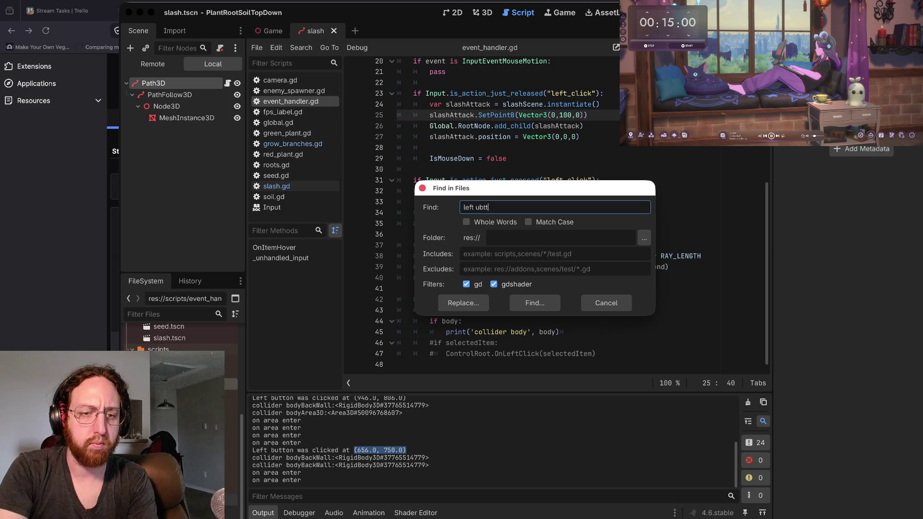
text(on was clicked)
key(Return)
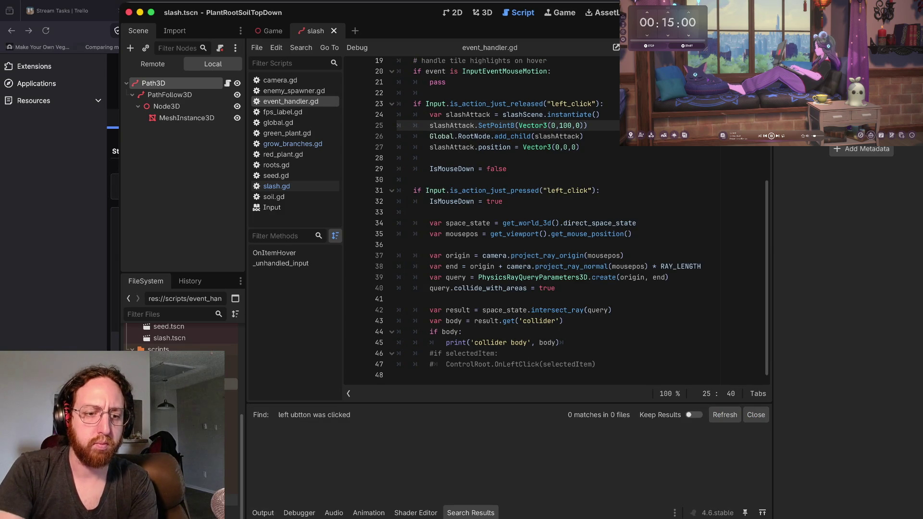
key(super+shift+f)
text(let)
key(BackSpace)
text(button was clicked)
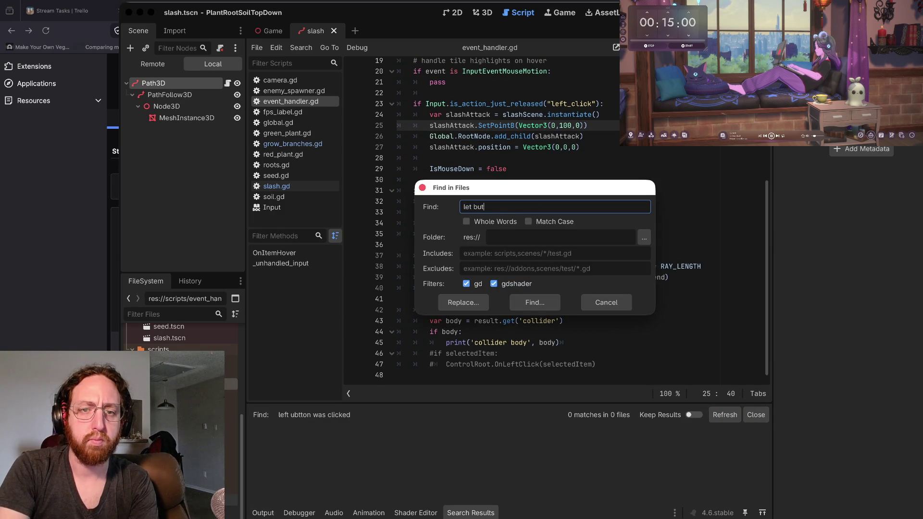
key(Return)
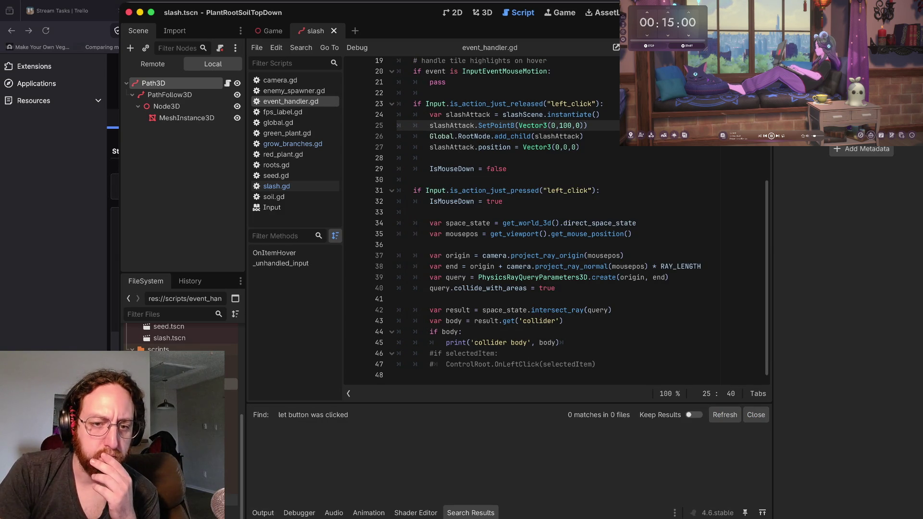
Step: Look over the script and the game's output log, dismissing a reopened search dialog
click(457, 266)
scroll(553, 221, up, 3)
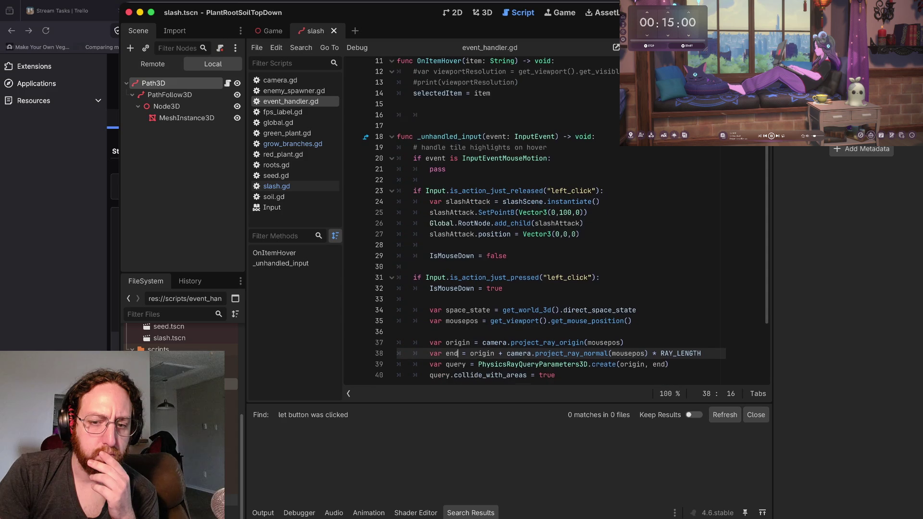
key(ctrl+shift+f)
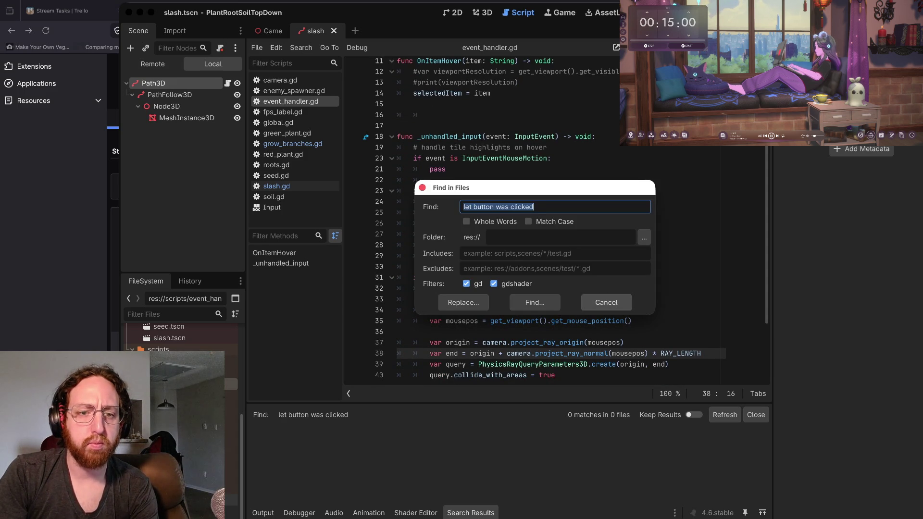
click(606, 303)
drag(400, 299, 503, 288)
scroll(552, 240, down, 2)
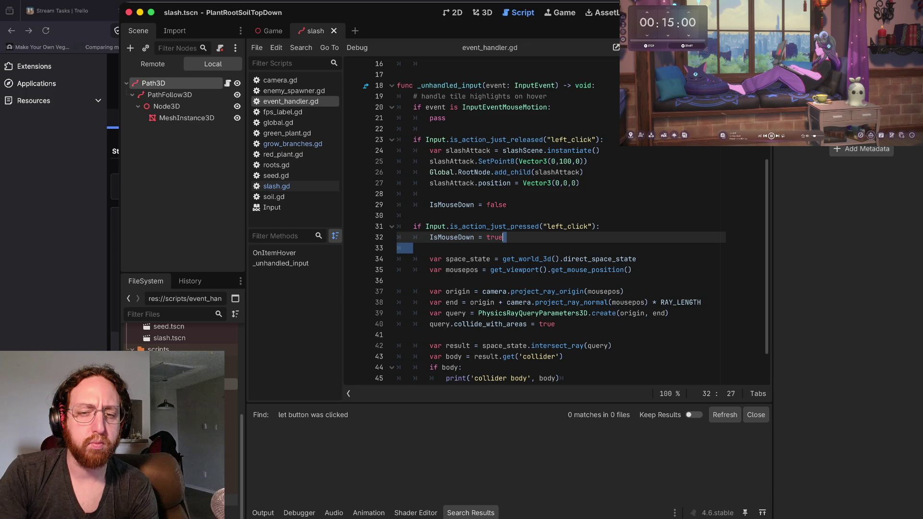
scroll(565, 221, down, 2)
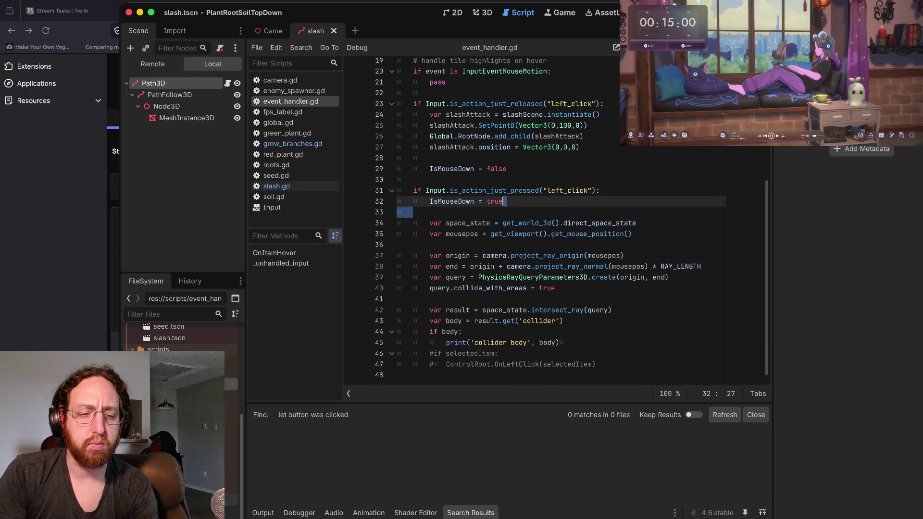
click(262, 513)
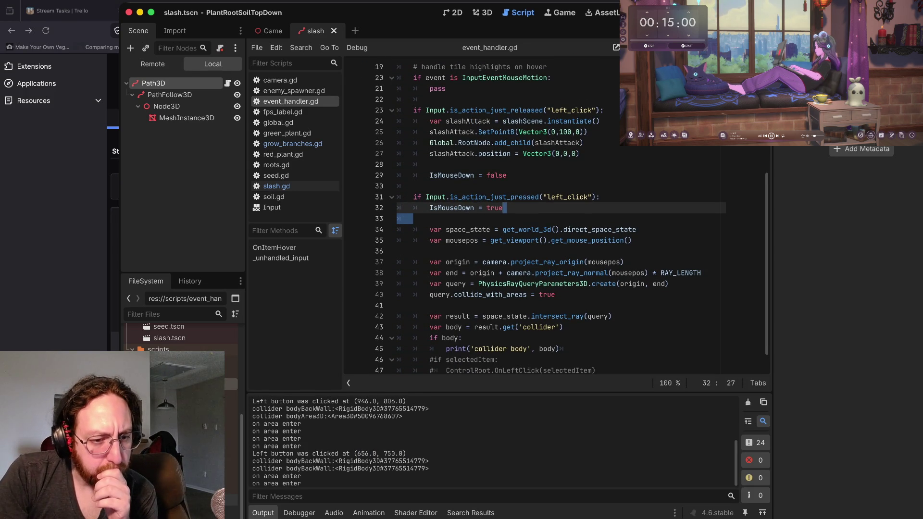
scroll(490, 442, up, 1)
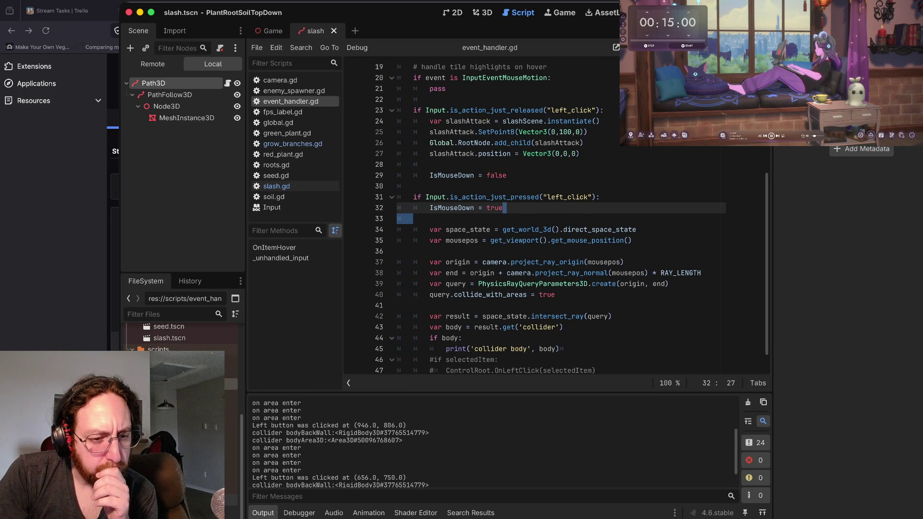
Step: Search all project scripts for 'was clicked'
click(478, 262)
key(ctrl+shift+f)
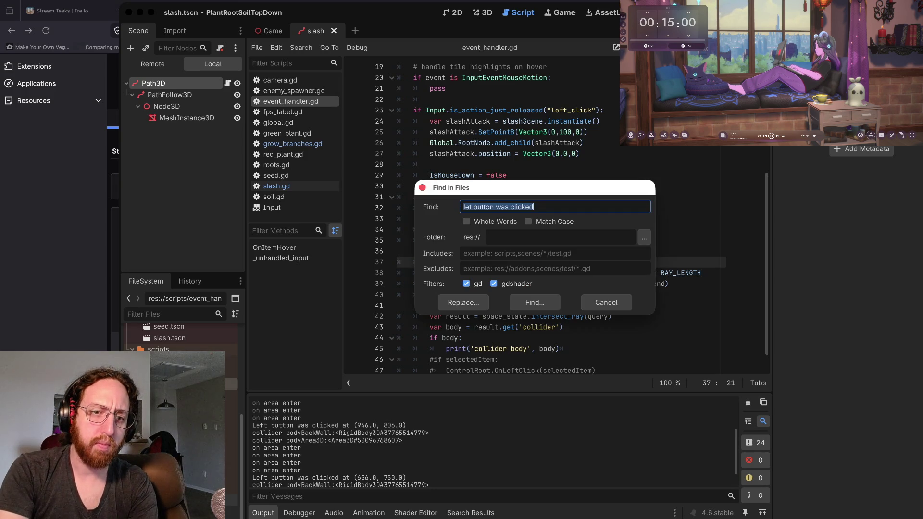
text(left)
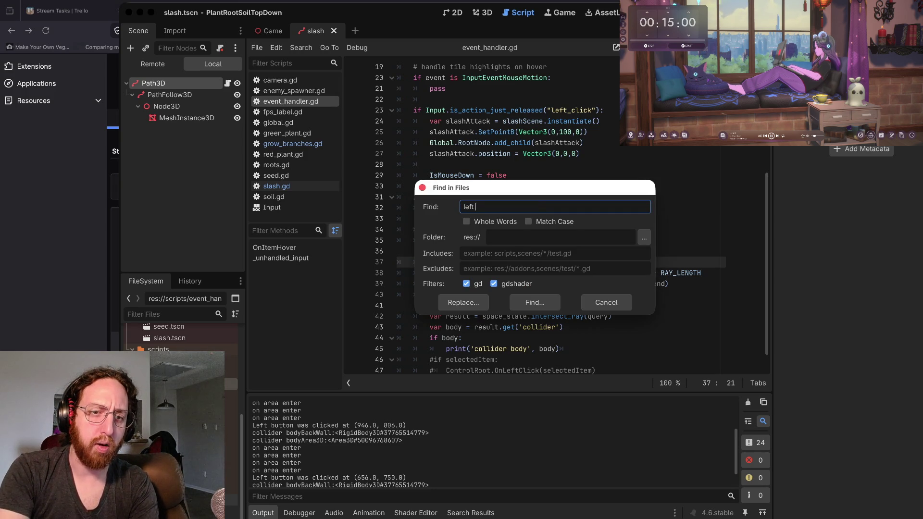
key(BackSpace)
key(BackSpace)
key(BackSpace)
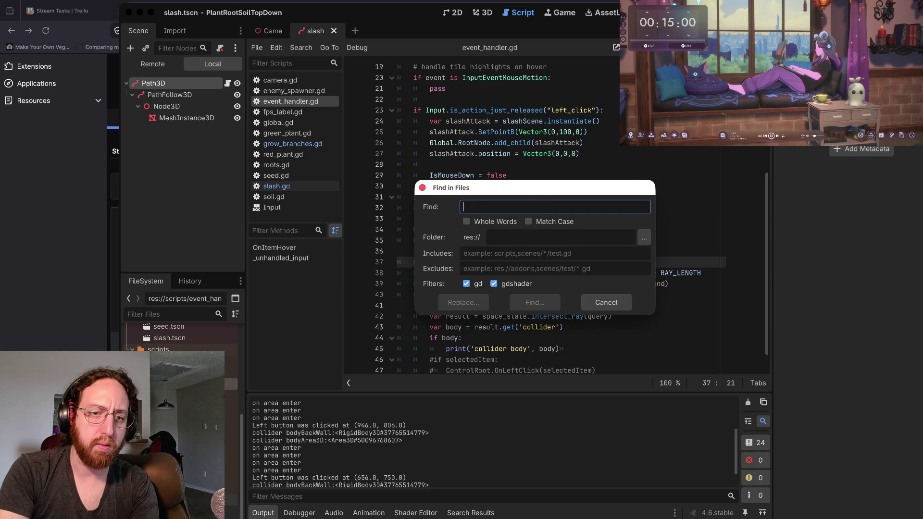
text(was clicked)
key(Return)
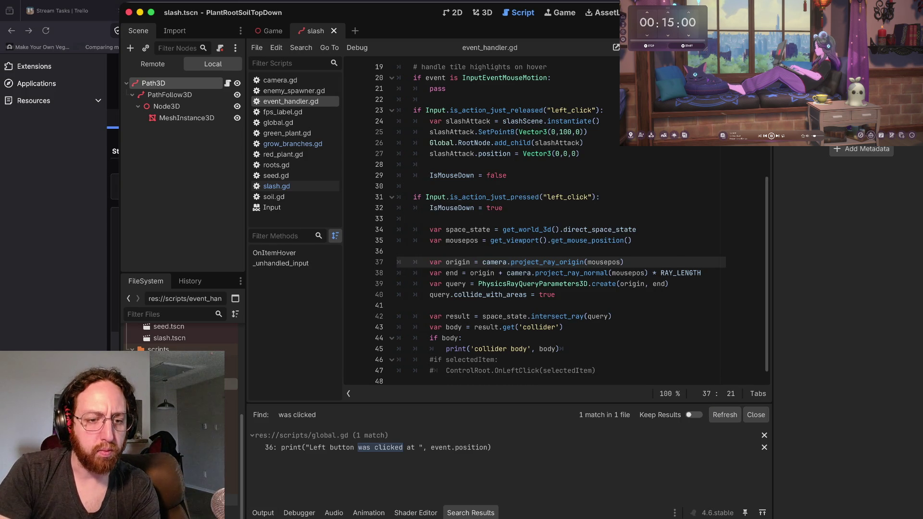
Step: Open global.gd at the print match and trial-delete the left-click block, undoing and redoing it
click(377, 447)
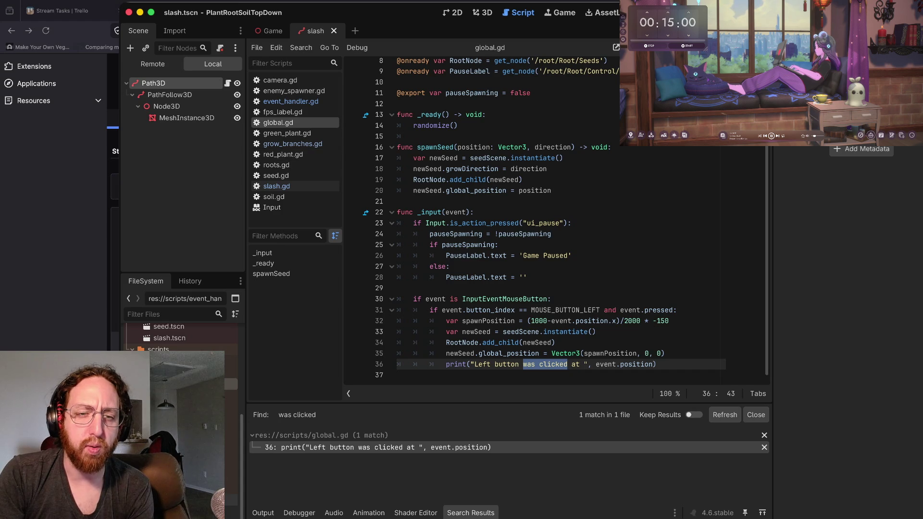
drag(417, 211, 656, 366)
click(625, 327)
scroll(625, 327, down, 1)
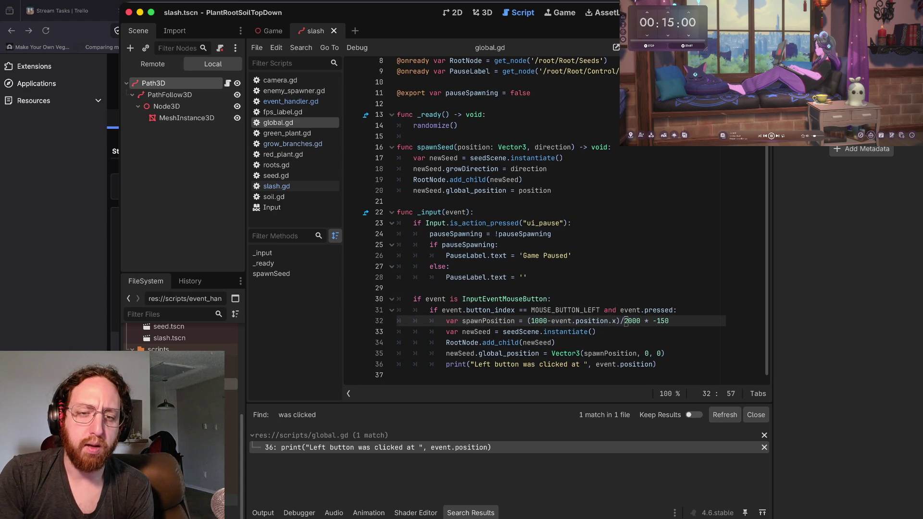
scroll(528, 336, up, 1)
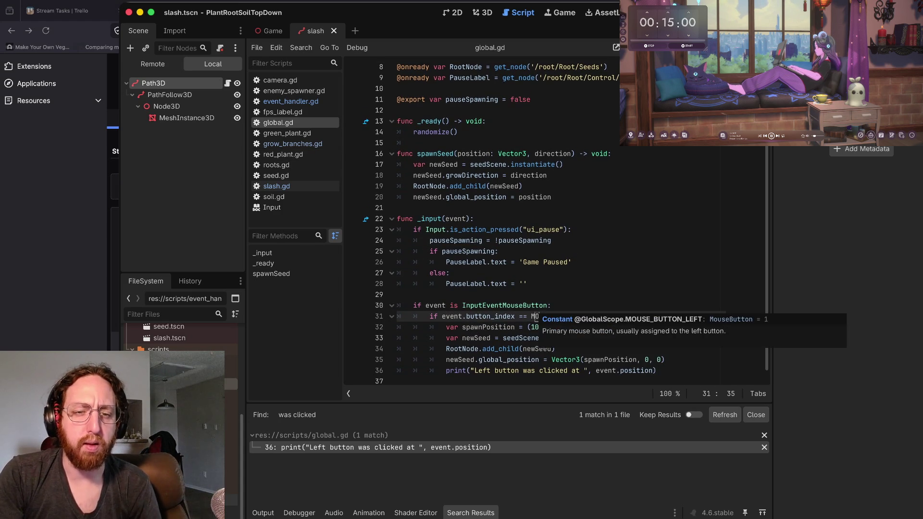
click(454, 316)
click(462, 316)
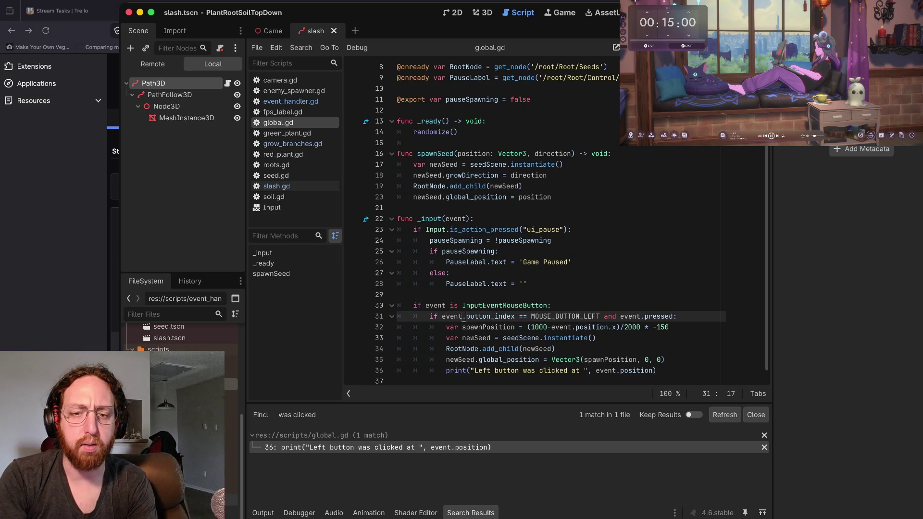
drag(398, 316, 406, 382)
key(BackSpace)
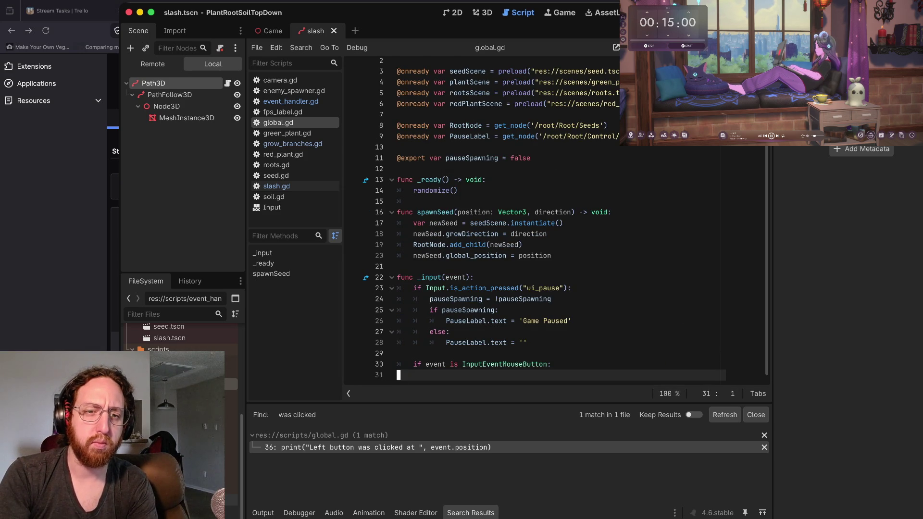
key(ctrl+z)
key(Up)
key(Up)
key(Up)
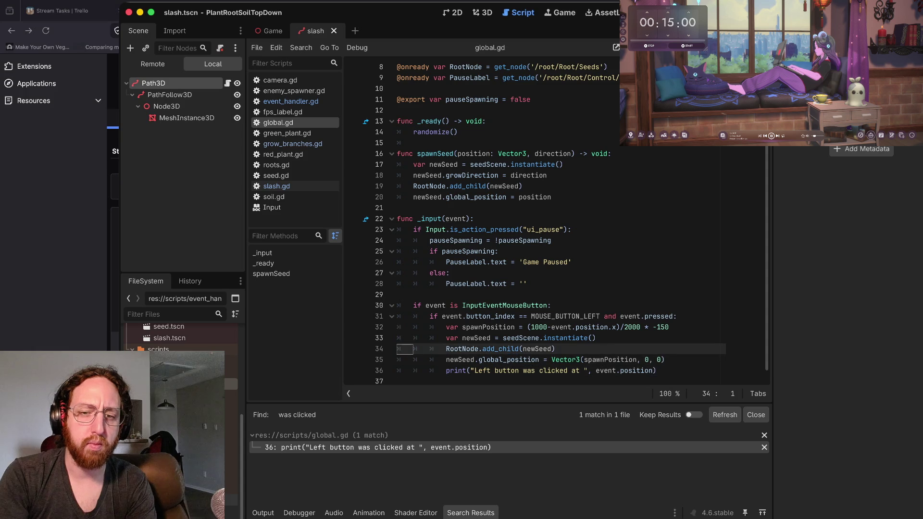
key(Up)
key(Up)
key(Up)
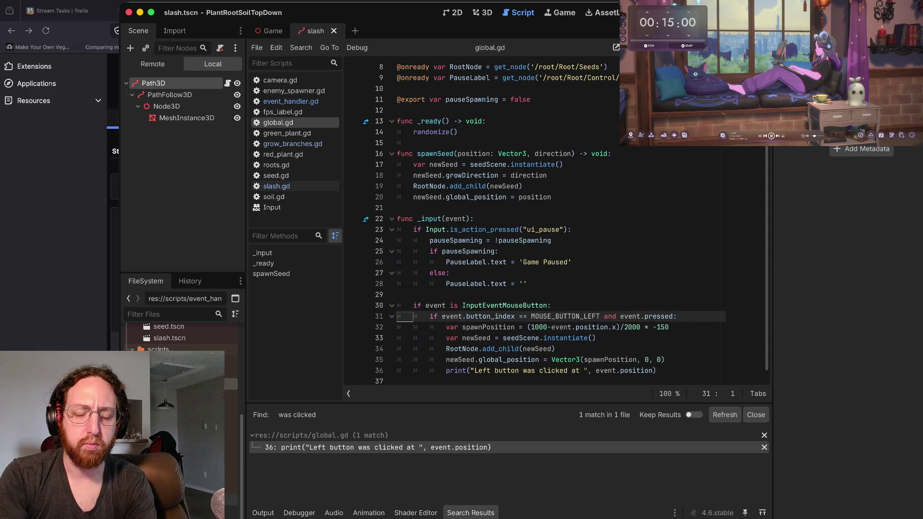
key(ctrl+shift+z)
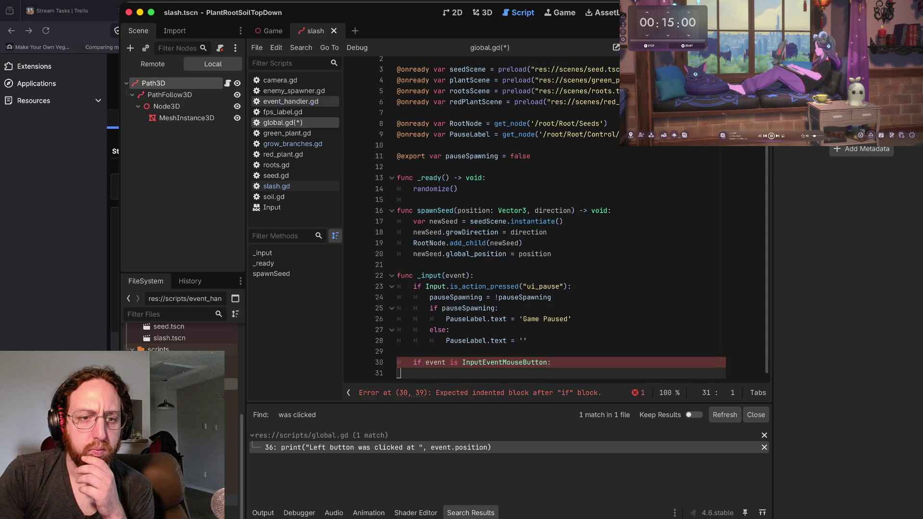
Step: Compare event_handler.gd with global.gd's _input function and restore the left-click block
click(290, 101)
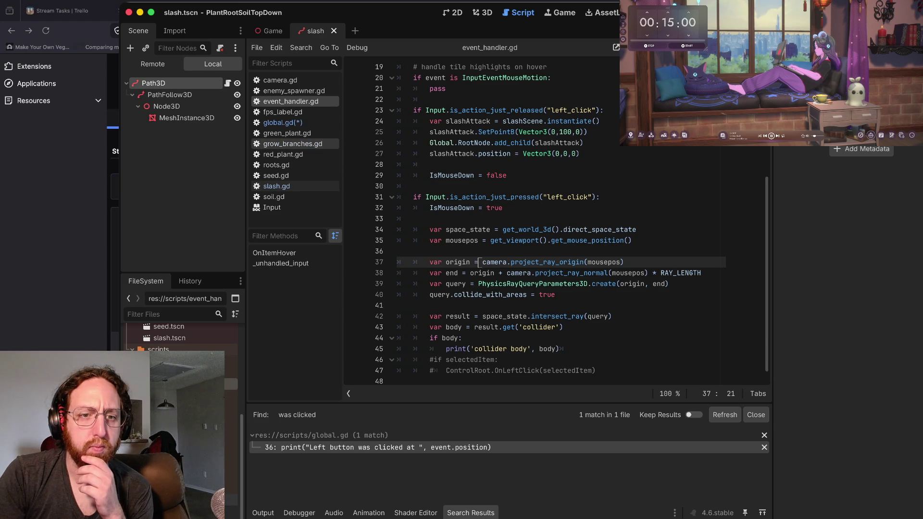
click(283, 122)
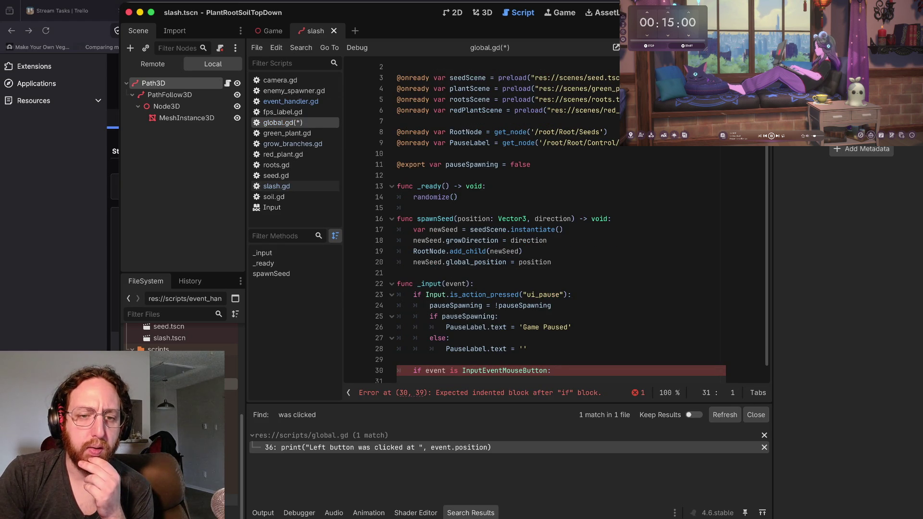
scroll(529, 224, down, 1)
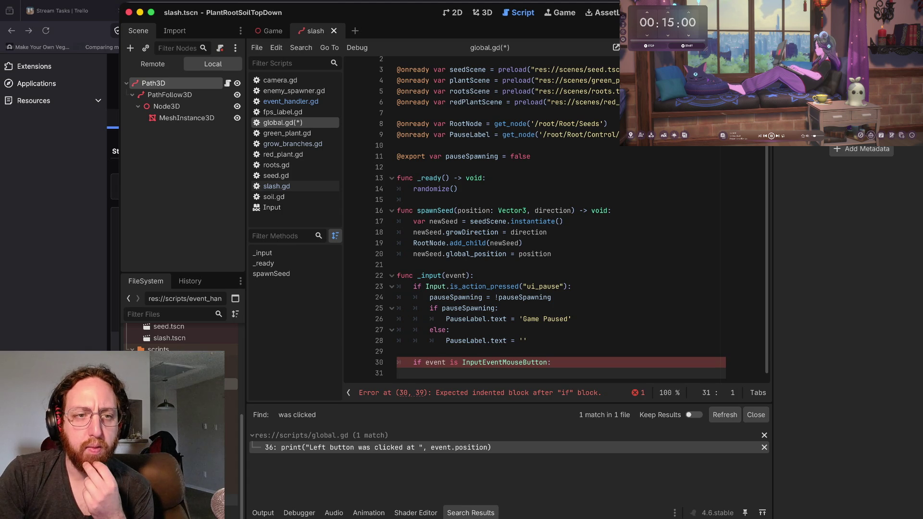
click(290, 101)
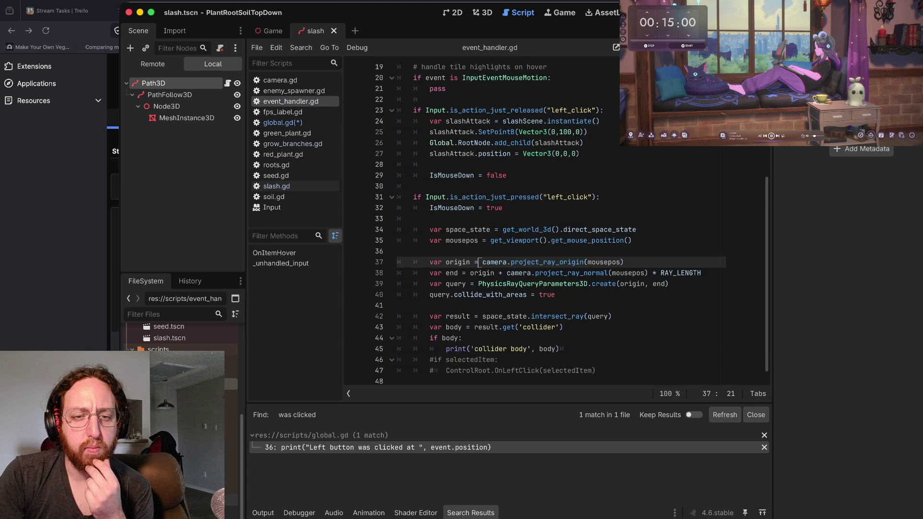
scroll(461, 281, up, 3)
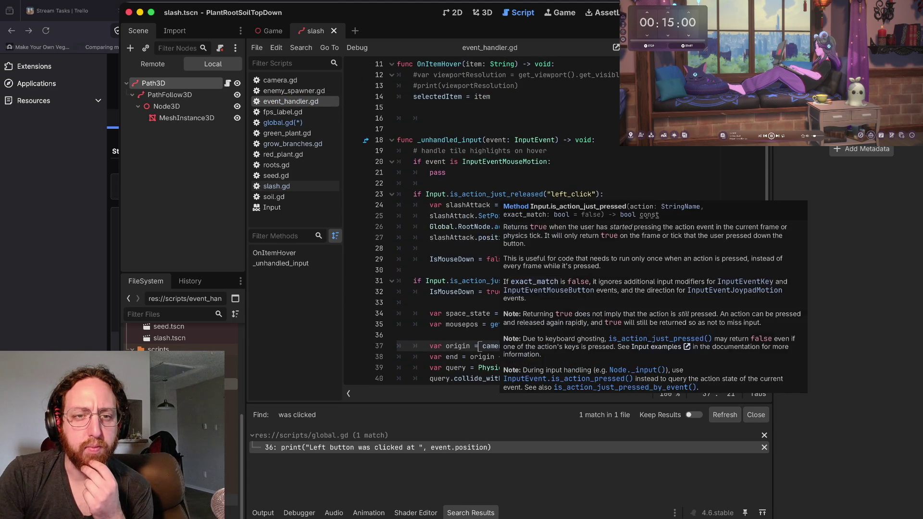
scroll(529, 221, up, 4)
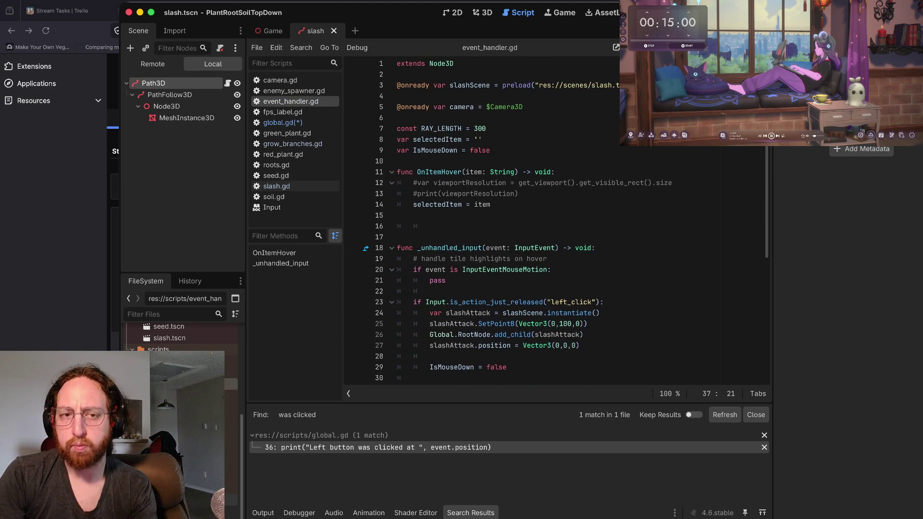
scroll(528, 221, down, 3)
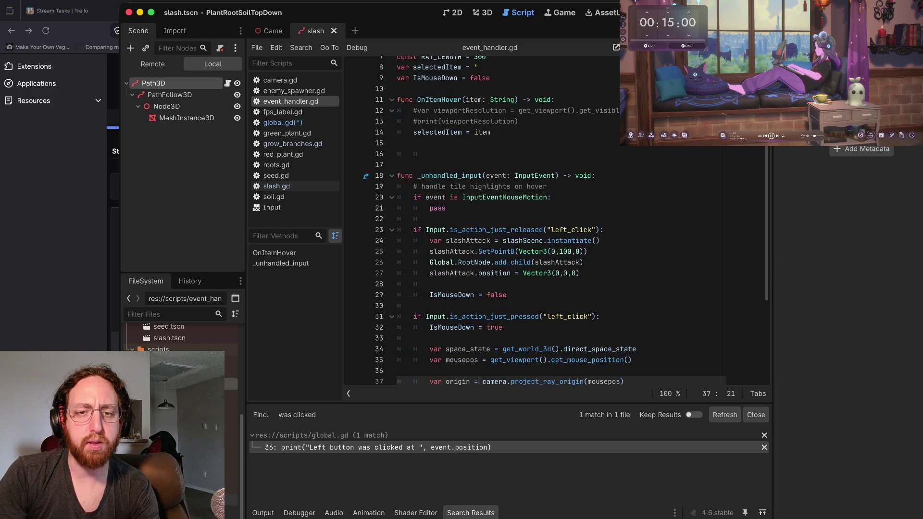
scroll(528, 221, down, 2)
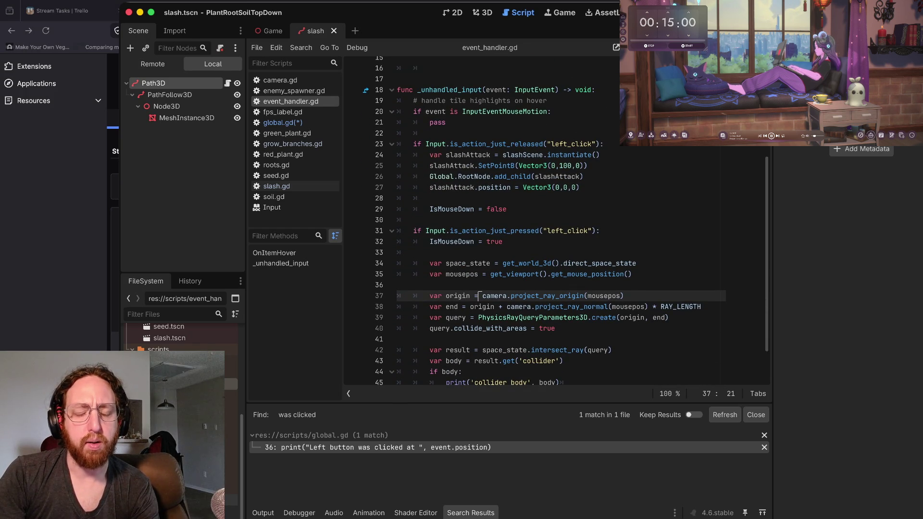
click(282, 122)
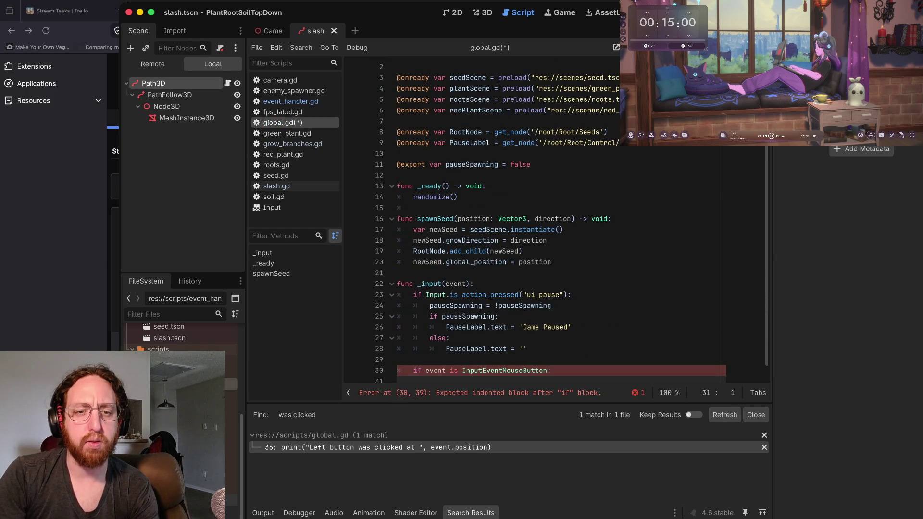
click(475, 283)
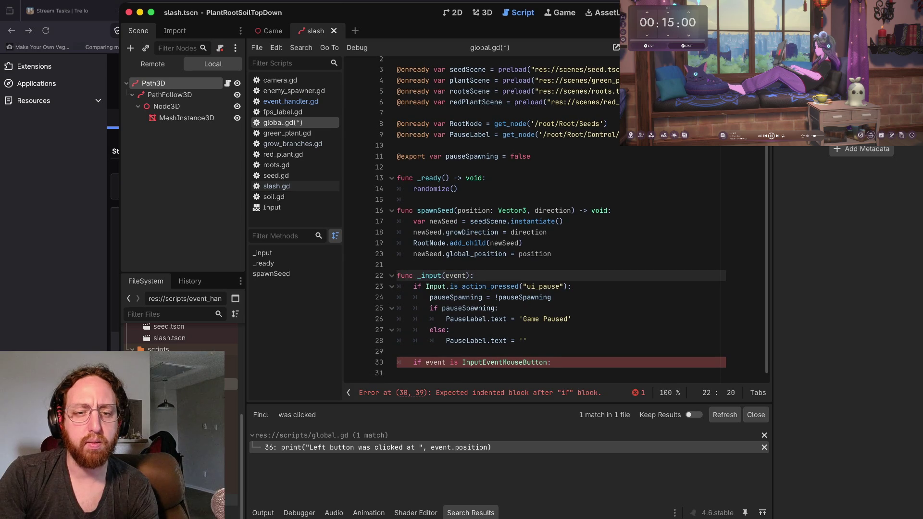
drag(473, 363, 398, 360)
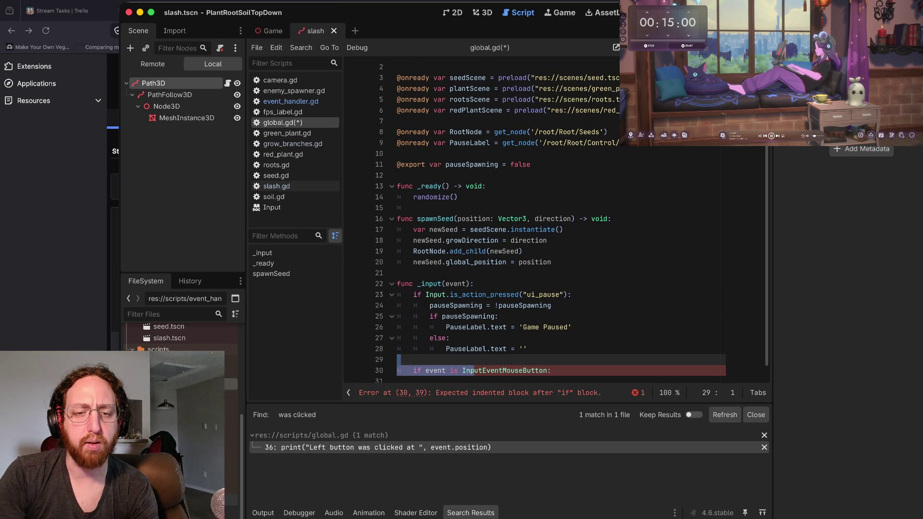
scroll(461, 310, down, 1)
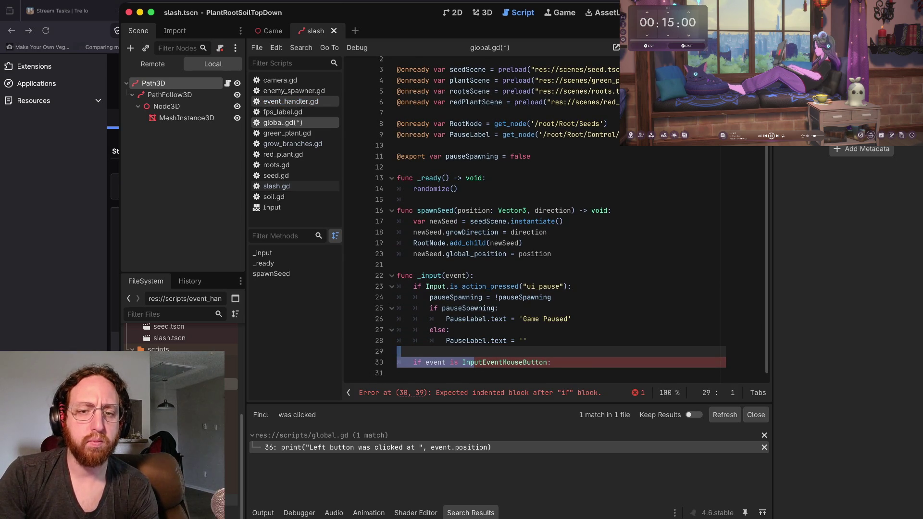
key(ctrl+z)
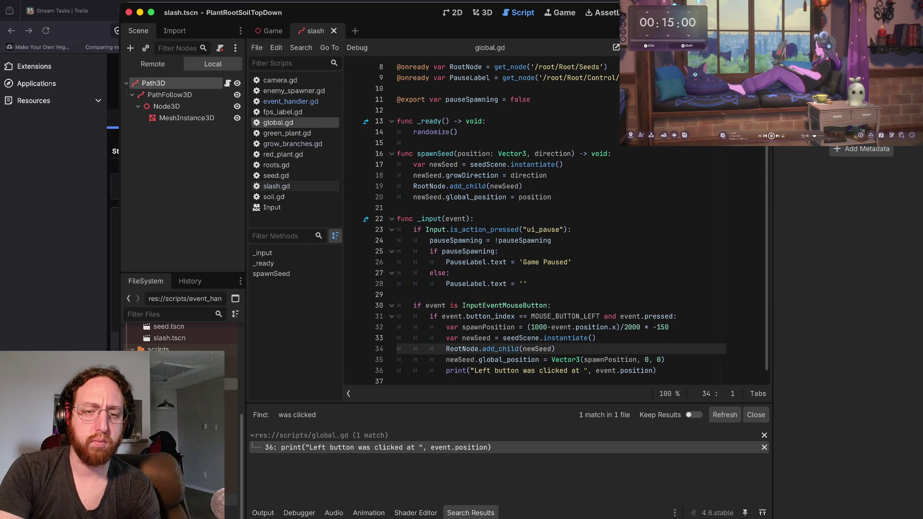
key(Up)
key(Up)
key(Up)
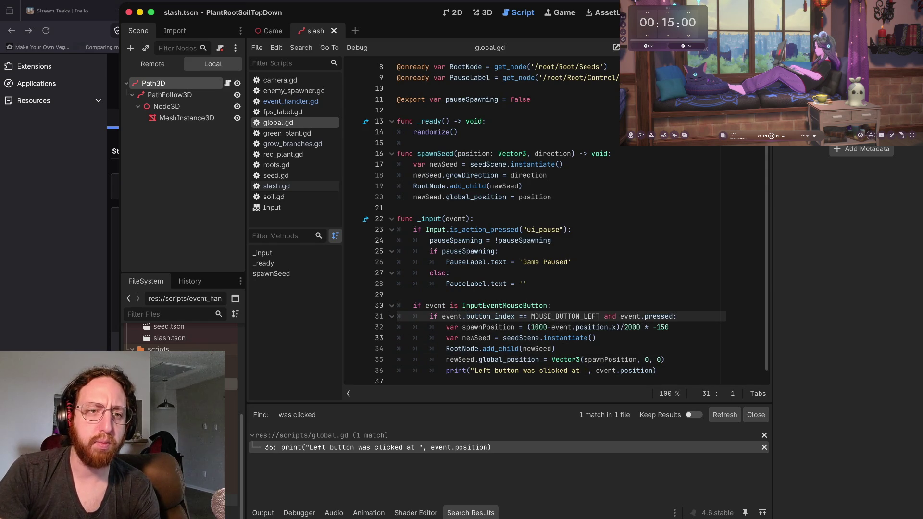
Step: Step through slash.gd and event_handler.gd, inspecting the left-click press check on line 31
click(276, 186)
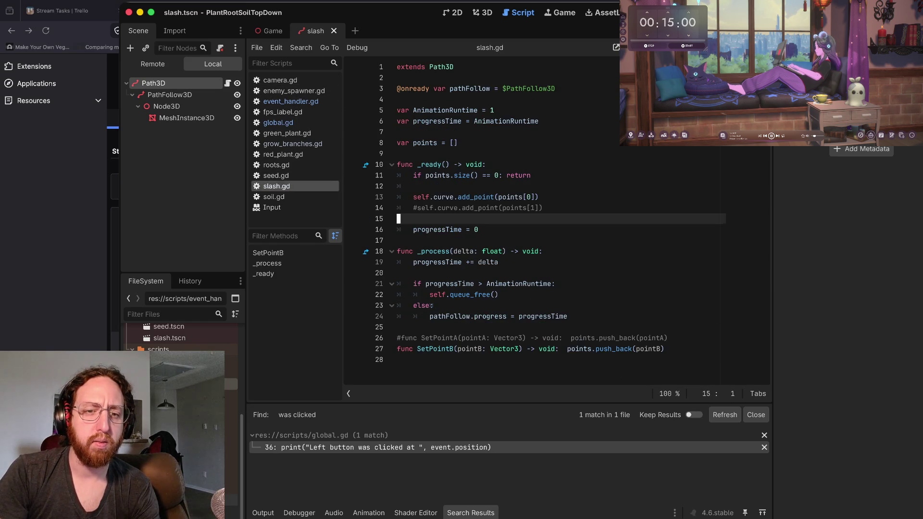
key(Up)
key(Up)
key(Up)
key(Down)
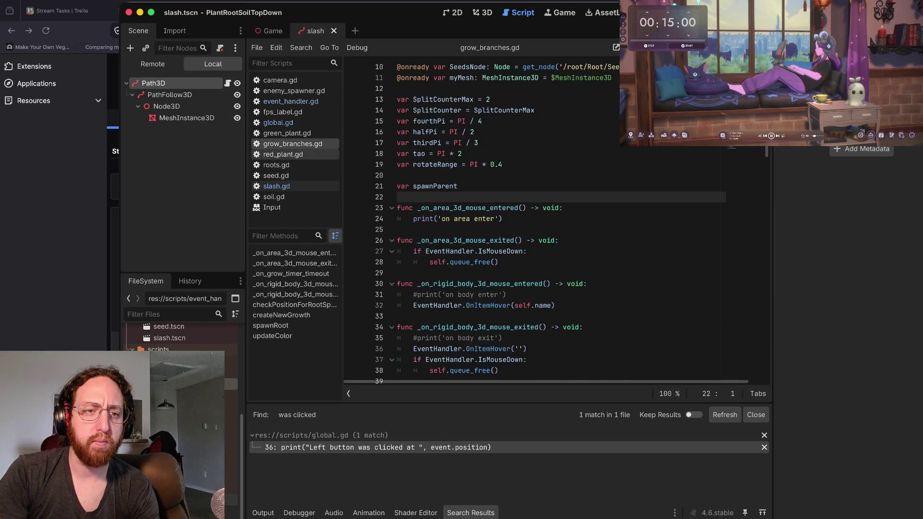
key(Up)
key(Up)
key(Up)
key(Down)
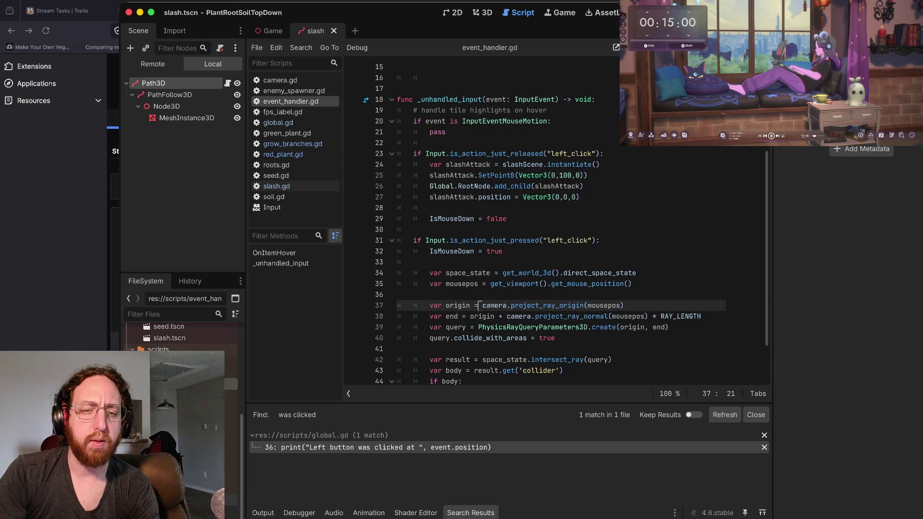
drag(426, 240, 570, 240)
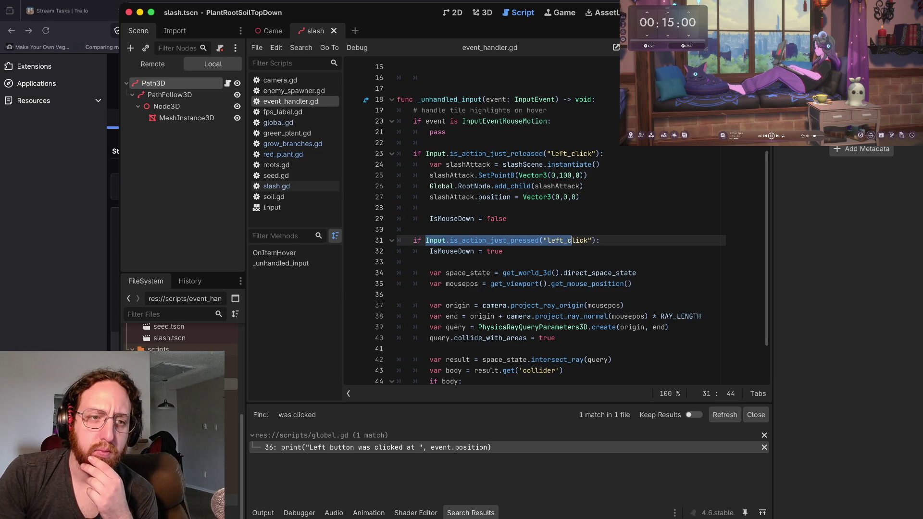
key(Up)
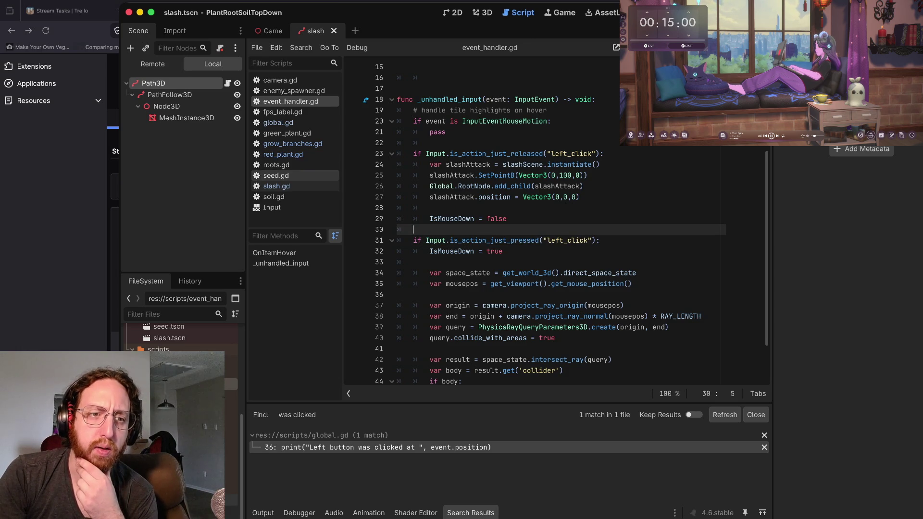
Step: Select the left-click seed-spawning lines in global.gd's _input and cut them
click(277, 123)
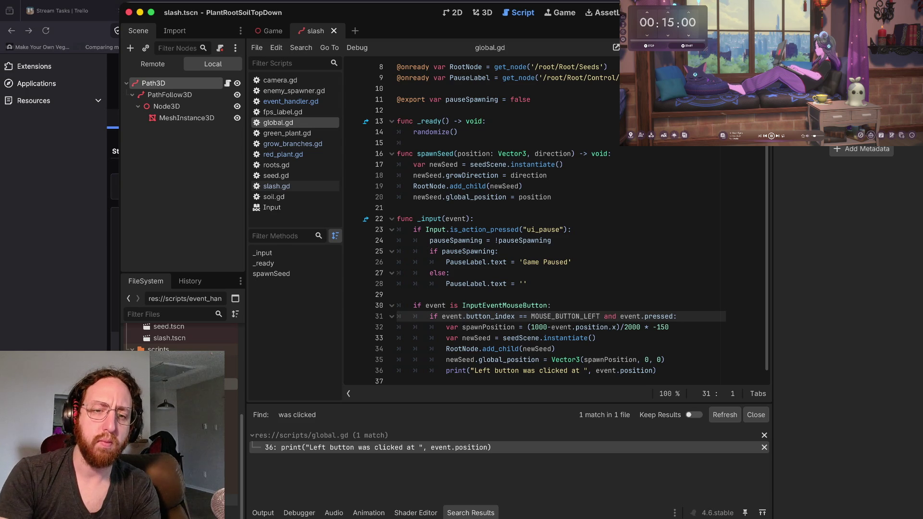
key(shift+Down)
key(shift+Down)
key(shift+Down)
key(super+c)
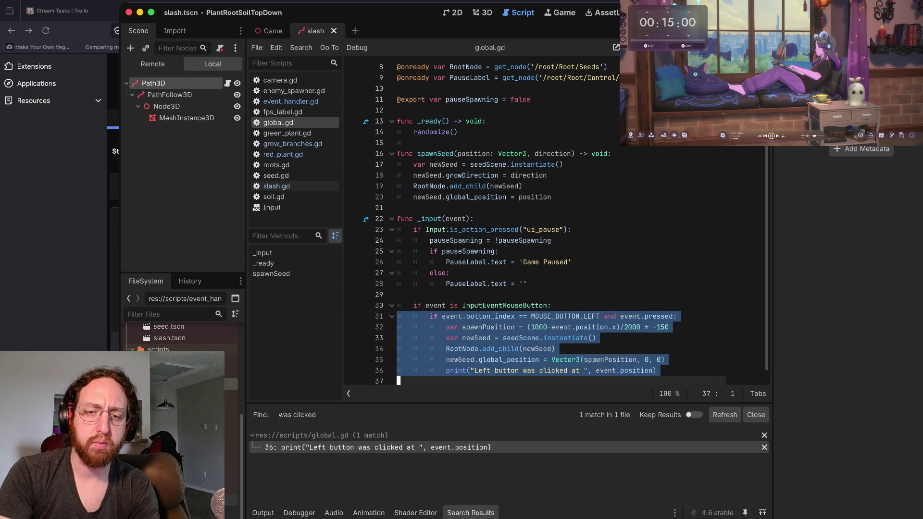
key(Delete)
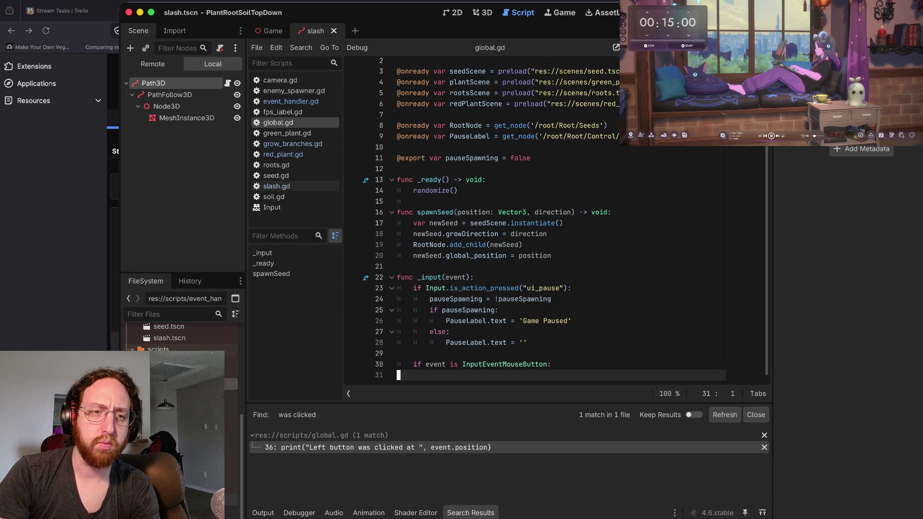
Step: Paste the seed block under event_handler.gd's left_click press check, drop its if line, and unindent
click(291, 101)
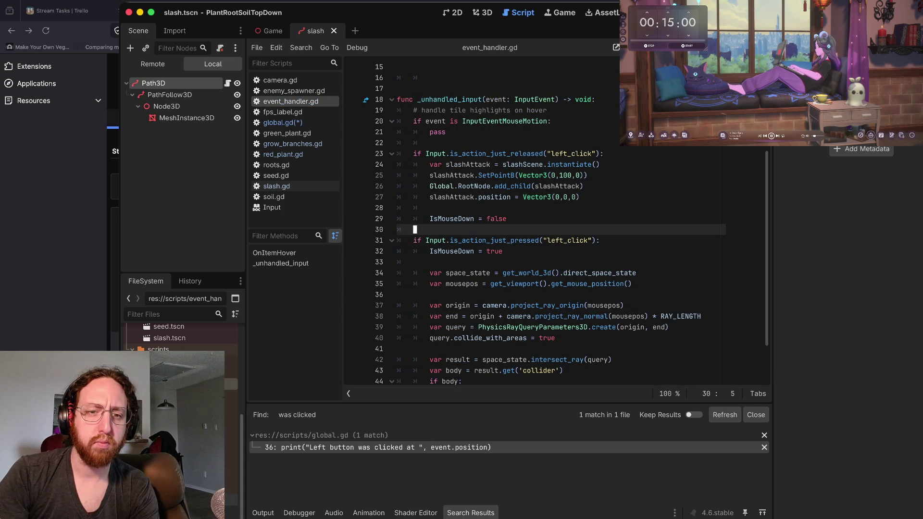
key(Down)
key(Down)
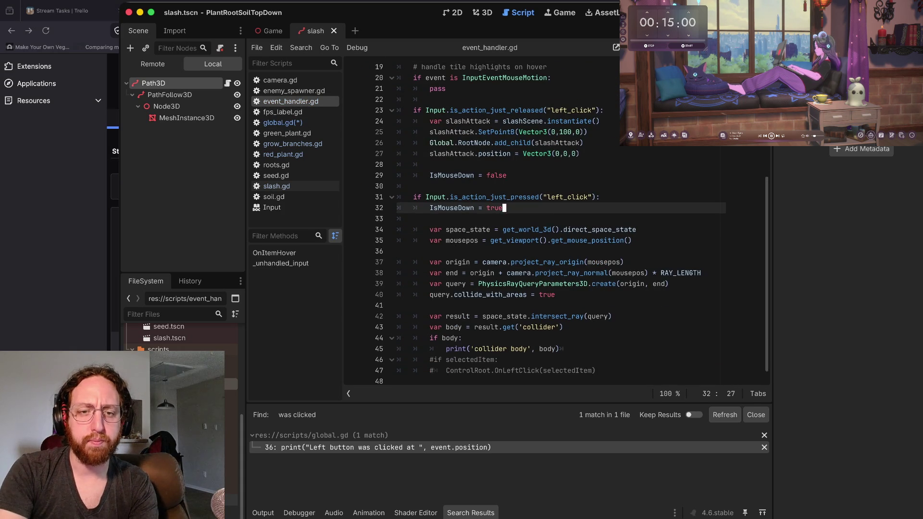
key(super+v)
key(Return)
key(Up)
key(Up)
key(Up)
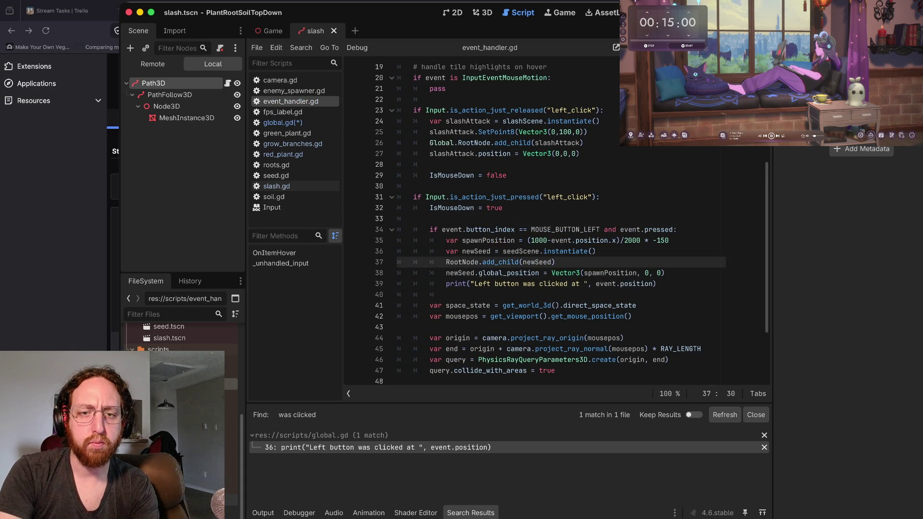
key(Home)
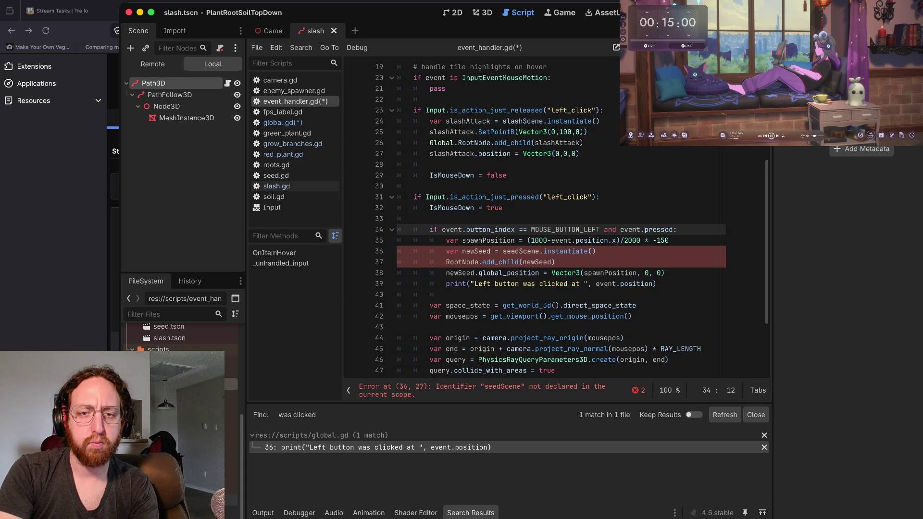
key(Right)
key(Right)
key(Right)
key(shift+Right)
key(shift+Right)
key(shift+Right)
key(shift+Right)
key(shift+Right)
key(shift+Right)
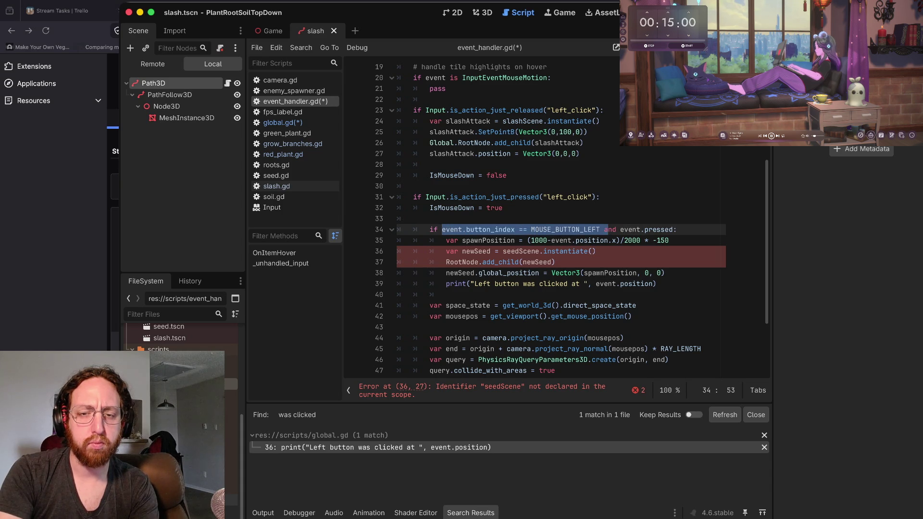
key(shift+Right)
key(shift+Right)
key(shift+Right)
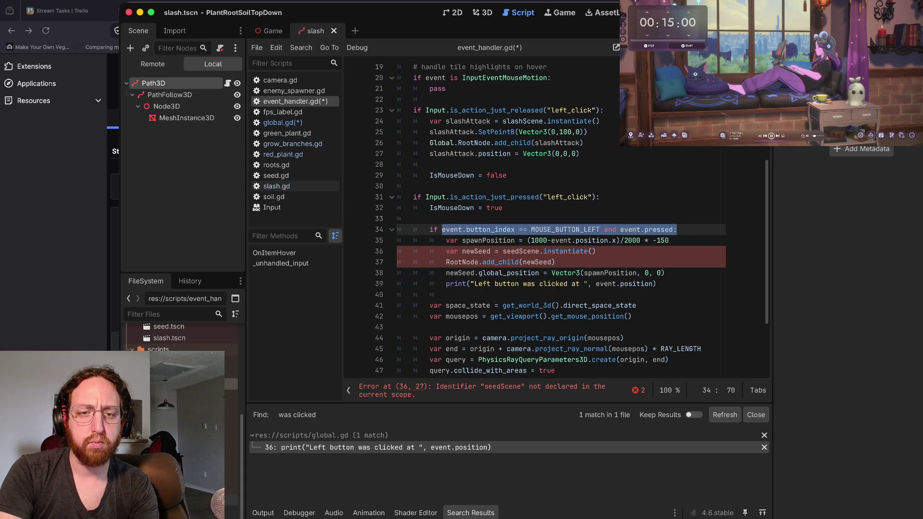
key(Left)
key(ctrl+shift+k)
key(shift+Down)
key(shift+Down)
key(shift+Down)
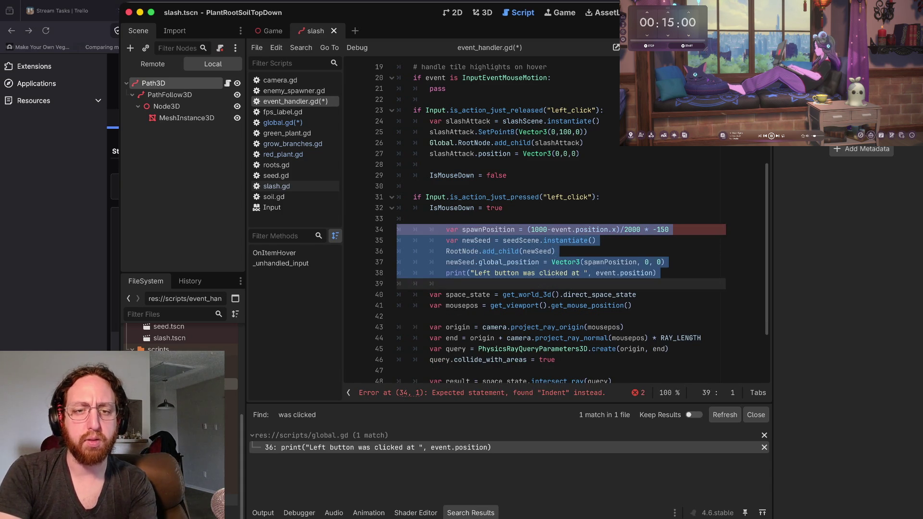
key(shift+Tab)
Step: Prefix seedScene with 'Global.' on line 35 and locate RootNode on line 36
click(447, 241)
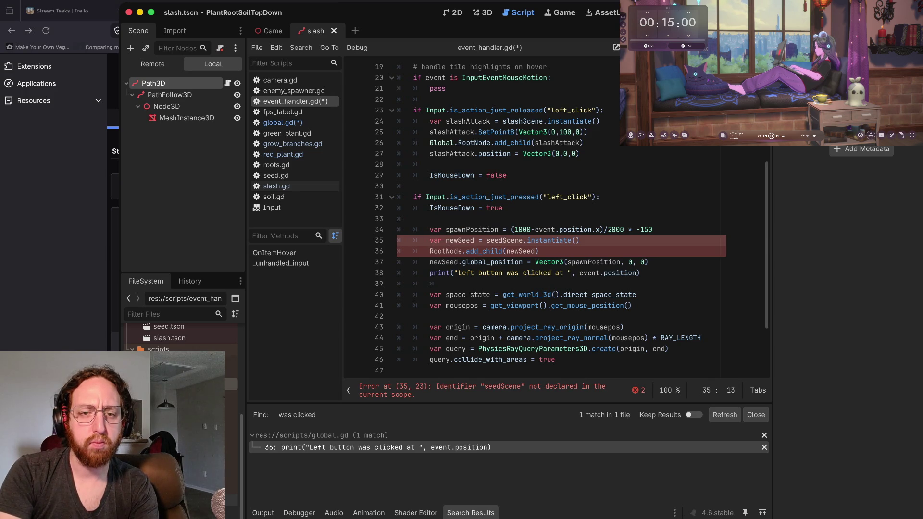
text(Global.)
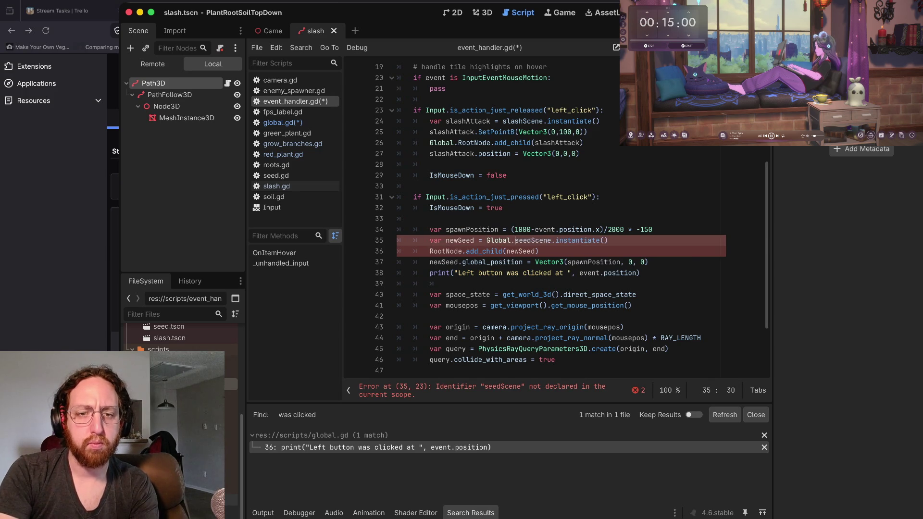
click(429, 251)
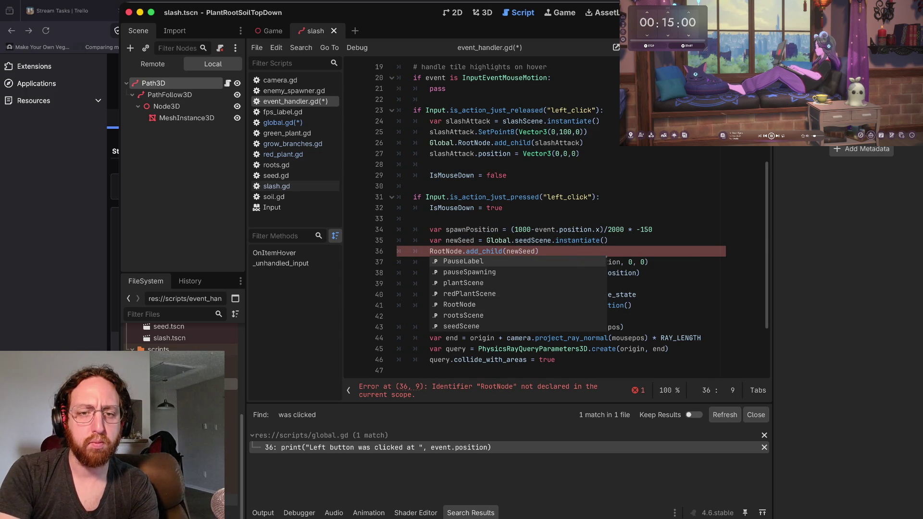
click(468, 251)
key(ctrl+Left)
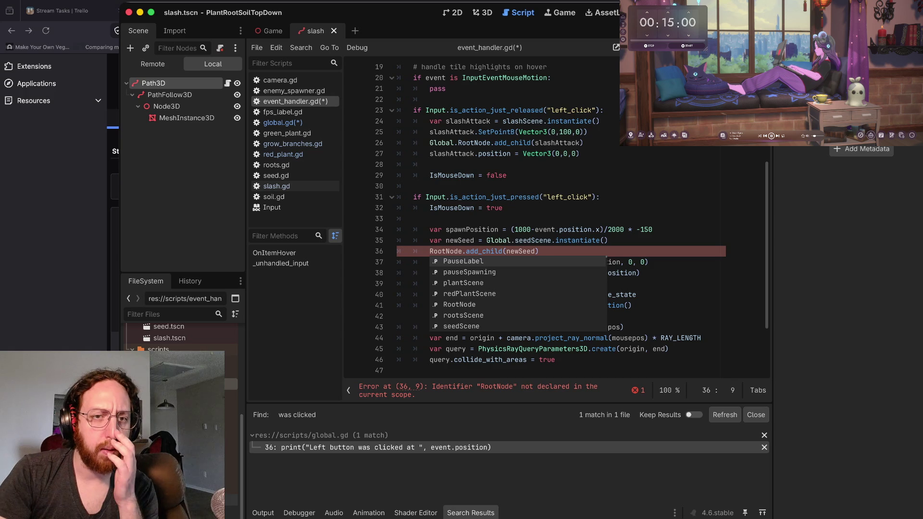
scroll(552, 216, up, 6)
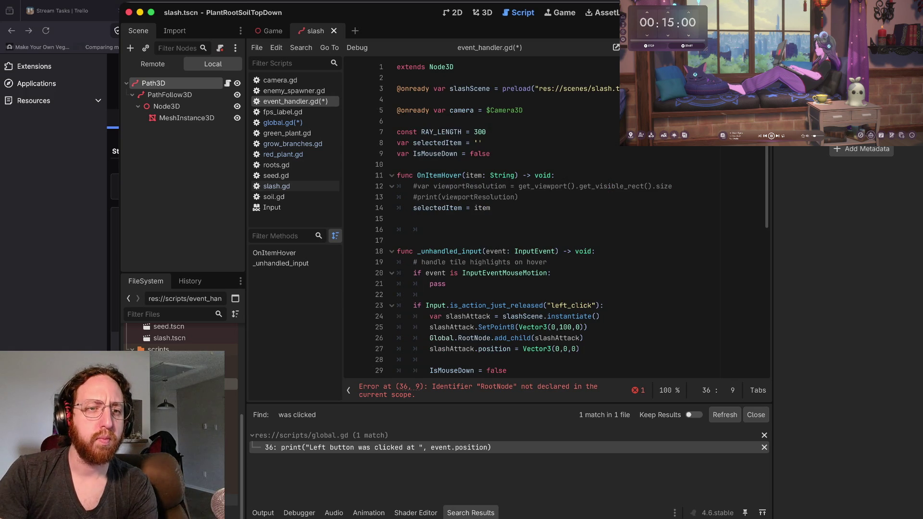
click(283, 122)
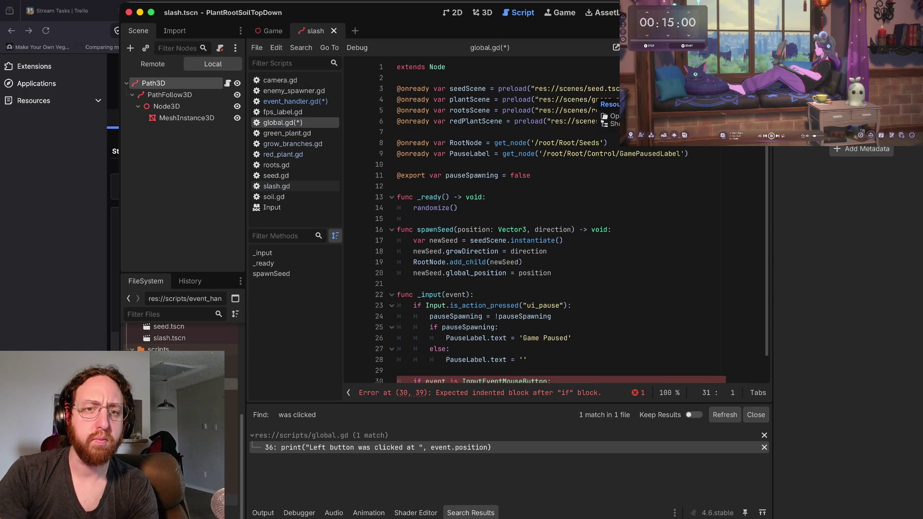
drag(396, 143, 608, 143)
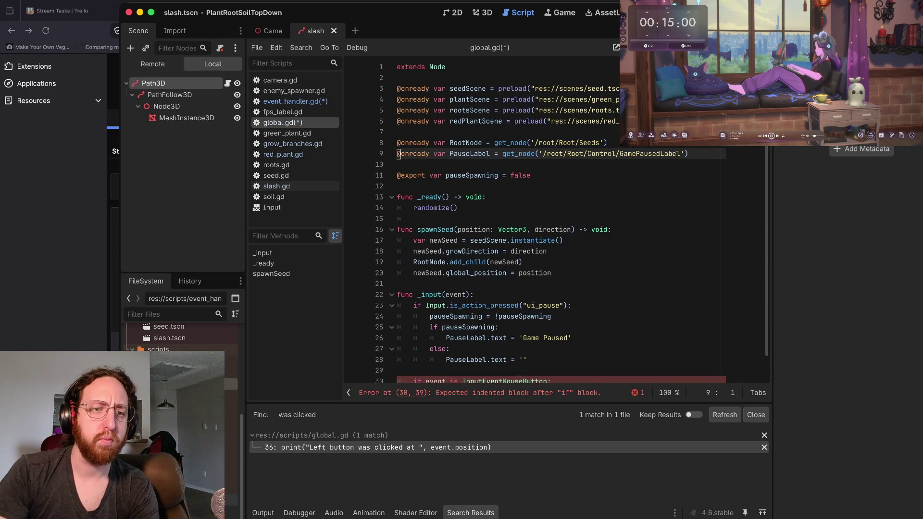
click(295, 101)
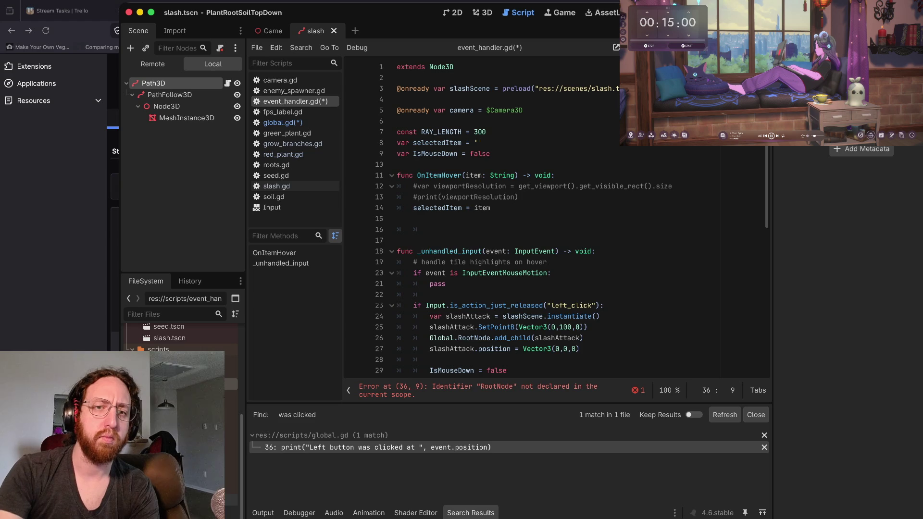
click(397, 99)
key(Return)
key(ctrl+v)
key(BackSpace)
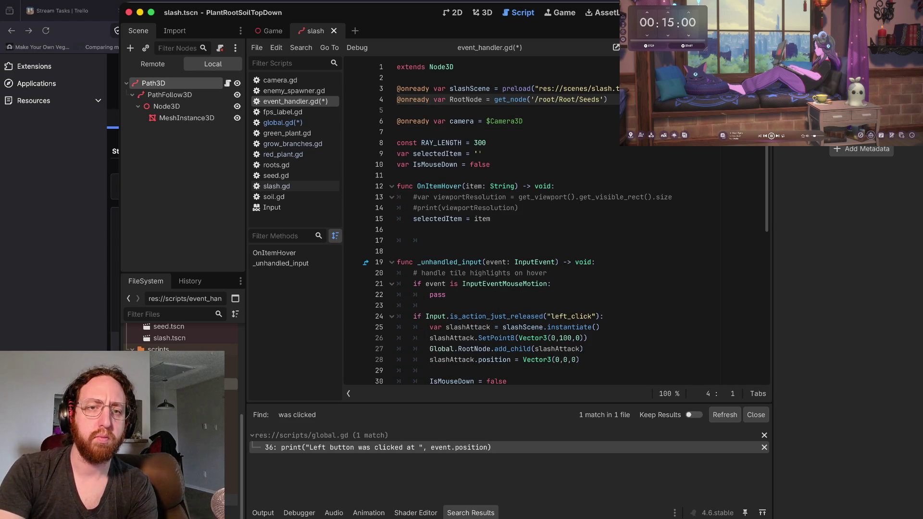
key(ctrl+s)
scroll(434, 99, down, 8)
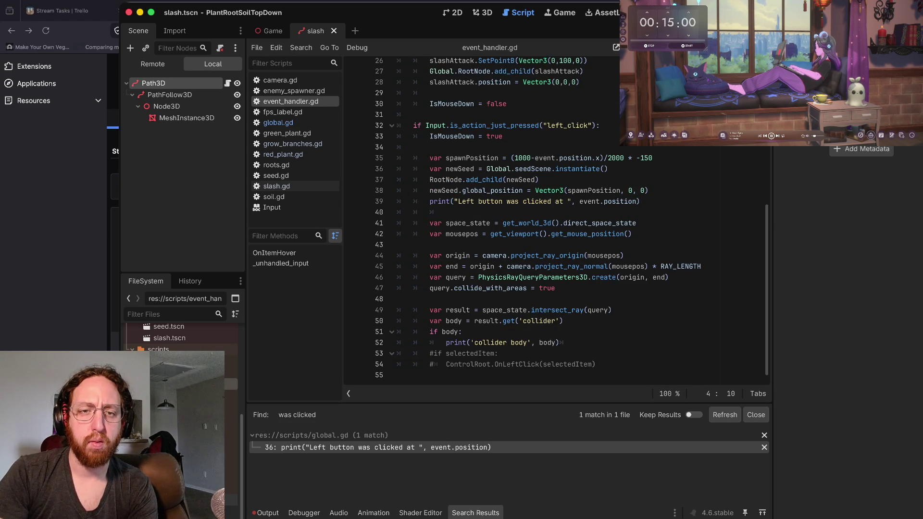
key(super+b)
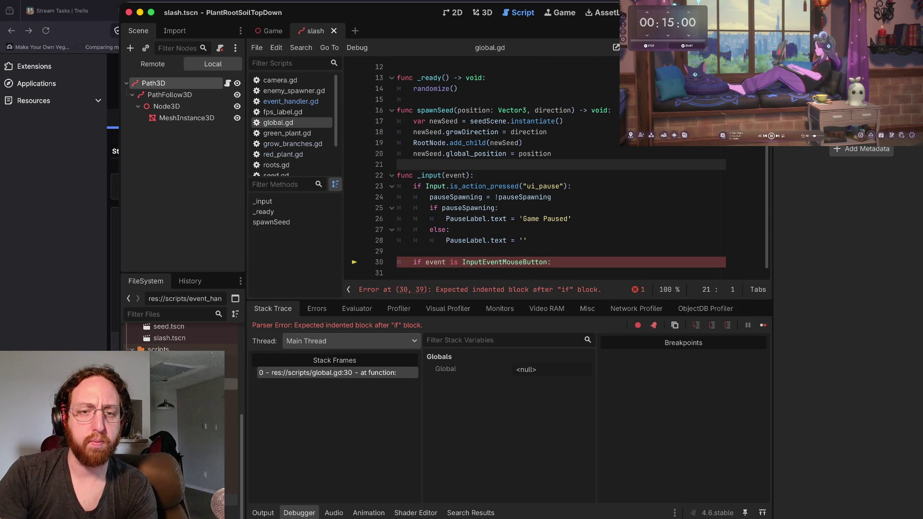
Step: Remove global.gd's line 30 mouse-button check, run, and plant seeds at seven clicked spots
key(ctrl+z)
key(ctrl+z)
key(ctrl+z)
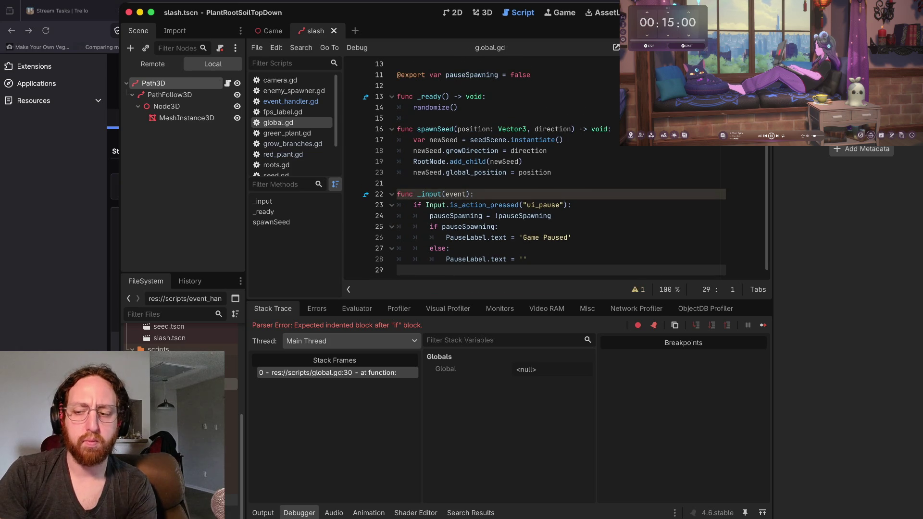
key(super+b)
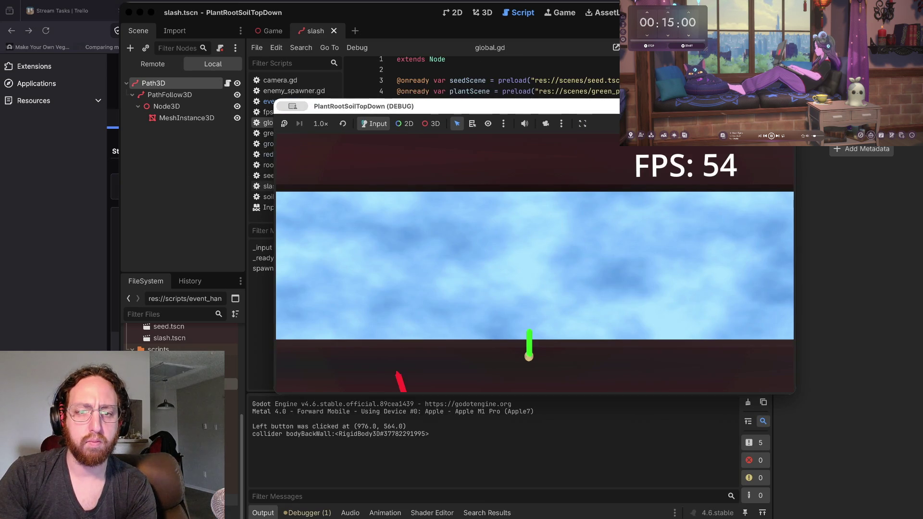
click(618, 280)
click(464, 280)
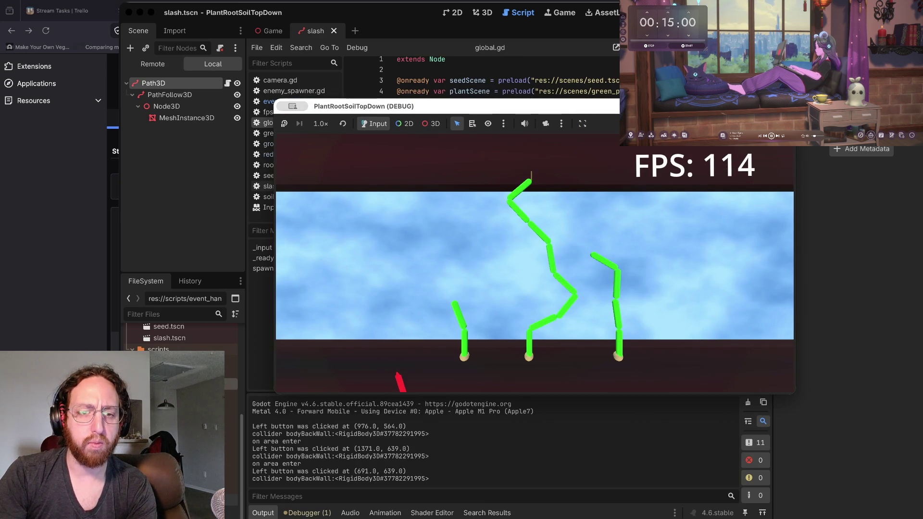
click(401, 300)
click(758, 272)
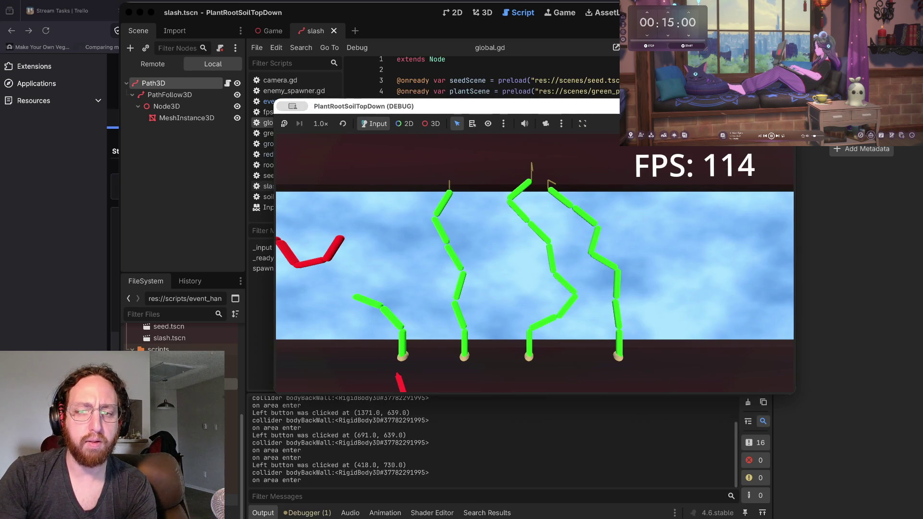
click(758, 272)
click(668, 272)
click(658, 281)
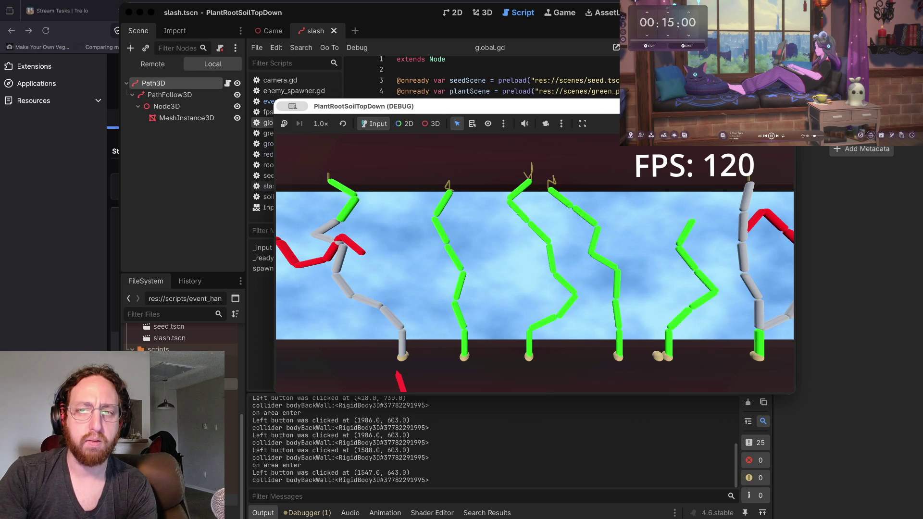
key(super+period)
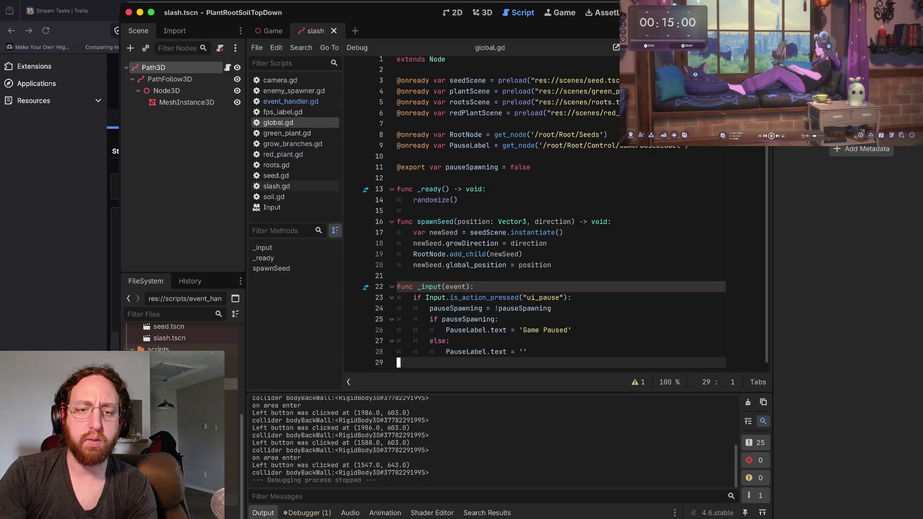
Step: Switch from global.gd to the event_handler.gd script
click(460, 199)
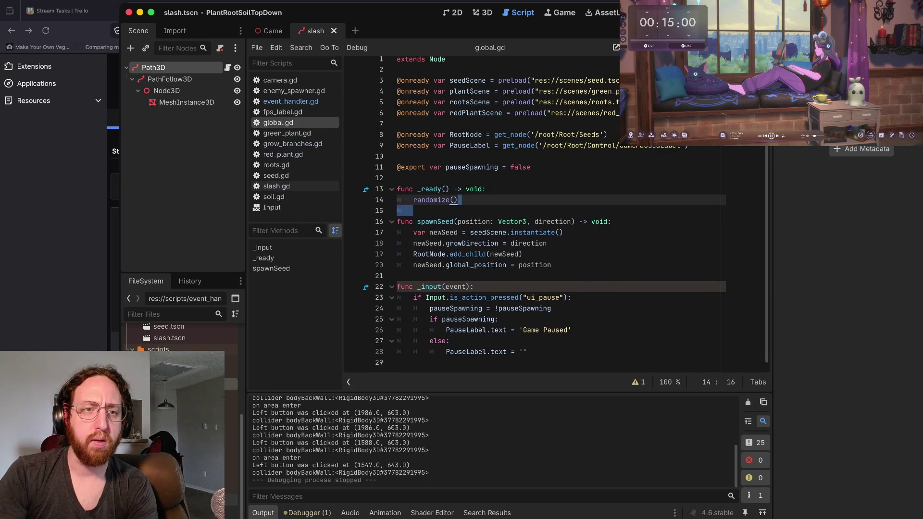
scroll(529, 216, up, 1)
click(290, 102)
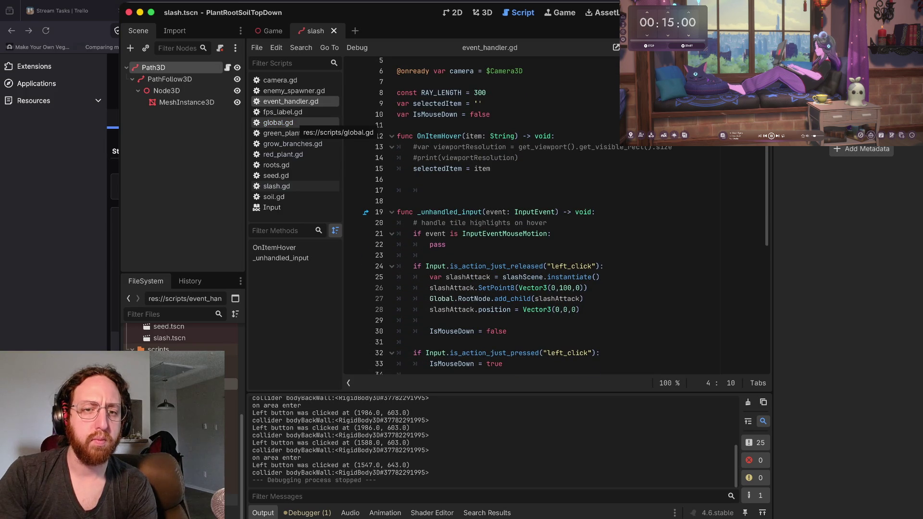
Step: Delete the _unhandled_ prefix so the function reads _input, then run the game and plant a seed
drag(461, 218, 398, 207)
click(457, 219)
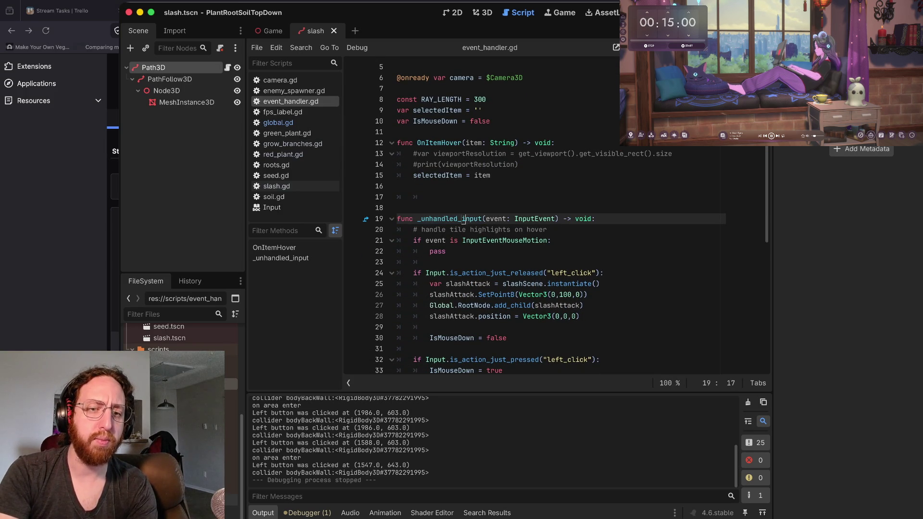
key(alt+BackSpace)
key(super+b)
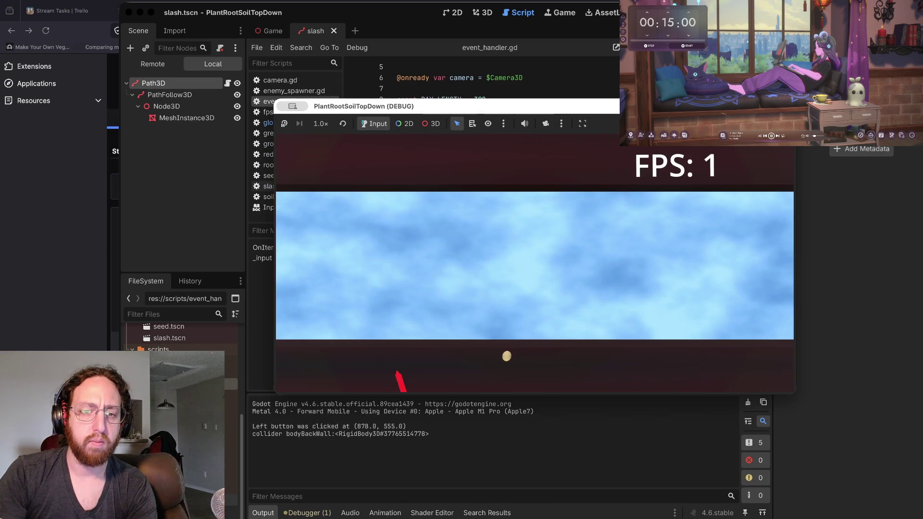
click(596, 265)
Step: Plant seeds at six more spots in the running game, then stop it
click(413, 299)
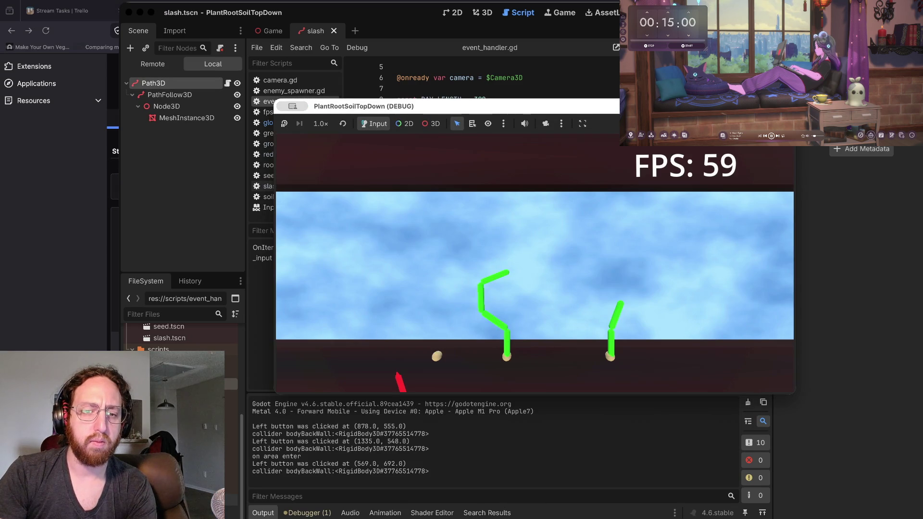
click(554, 303)
click(387, 303)
double_click(510, 259)
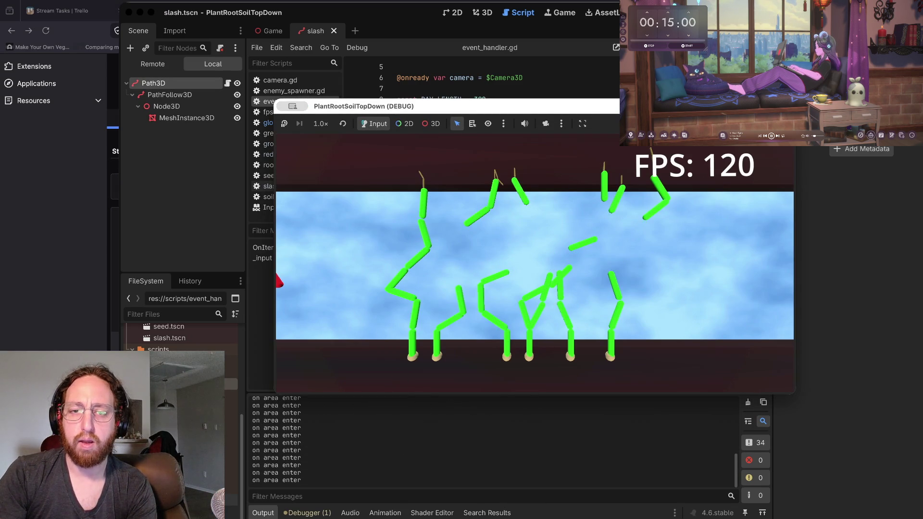
click(416, 249)
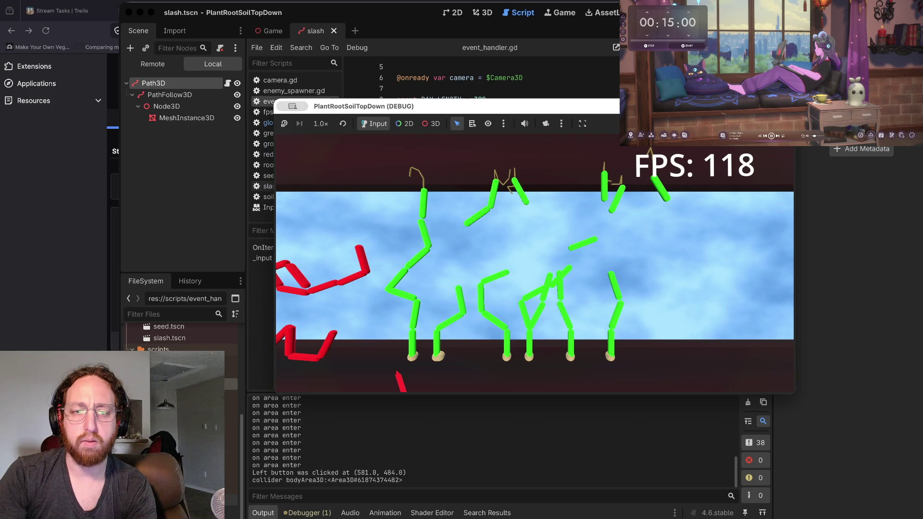
click(422, 279)
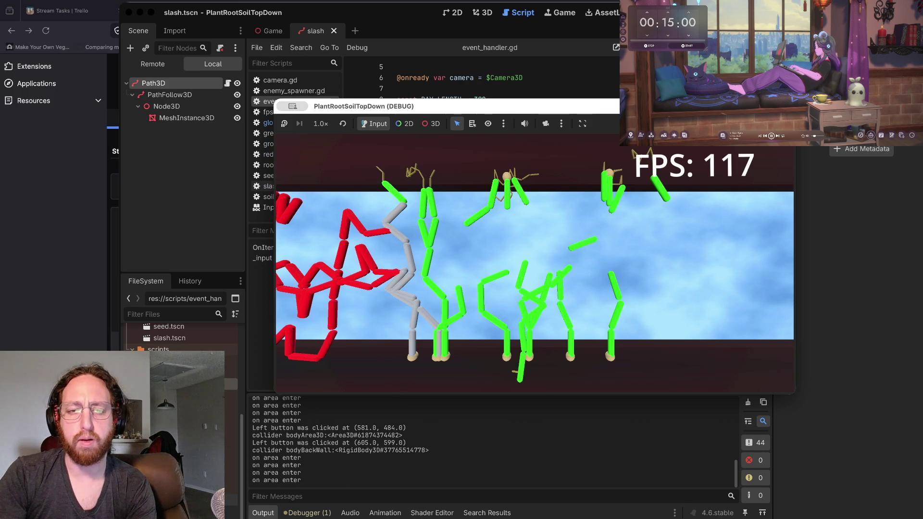
key(super+q)
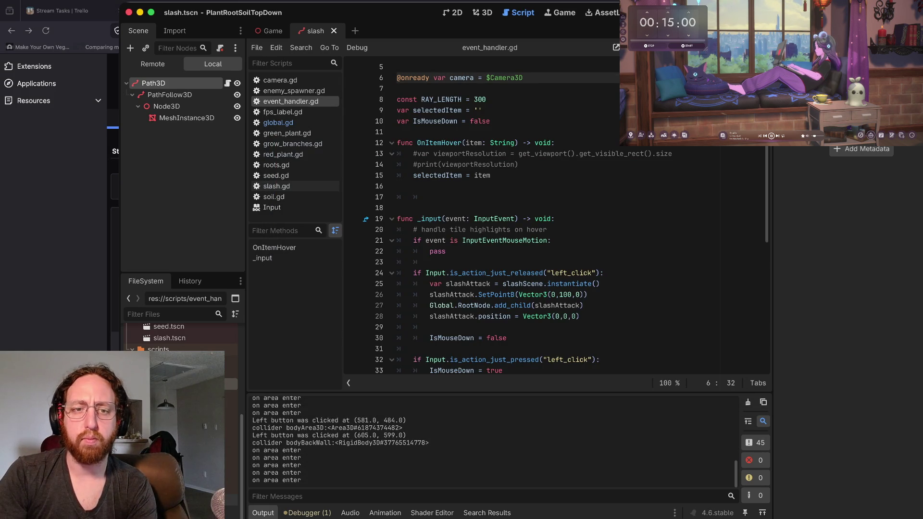
Step: Remove the empty line above func _input in event_handler.gd
click(415, 230)
key(Up)
key(Up)
key(Delete)
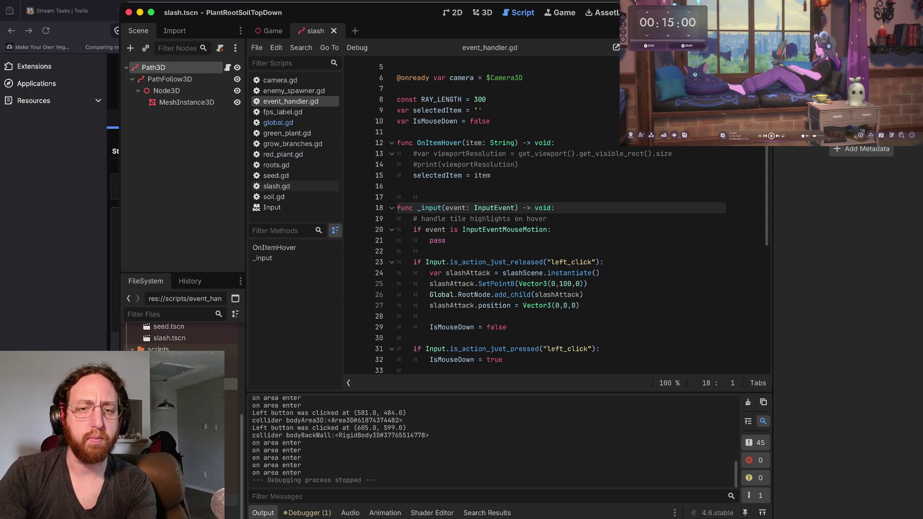
key(Up)
key(BackSpace)
key(BackSpace)
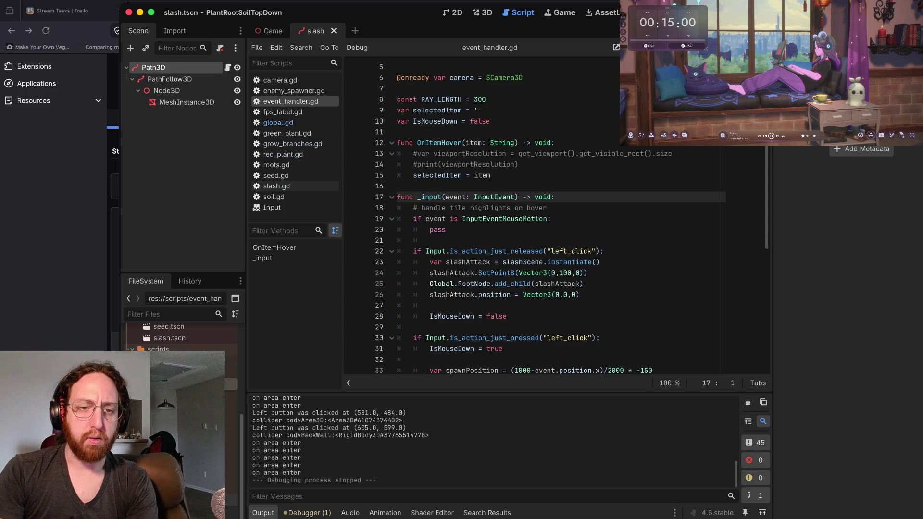
scroll(553, 216, down, 7)
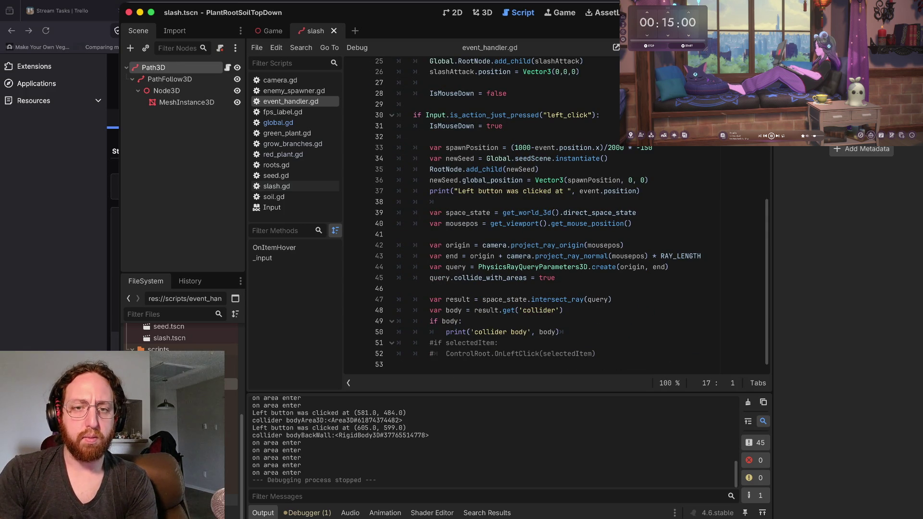
Step: Insert global_ so line 26 reads slashAttack.global_position = Vector3(0,0,0)
click(432, 208)
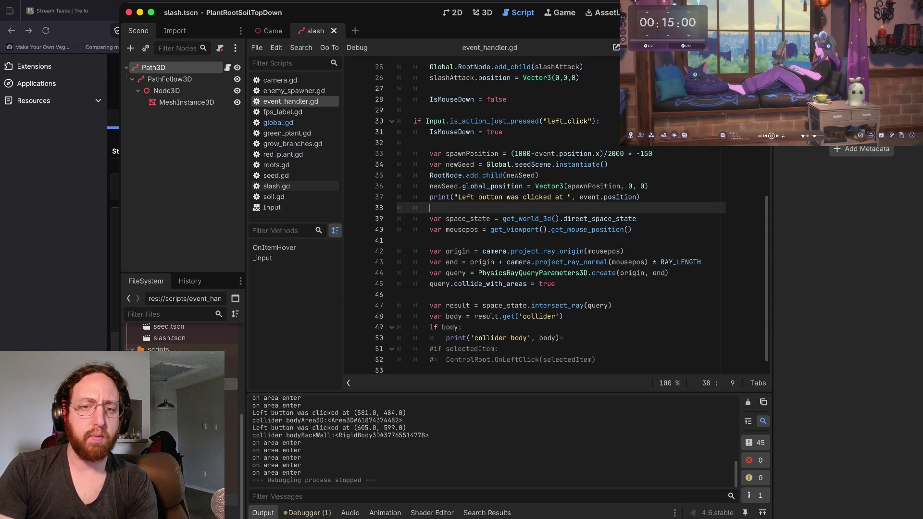
click(423, 143)
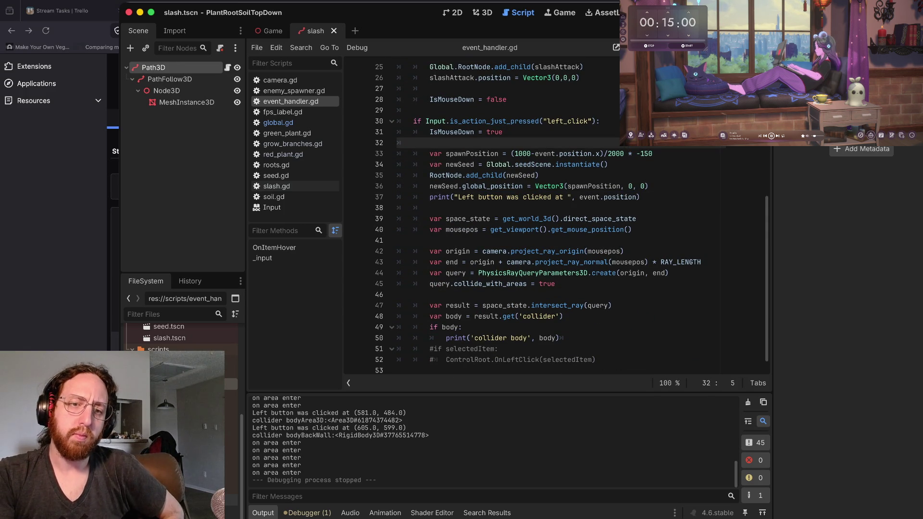
scroll(551, 216, down, 1)
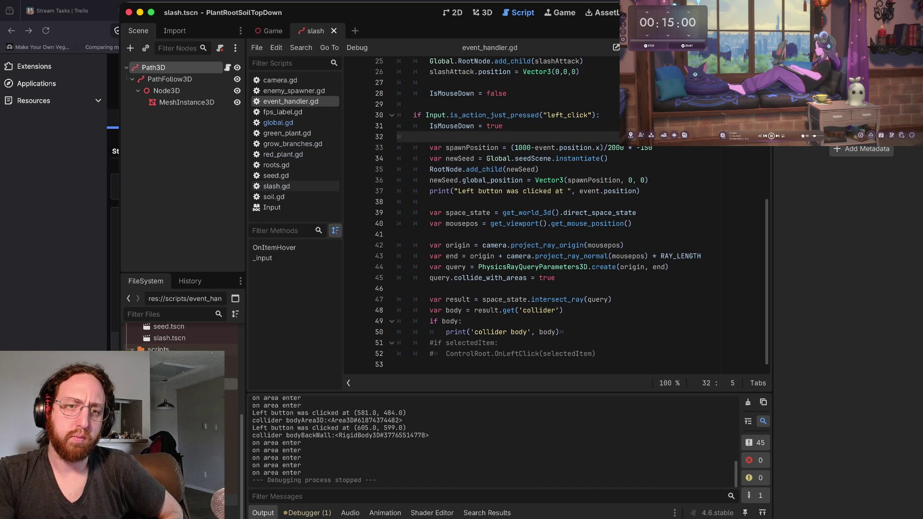
scroll(550, 216, up, 4)
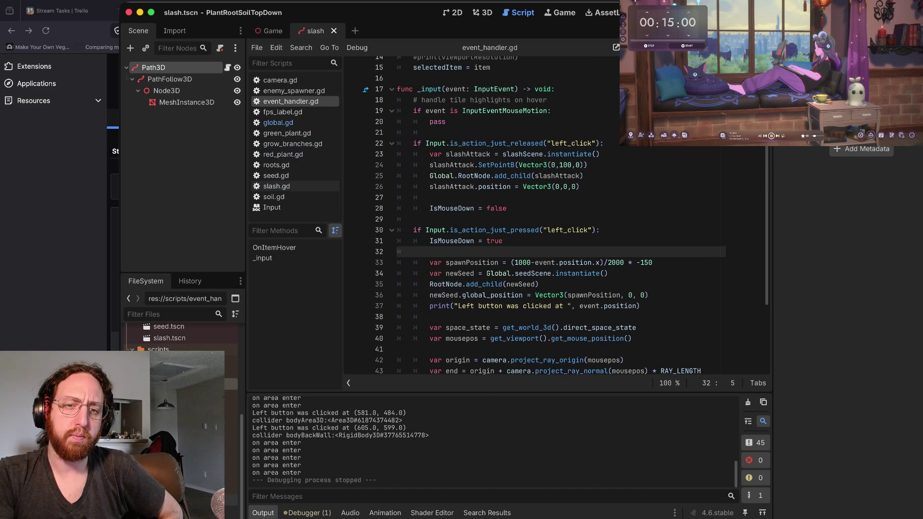
scroll(572, 221, up, 1)
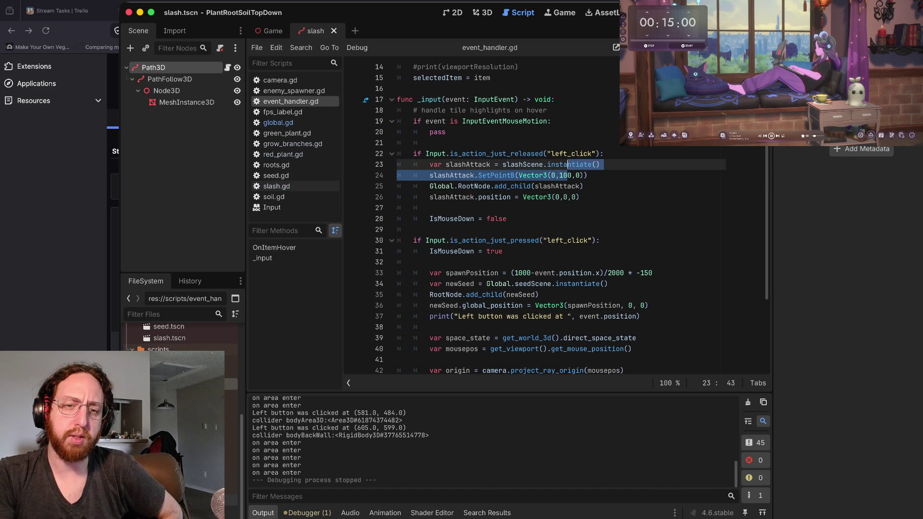
click(572, 175)
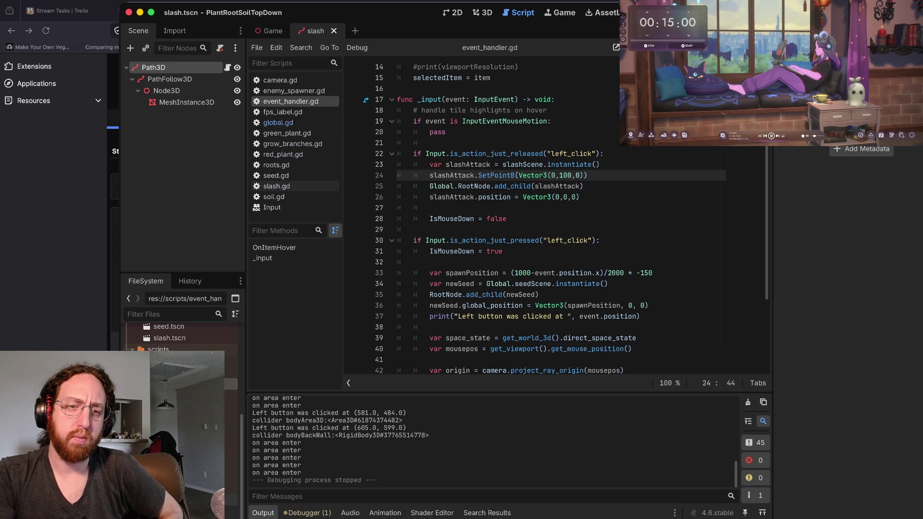
click(478, 197)
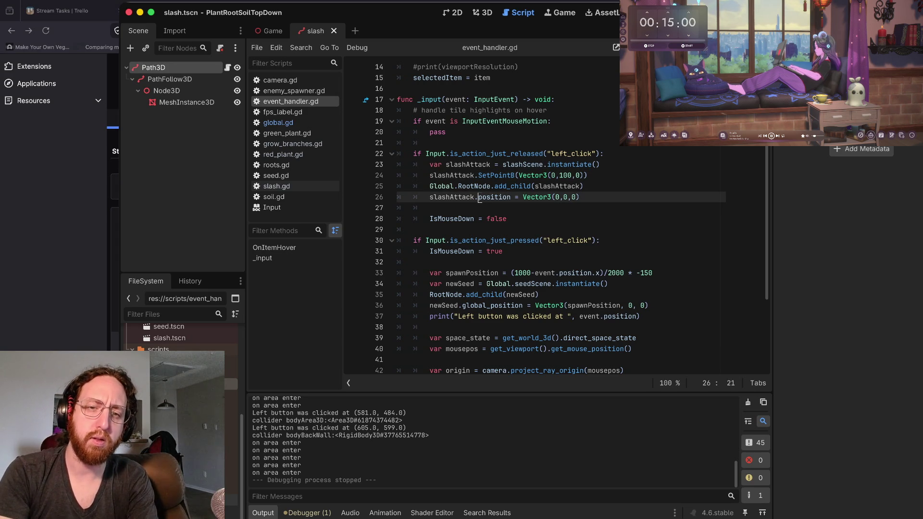
text(global_)
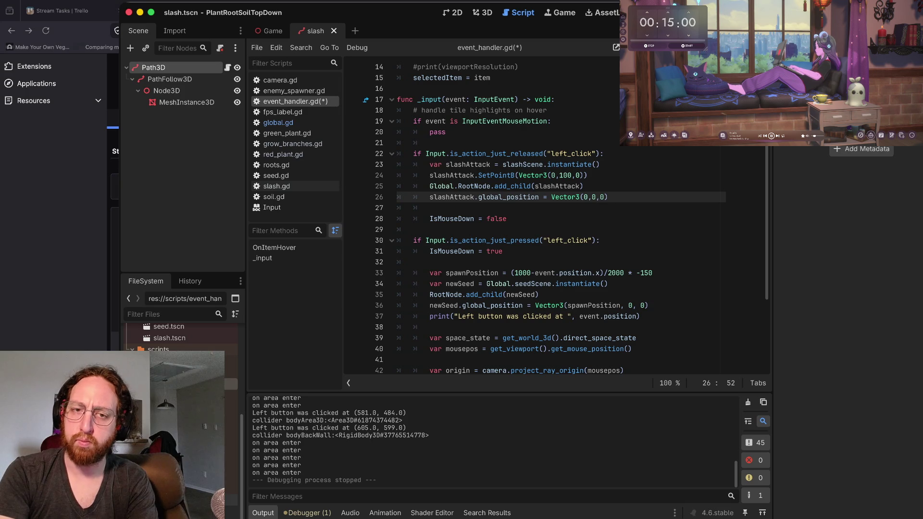
Step: Review the left-click pressed branch down to the newSeed line
key(Down)
key(Down)
key(Down)
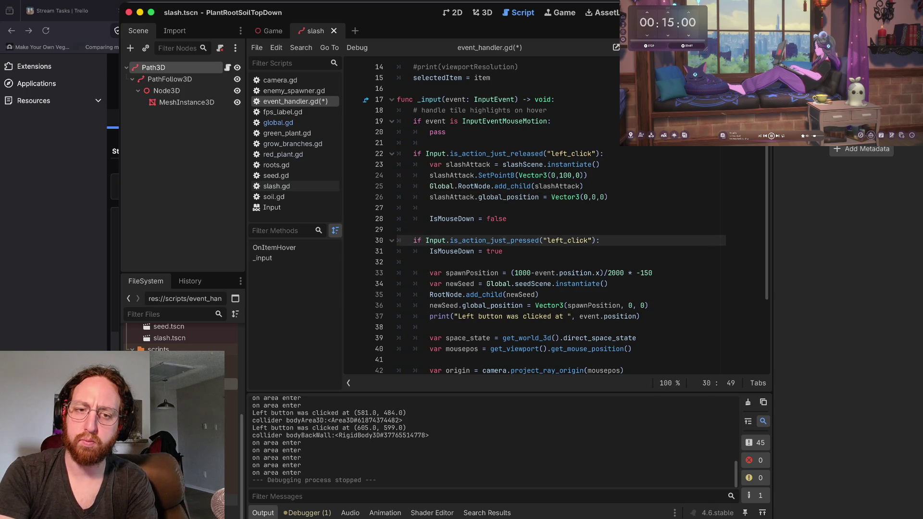
key(Up)
key(Up)
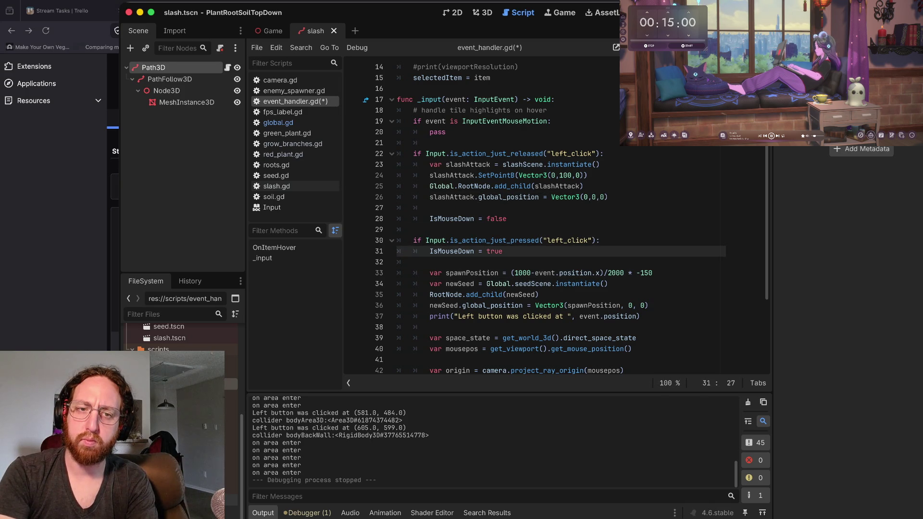
key(Down)
key(Down)
key(Up)
key(Up)
key(Up)
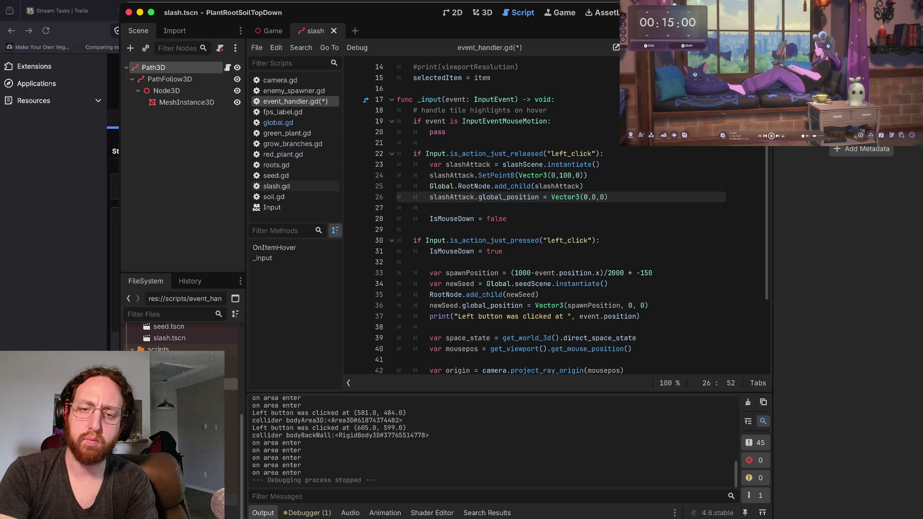
key(Down)
key(Down)
key(Down)
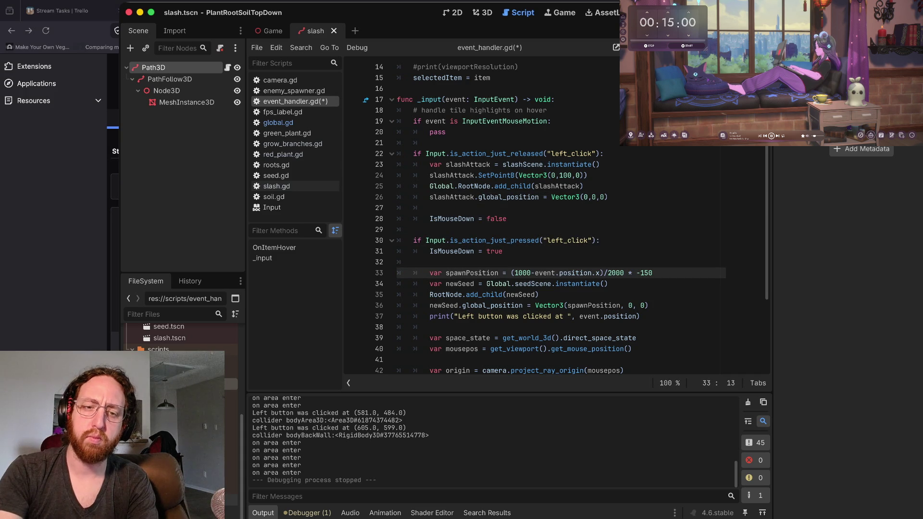
click(398, 284)
Step: Paste the spawnPosition calculation into the slash attack block
key(Up)
key(Up)
key(Up)
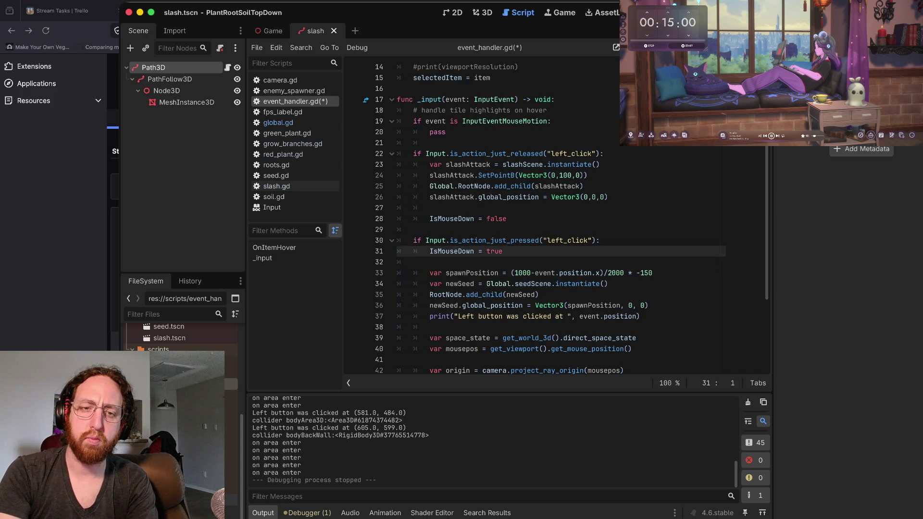
key(Down)
text(var spawnPosition = (1000-event.position.x)/2000 * -150)
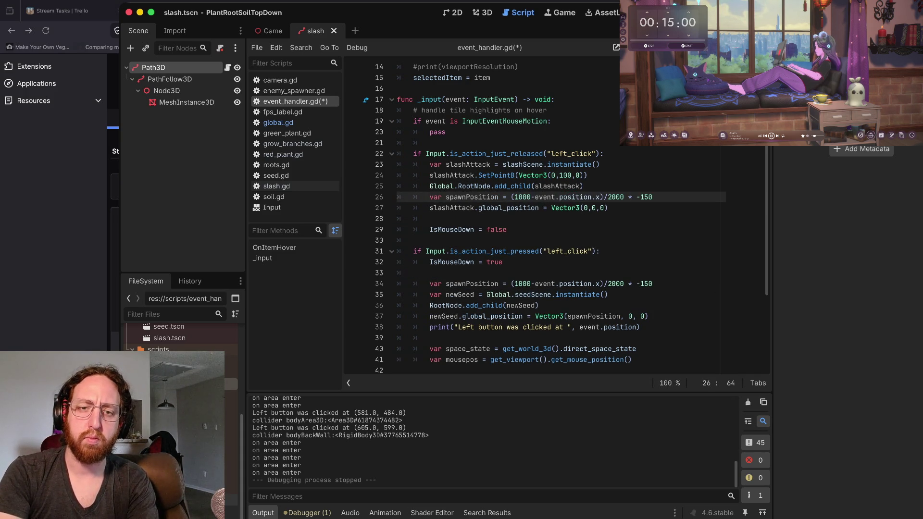
click(478, 208)
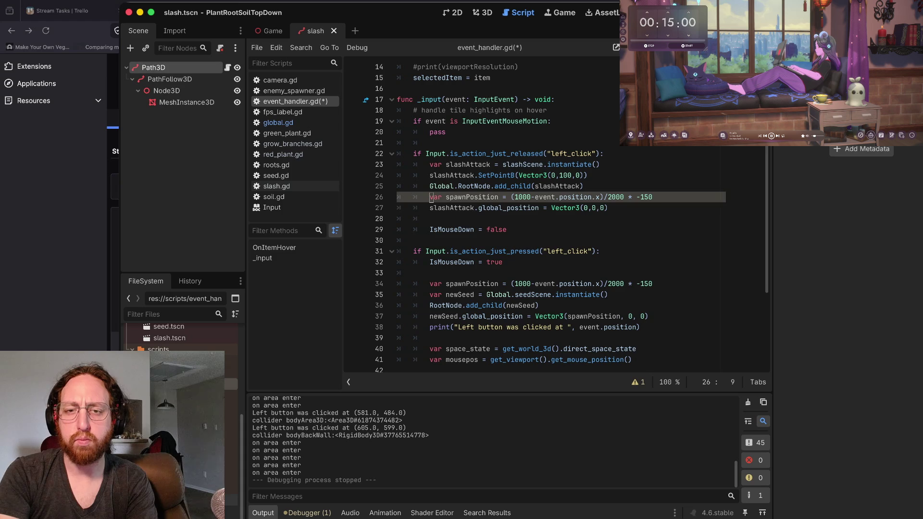
key(Down)
key(Down)
key(Down)
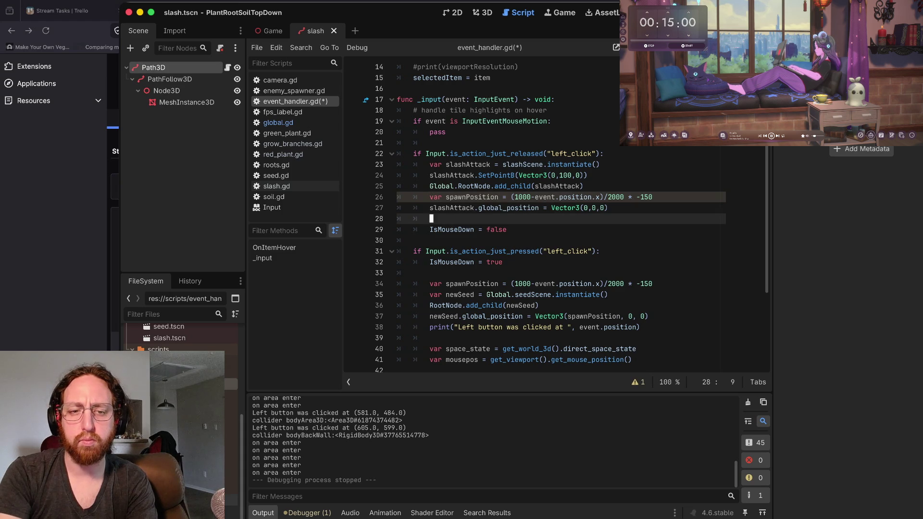
key(Down)
key(Down)
key(Down)
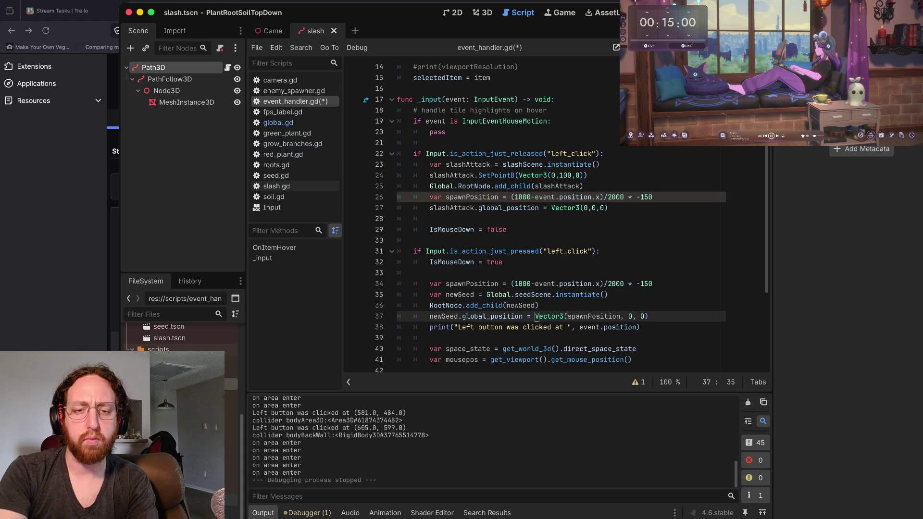
key(Down)
key(Home)
key(Up)
key(Up)
key(Up)
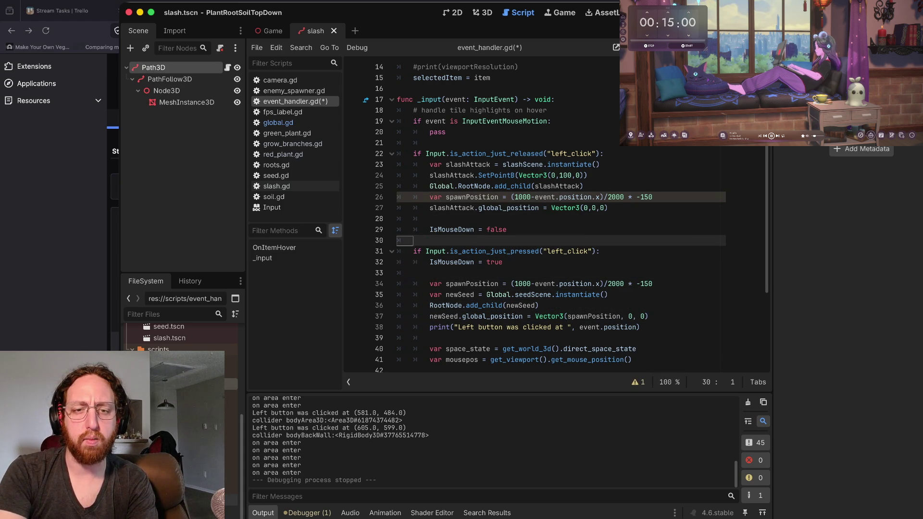
Step: Replace the slash's zero position with a copied line using event.position.y as Y, then save and run
key(Up)
key(Up)
text(newSeed.global_position = Vector3(spawnPosition, 0, 0))
key(Up)
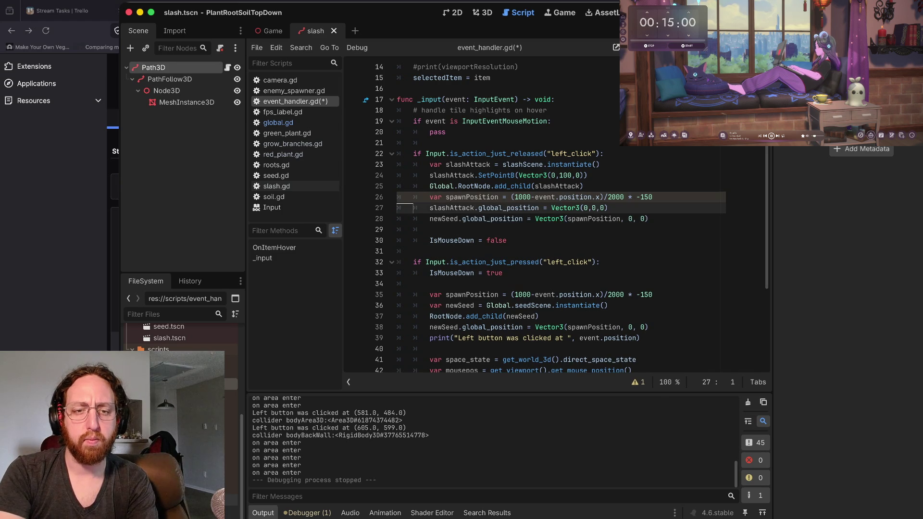
key(Down)
key(Home)
key(ctrl+Delete)
text(slash)
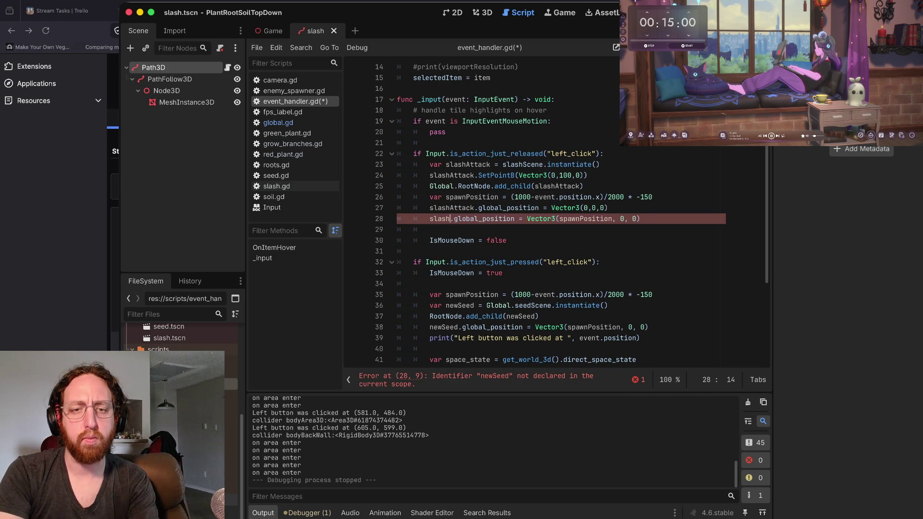
text(Attack)
click(551, 208)
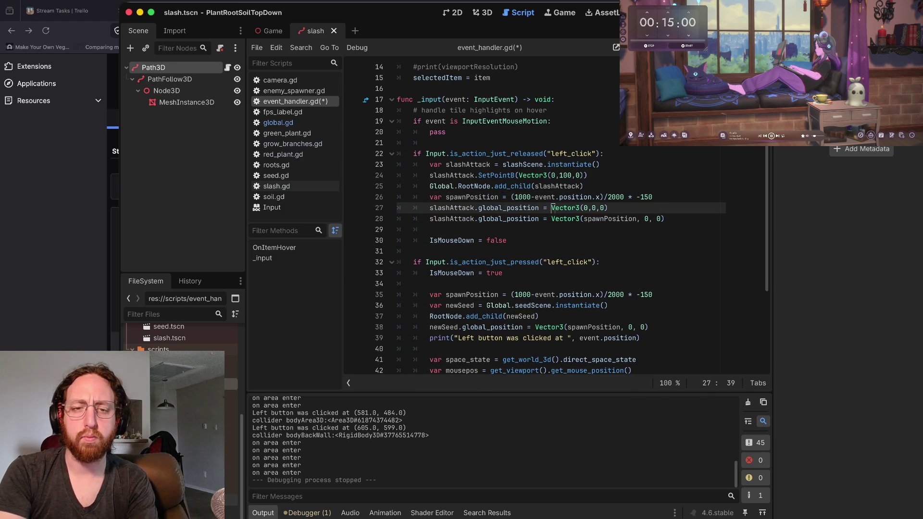
key(ctrl+shift+k)
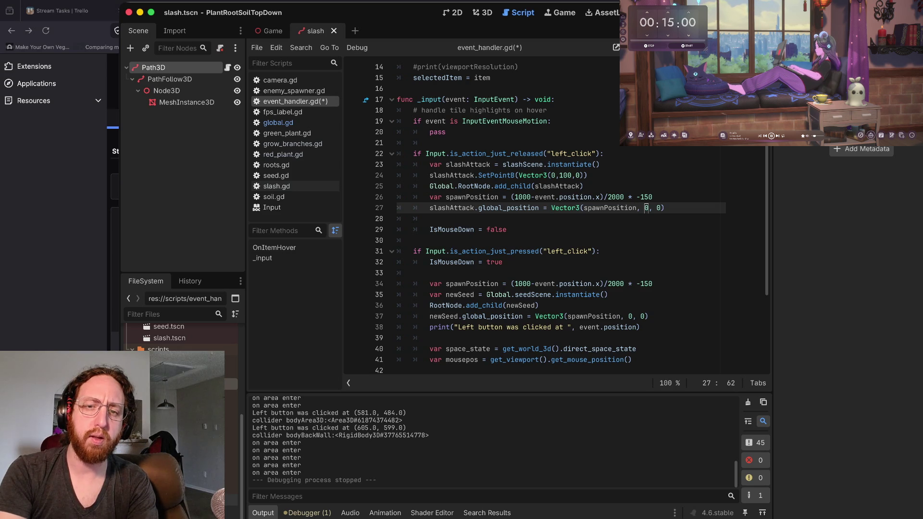
text(ex)
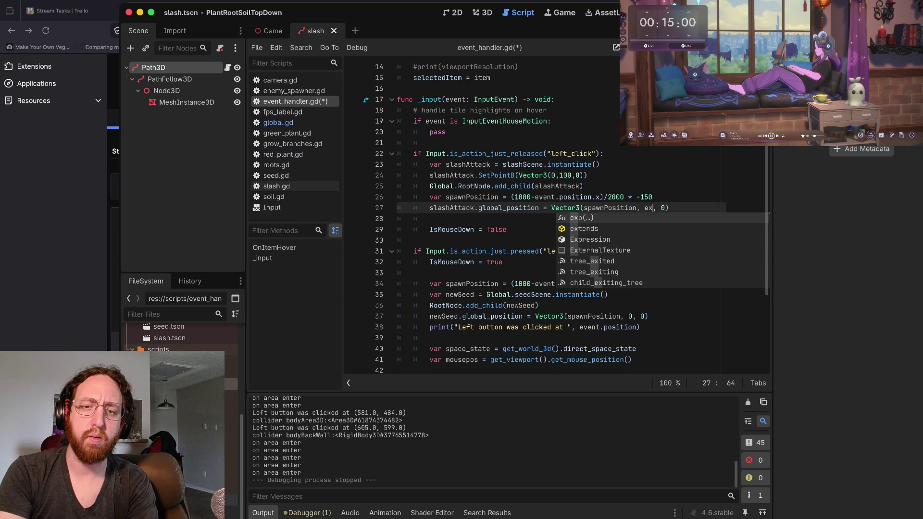
text(ent.pos)
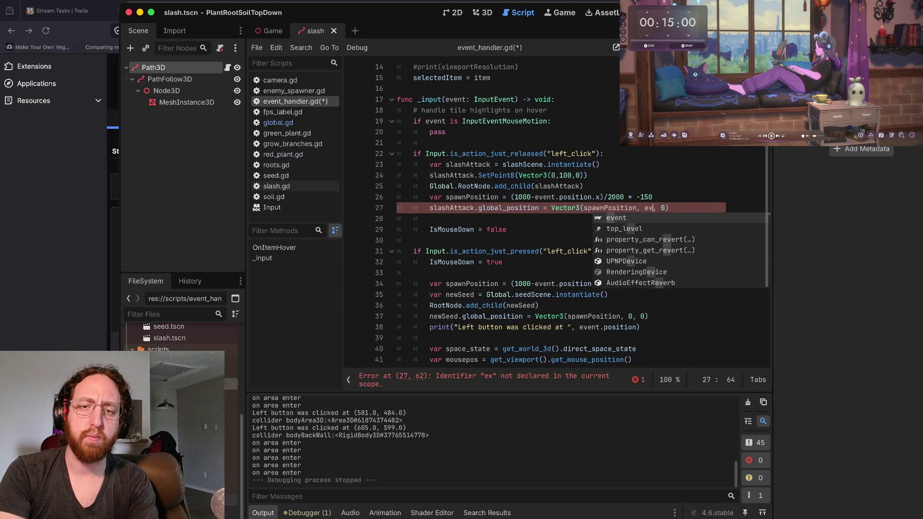
text(ition.y)
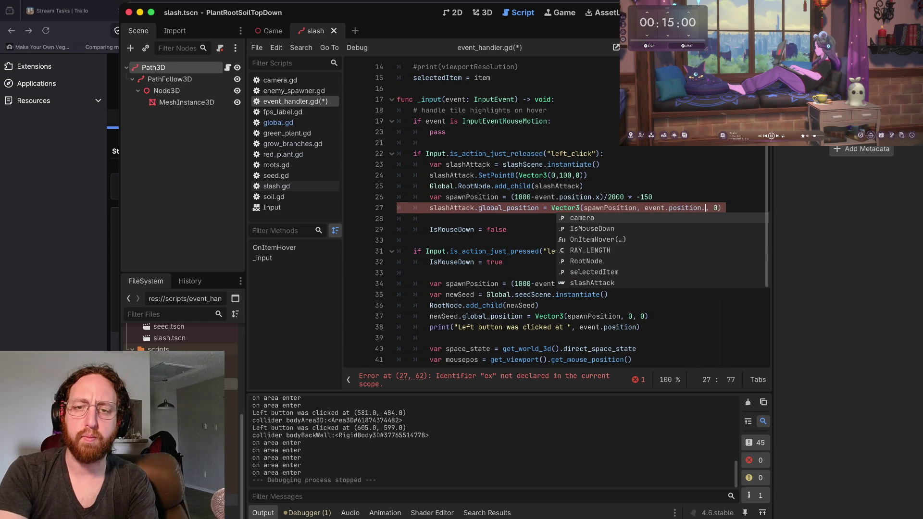
key(ctrl+s)
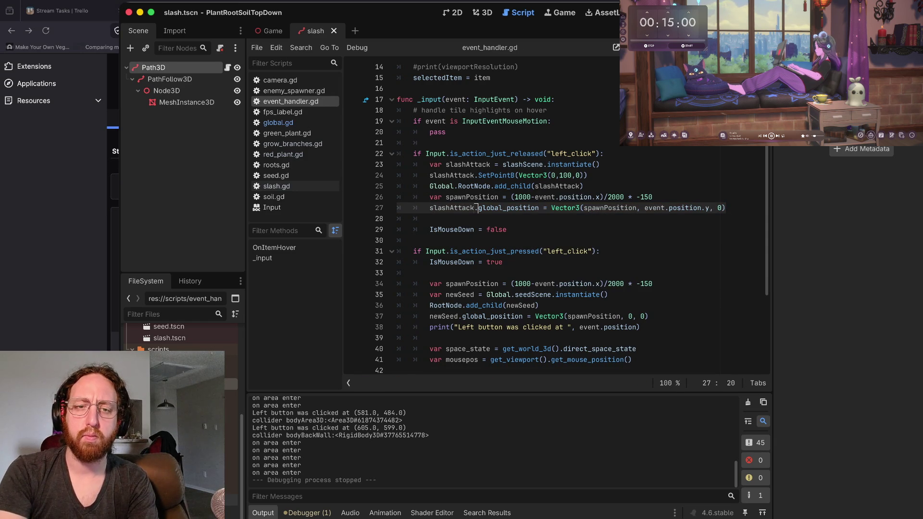
key(F5)
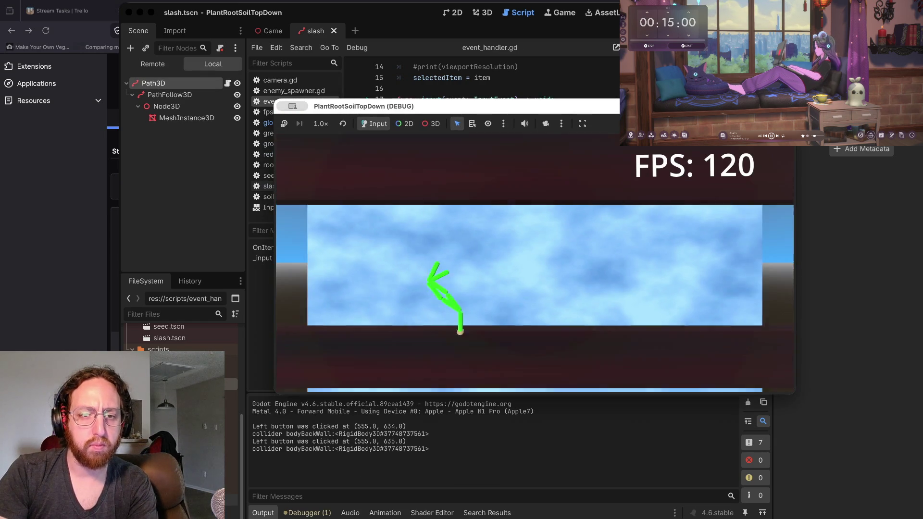
Step: Spawn two slashes in the game, close it, and set the slash's Y argument back to 0
click(666, 283)
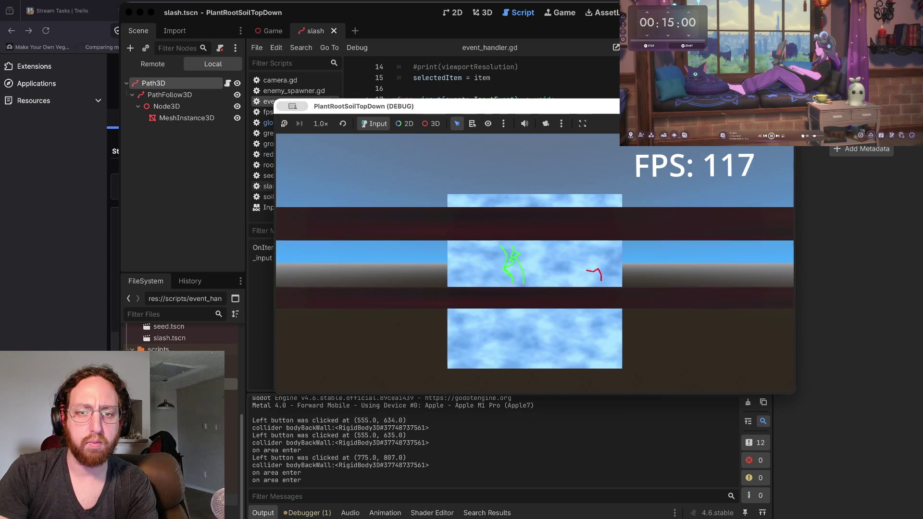
click(493, 271)
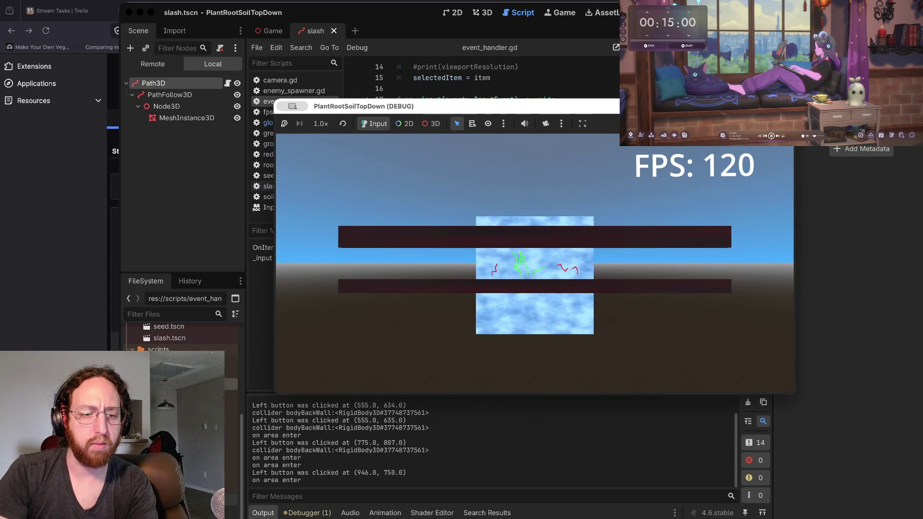
key(super+period)
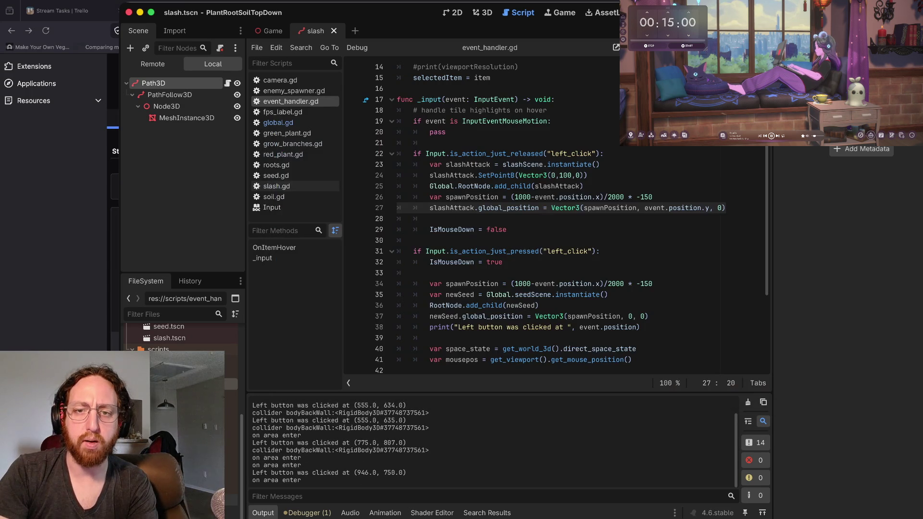
key(alt+shift+Right)
key(alt+shift+Right)
key(alt+shift+Right)
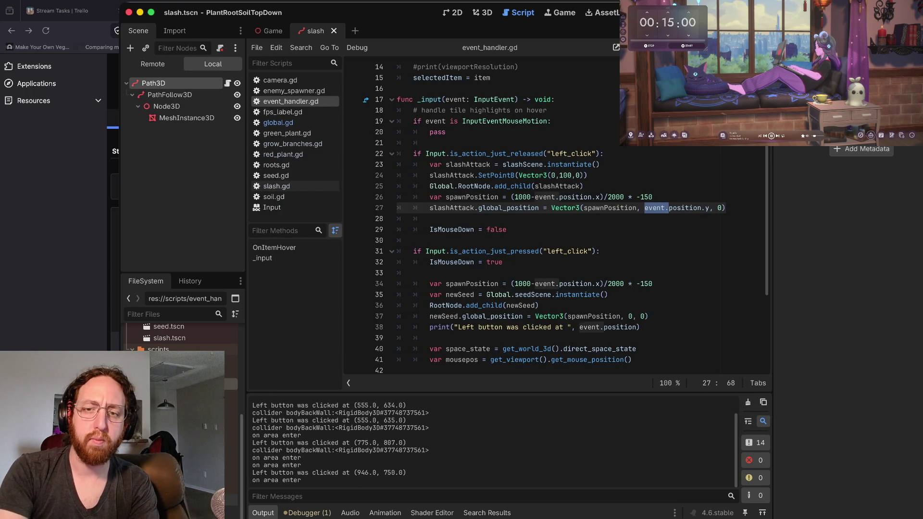
text(0,)
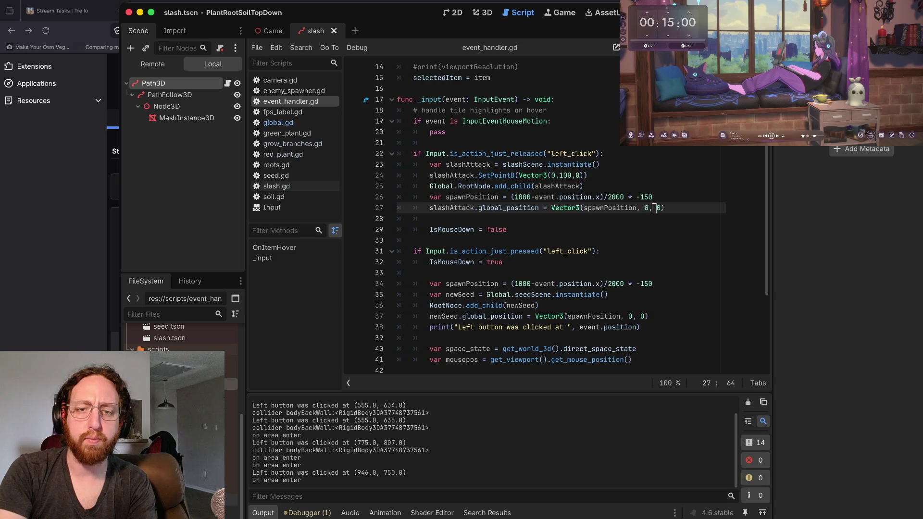
key(super+Left)
Step: Relaunch the game and plant twelve seeds across the scene
key(super+b)
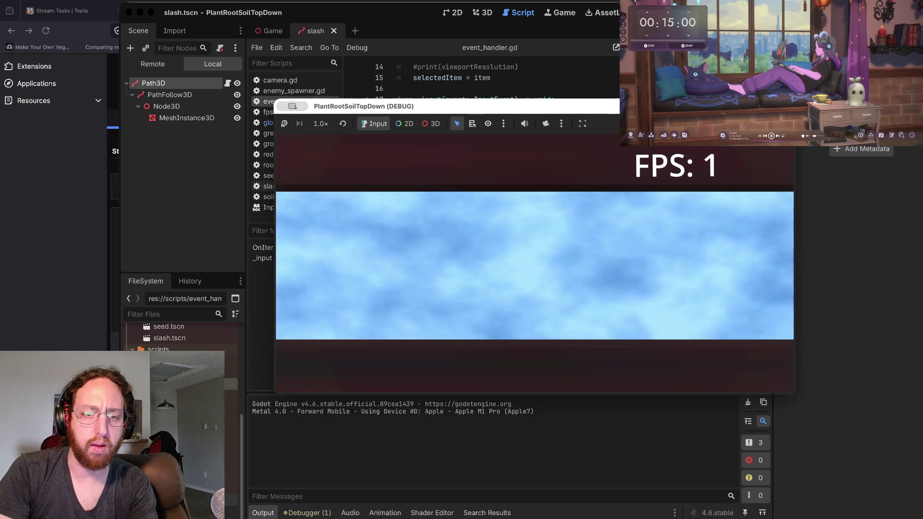
click(512, 298)
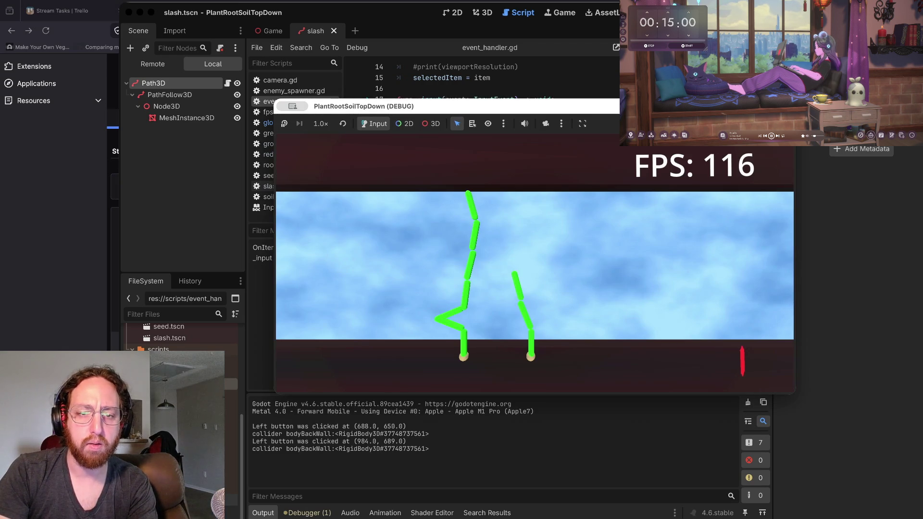
click(420, 318)
click(422, 299)
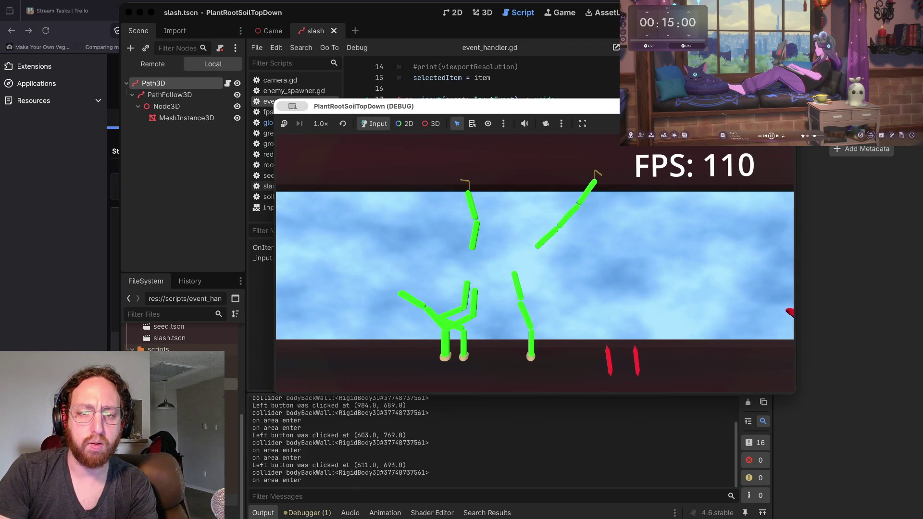
click(363, 269)
click(547, 265)
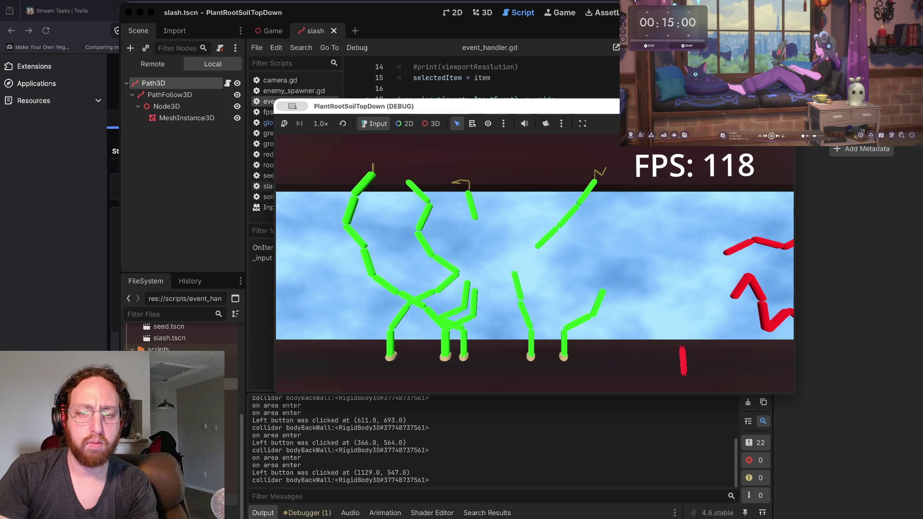
click(545, 271)
click(534, 299)
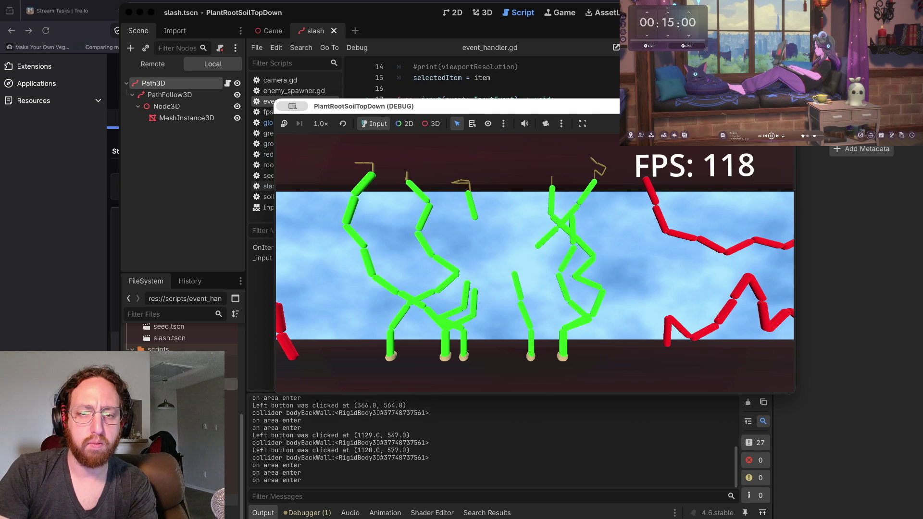
click(430, 352)
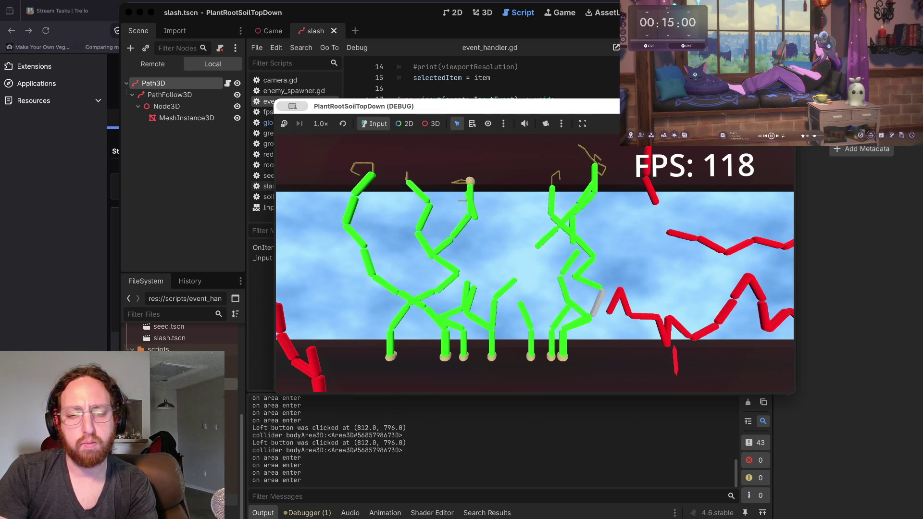
click(430, 353)
click(552, 338)
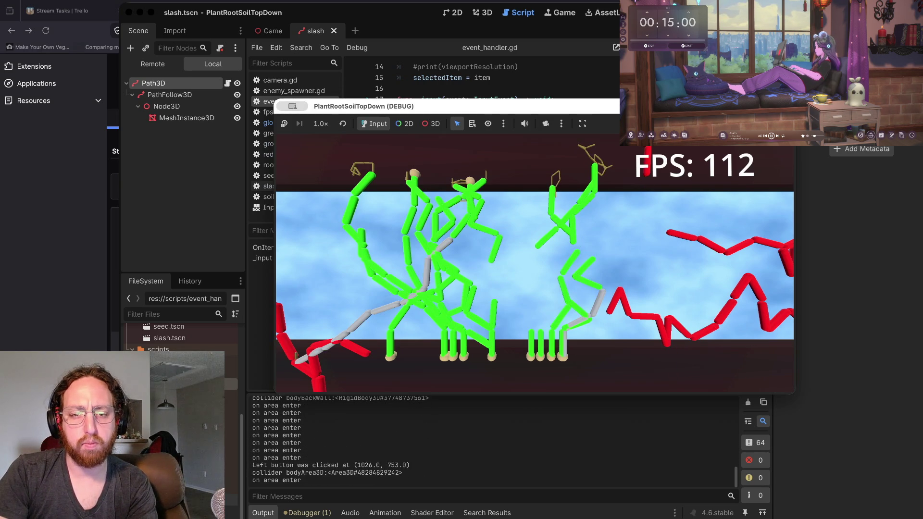
click(671, 272)
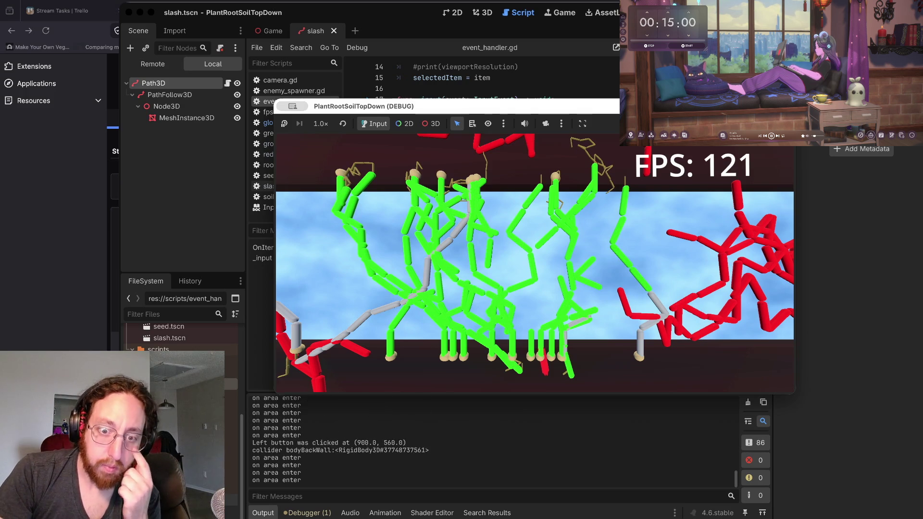
click(518, 285)
Step: Close the game and duplicate the spawnPosition calculation line
key(super+period)
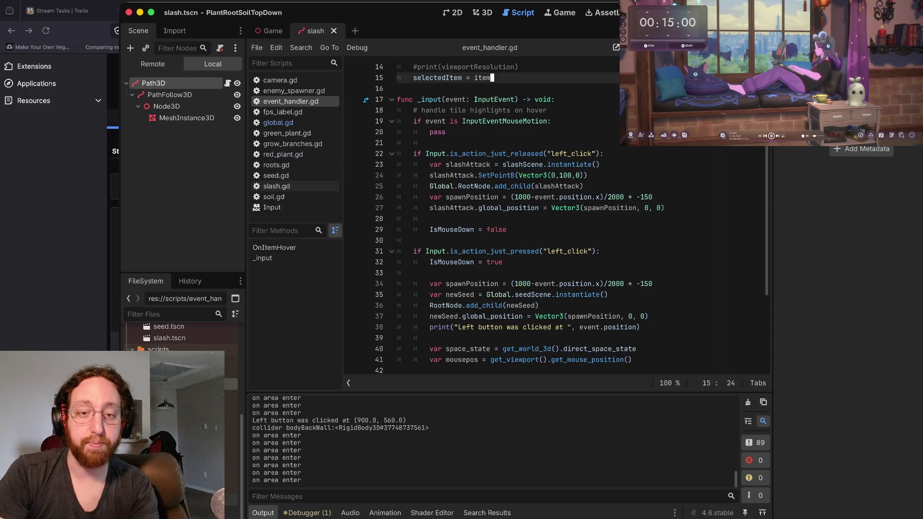
click(429, 219)
scroll(529, 216, down, 2)
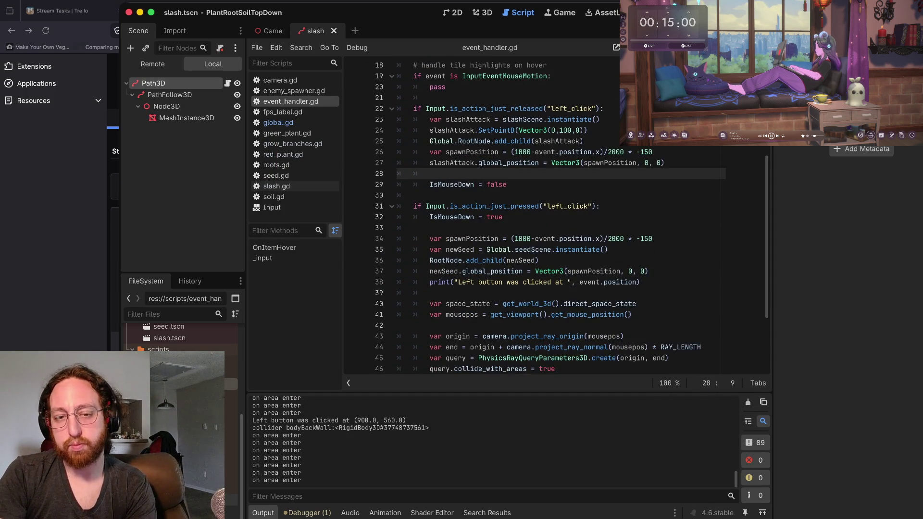
scroll(572, 217, down, 1)
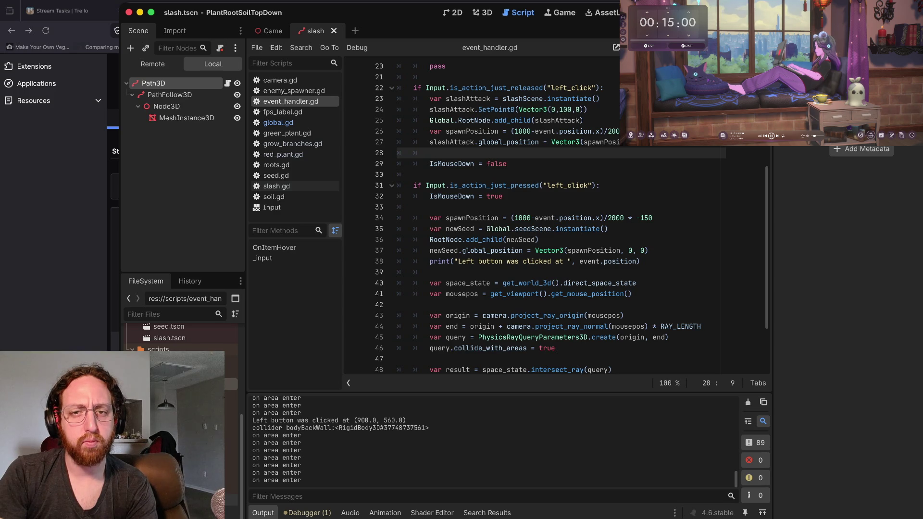
click(649, 146)
key(Up)
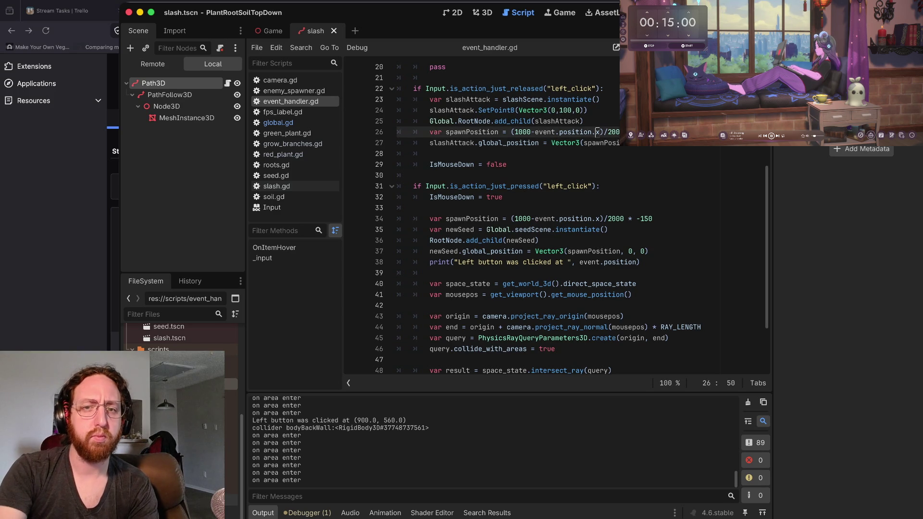
key(ctrl+shift+d)
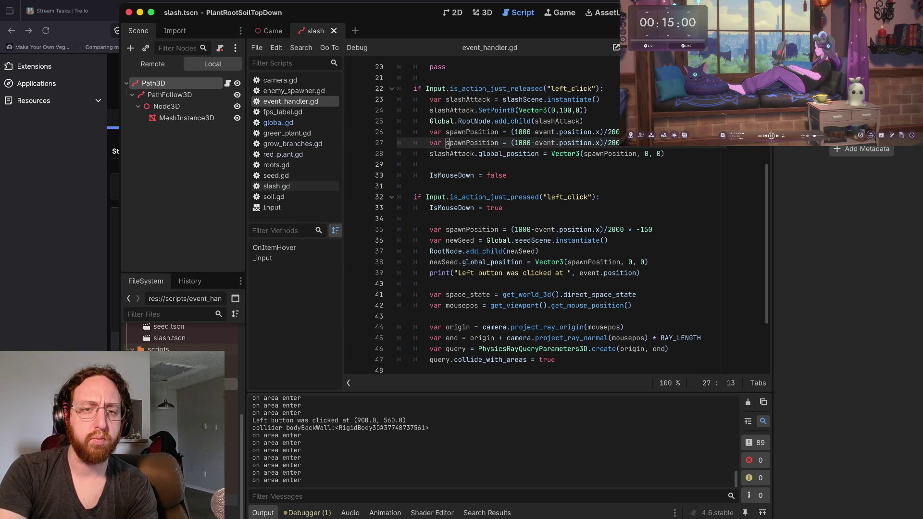
Step: Rename the copy to spawnPositionY using event.position.y, and use it as the slash's Y
text(Y)
key(Right)
key(Right)
key(Right)
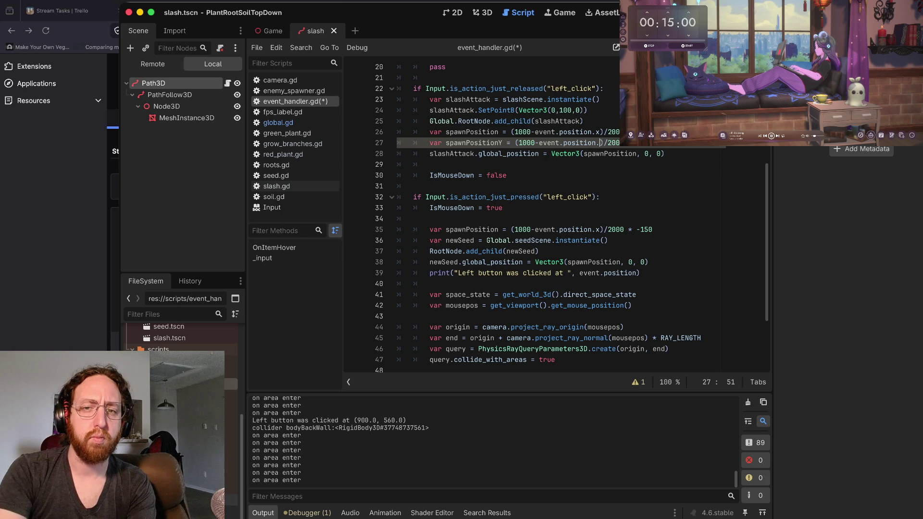
text(y)
key(Down)
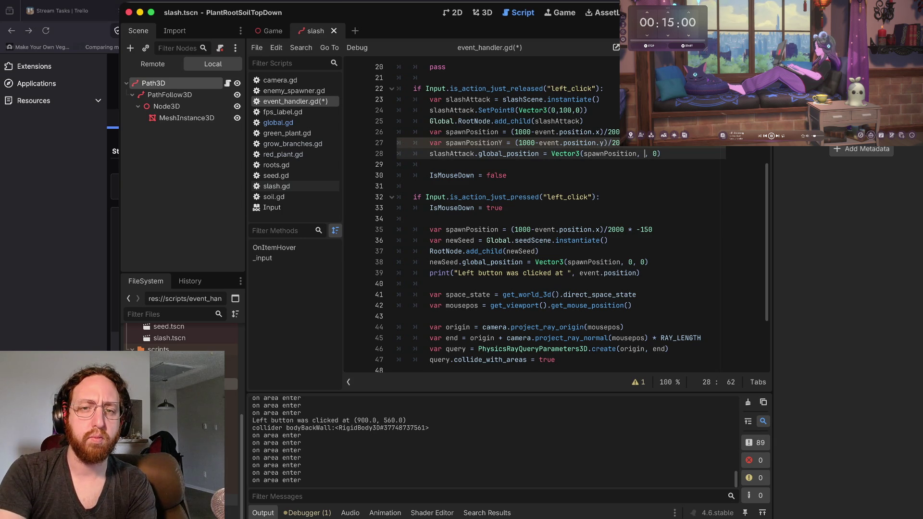
text(apw)
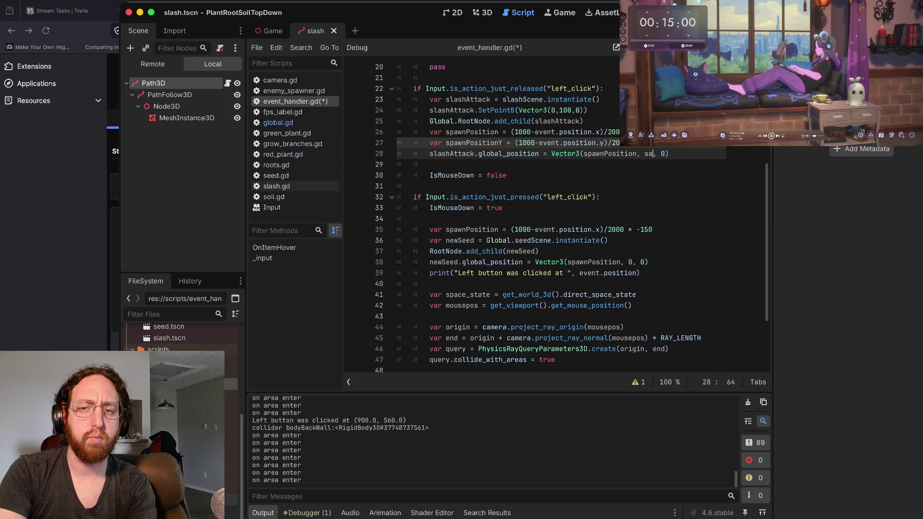
key(Return)
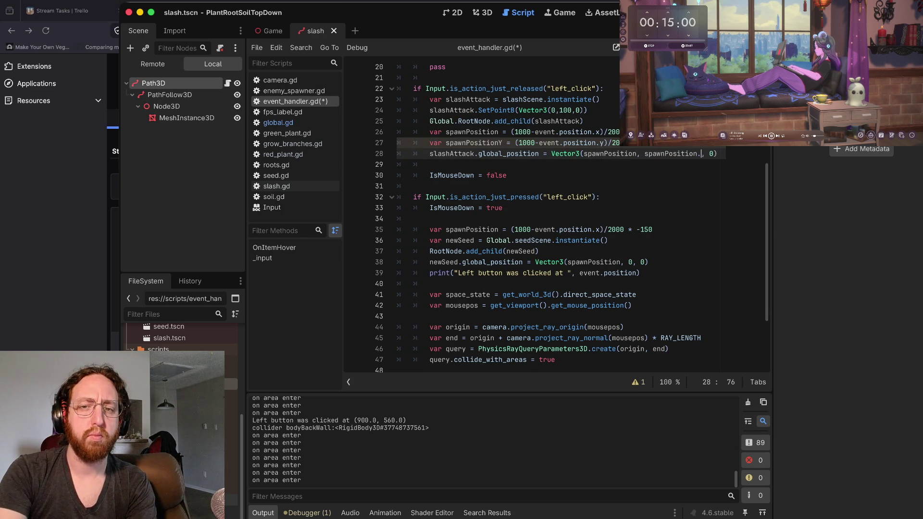
Step: Save event_handler.gd, run the game, and spawn slashes at two spots
click(398, 153)
key(Home)
key(ctrl+s)
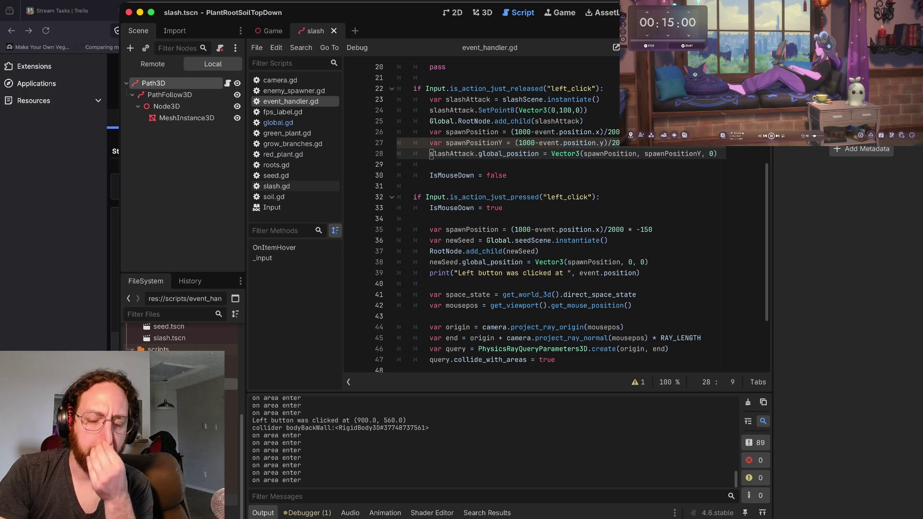
key(F5)
click(463, 266)
double_click(511, 277)
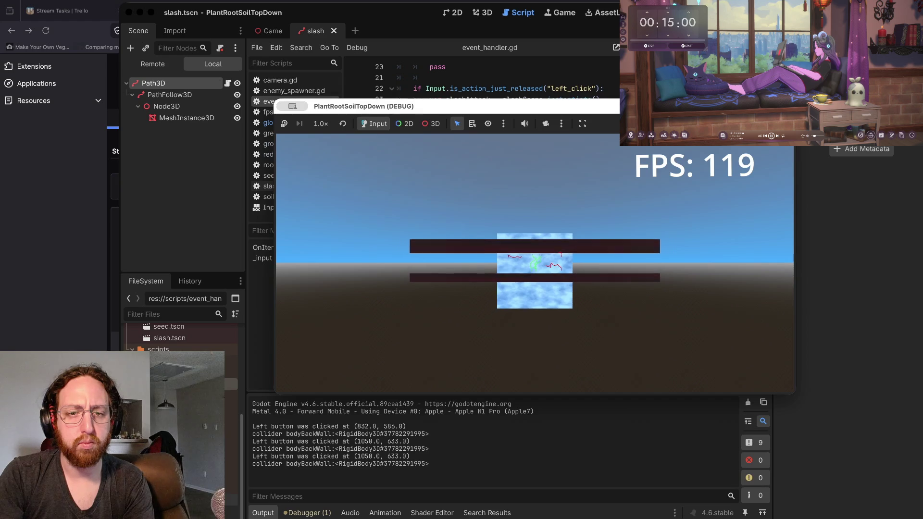
Step: Stop the crashed debug session and locate the 1000 in the spawnPositionY formula
key(space)
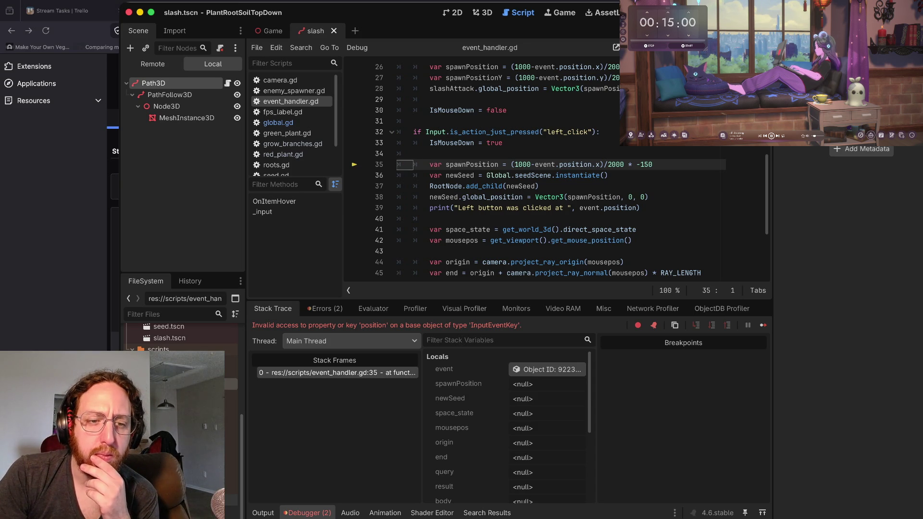
key(super+period)
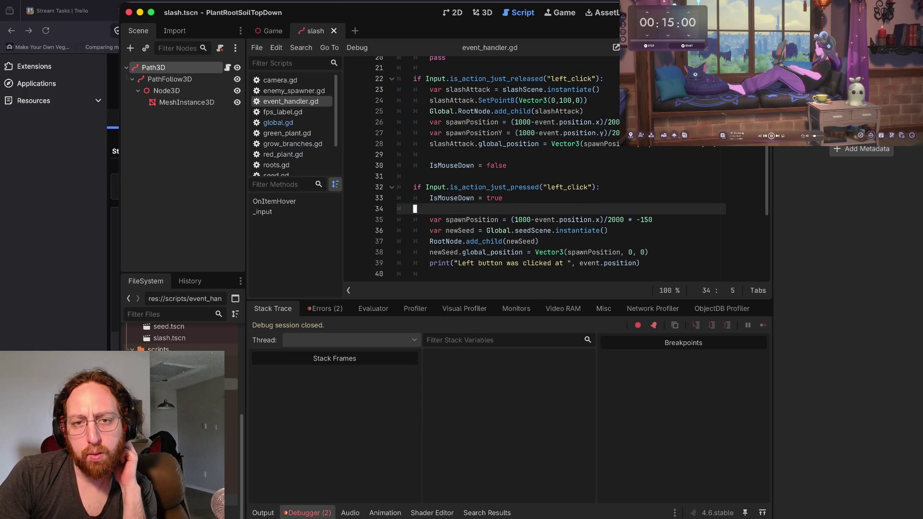
drag(518, 143, 524, 132)
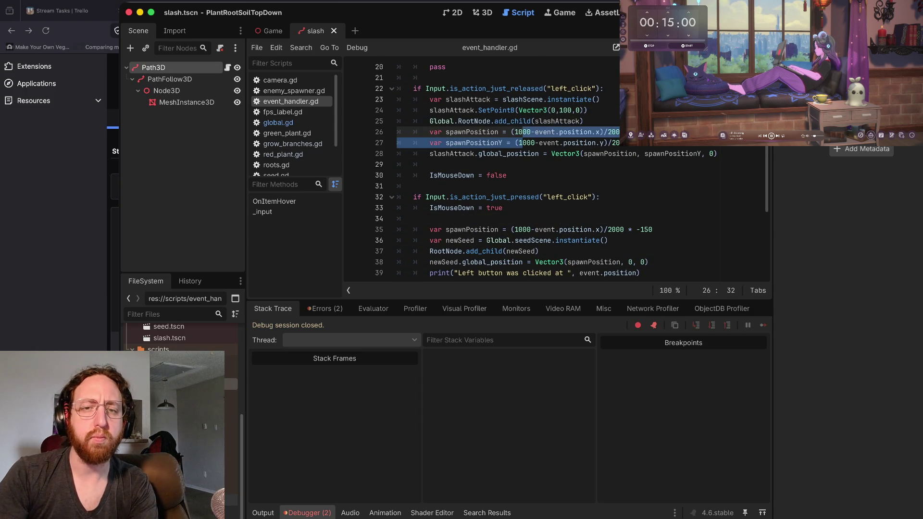
click(536, 143)
Step: Delete '1000-' so spawnPositionY reads (event.position.y)/2000, then save and relaunch
key(BackSpace)
key(BackSpace)
key(BackSpace)
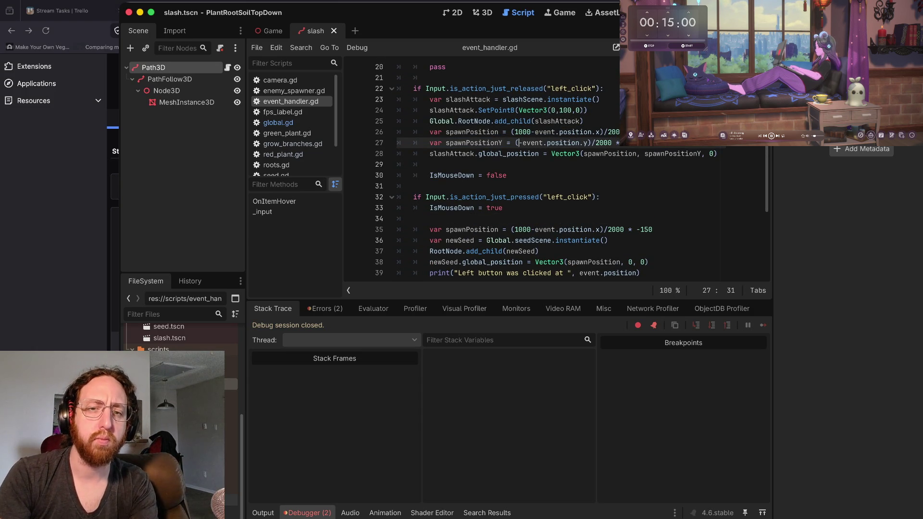
key(BackSpace)
key(alt+Right)
key(super+s)
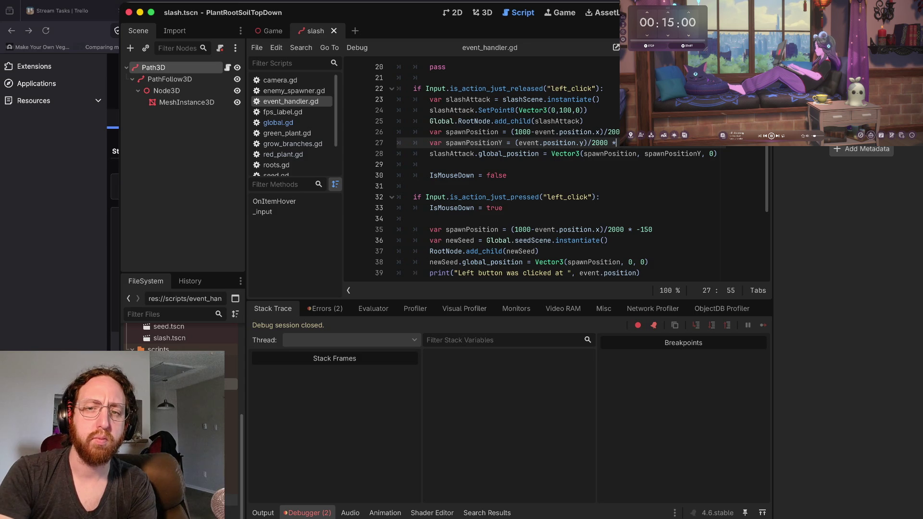
key(super+b)
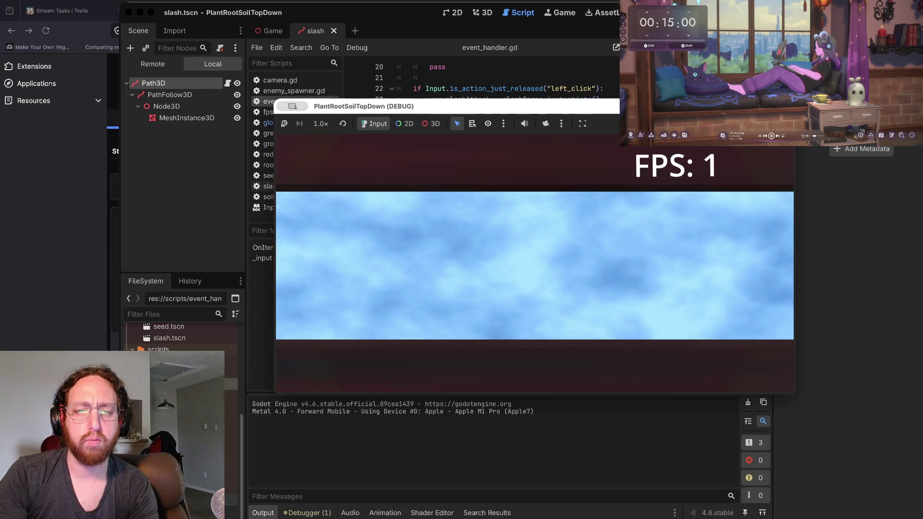
Step: Spawn two slashes, then stop, relaunch and stop the game again
click(466, 320)
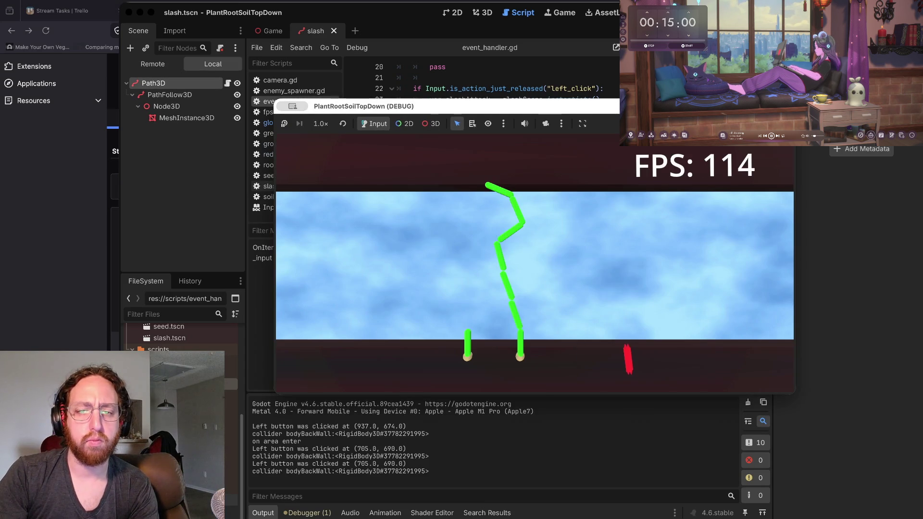
click(589, 281)
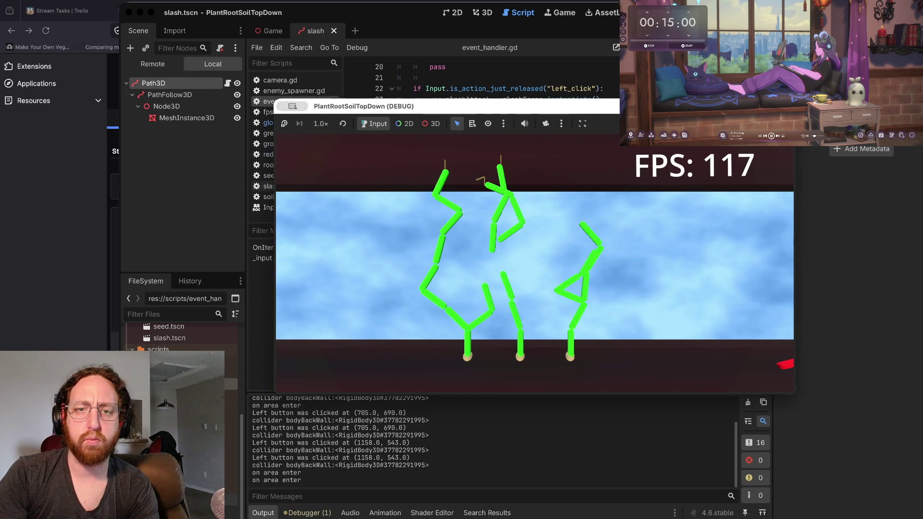
key(super+period)
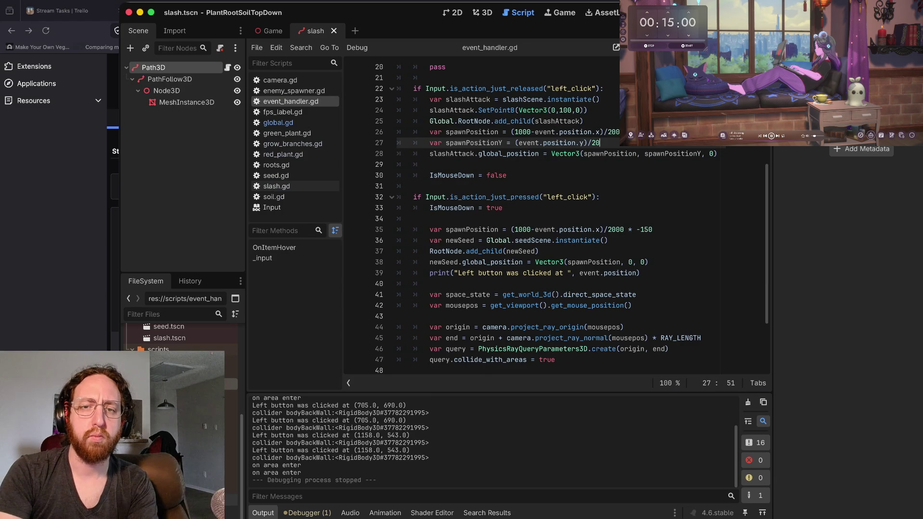
key(super+b)
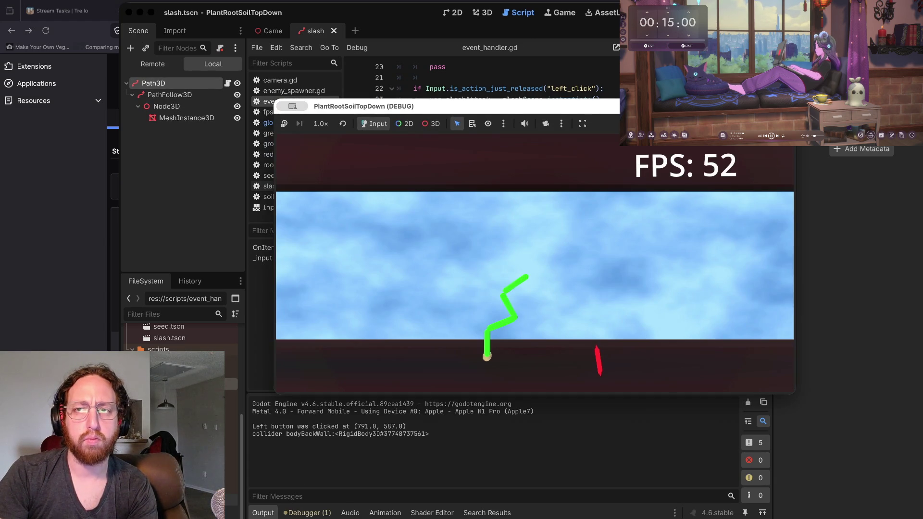
key(super+Tab)
key(super+period)
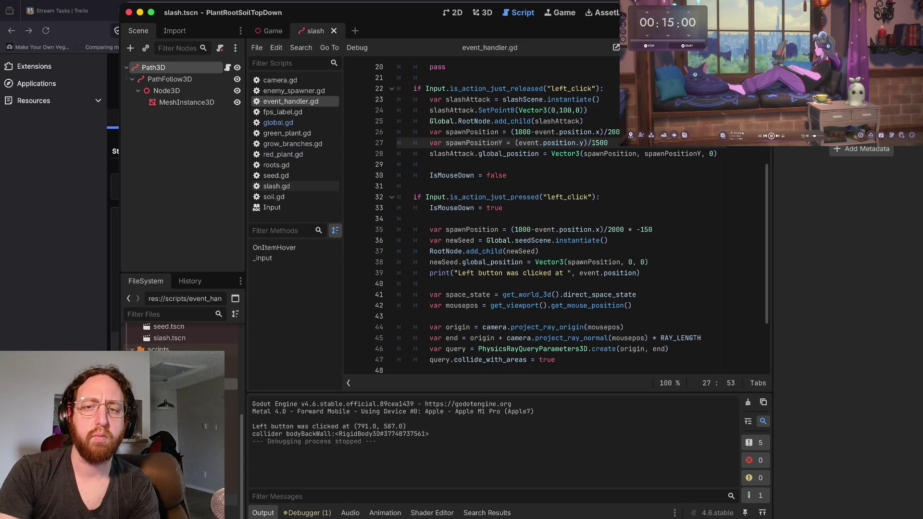
Step: Set the slash's Z to spawnPositionY on line 28 and run the game
click(718, 153)
text(sp)
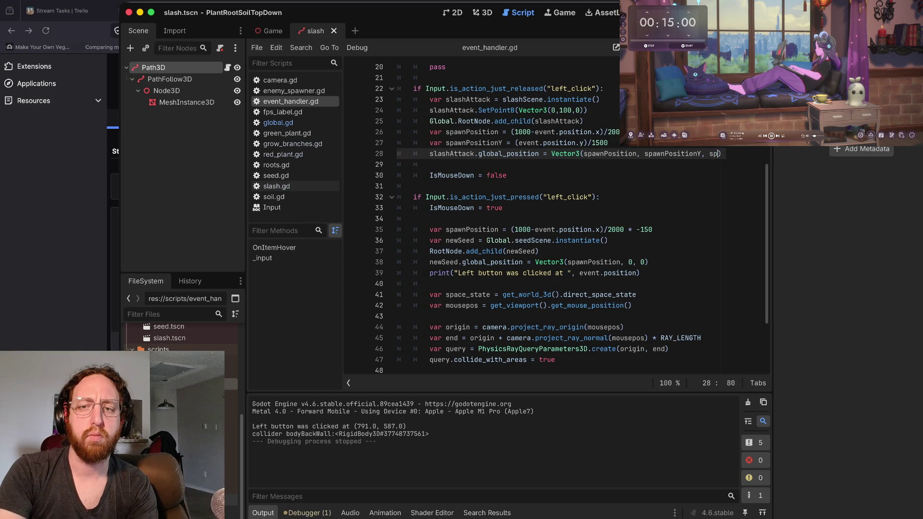
text(awnp)
key(Return)
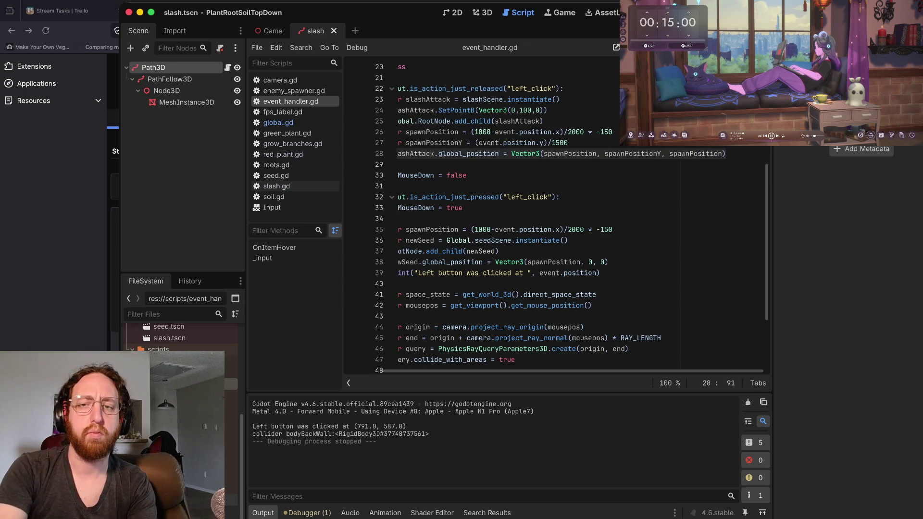
text(Y)
key(super+b)
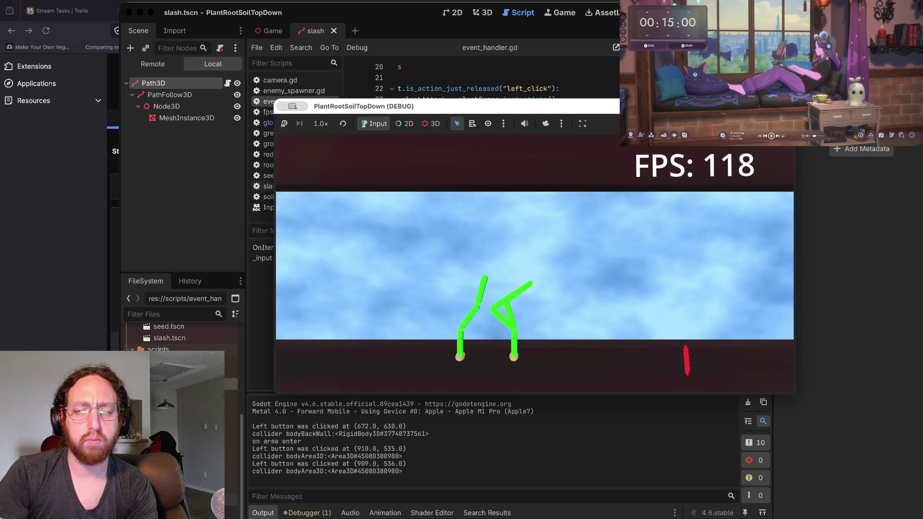
Step: Spawn four slashes to check their positions, then stop the game
click(525, 272)
click(501, 232)
click(502, 232)
click(446, 242)
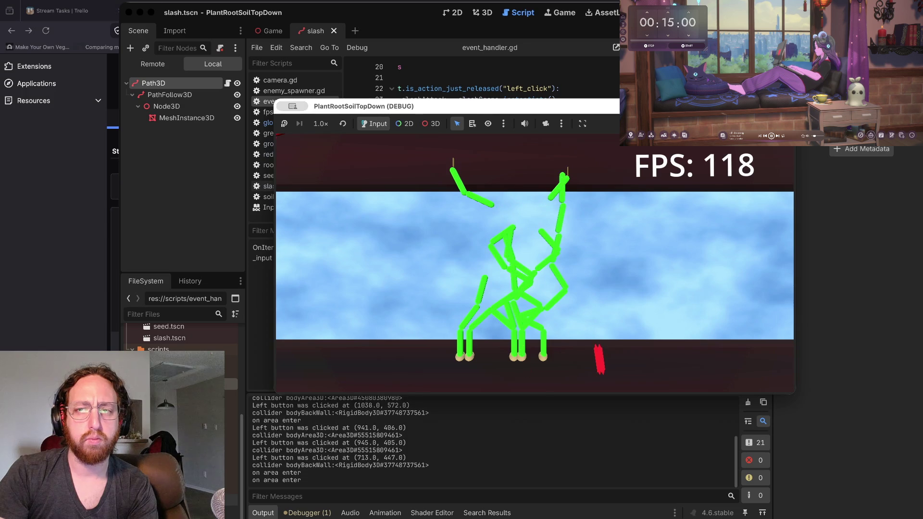
key(super+period)
Step: Undo line 27 back to the /50 divisor, rerun, spawn more slashes, and stop
click(566, 143)
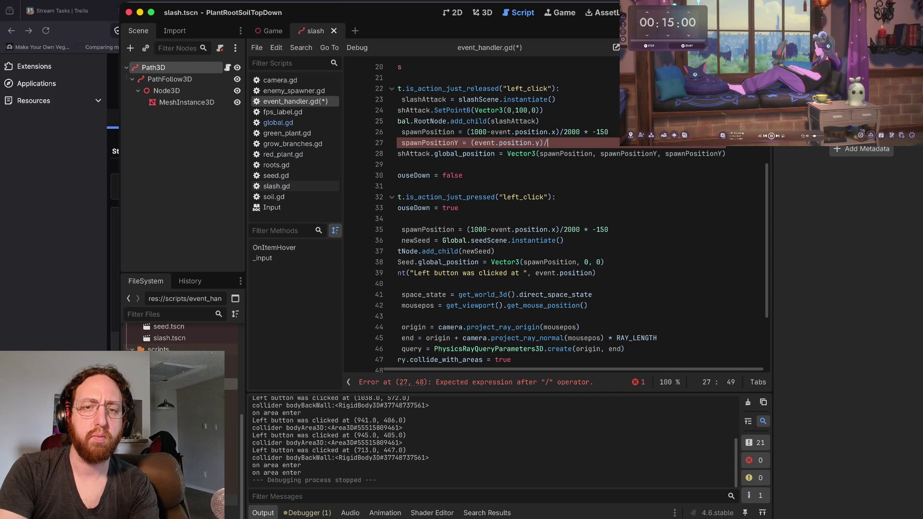
key(ctrl+z)
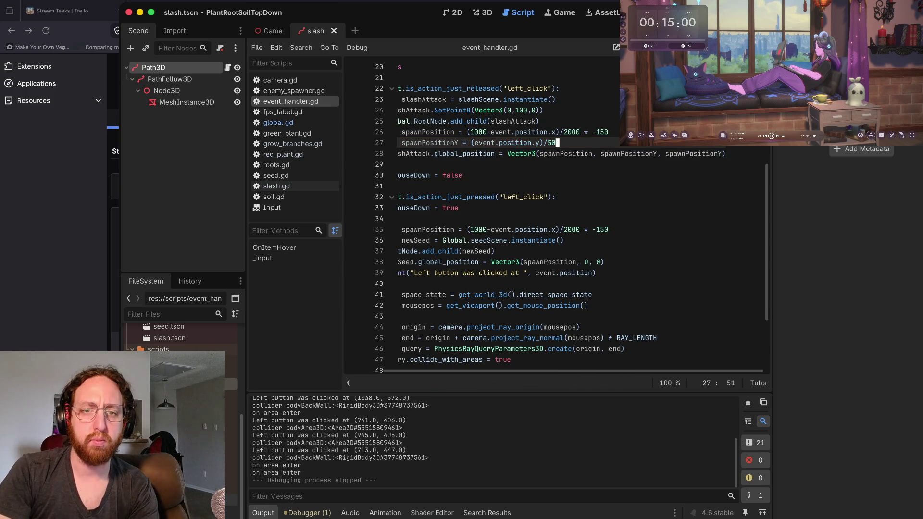
key(super+b)
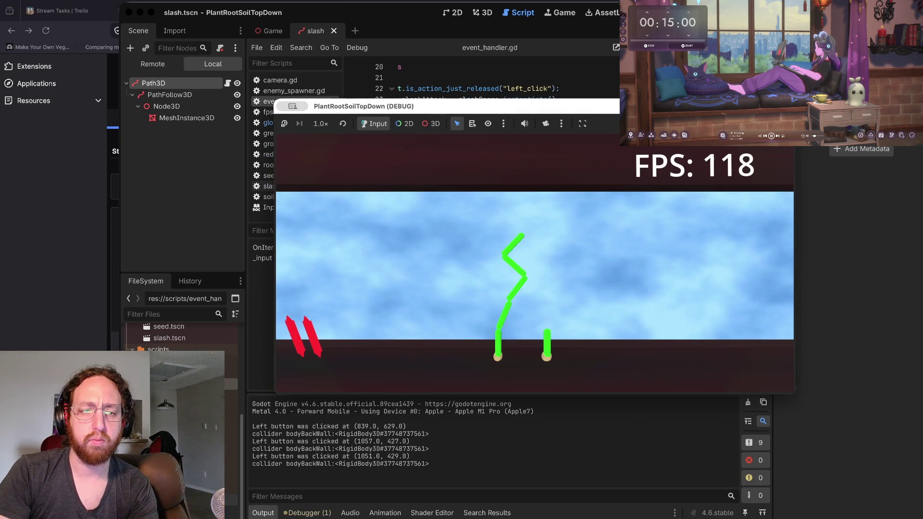
click(399, 274)
double_click(405, 226)
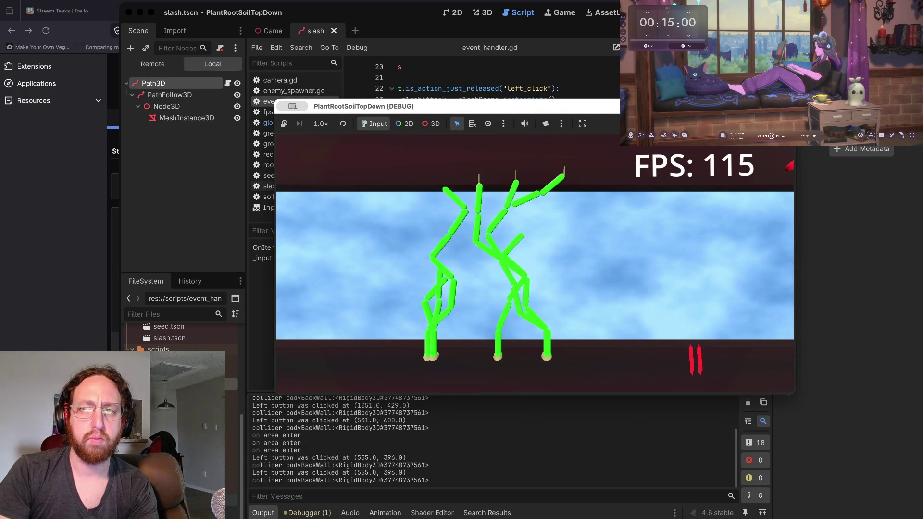
key(super+period)
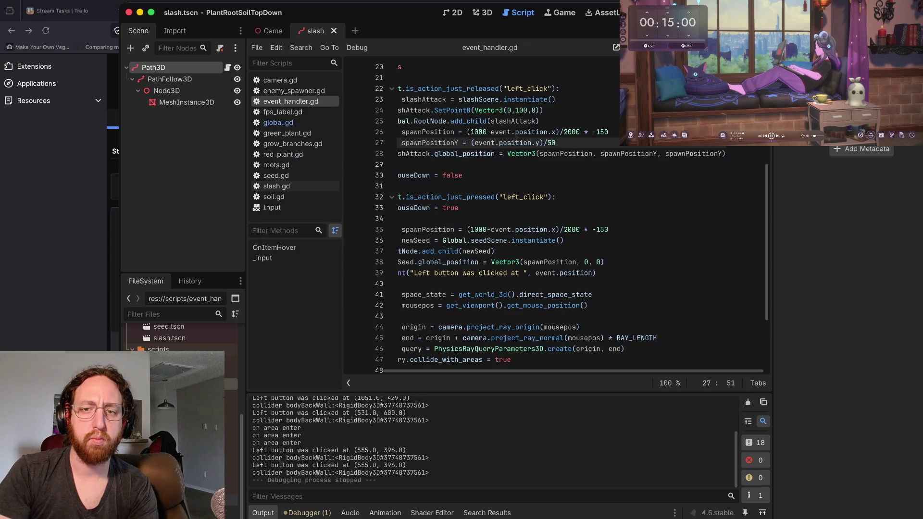
Step: Replace the third Vector3 argument on line 28 with 0, so slashes spawn at Z 0
double_click(692, 153)
key(BackSpace)
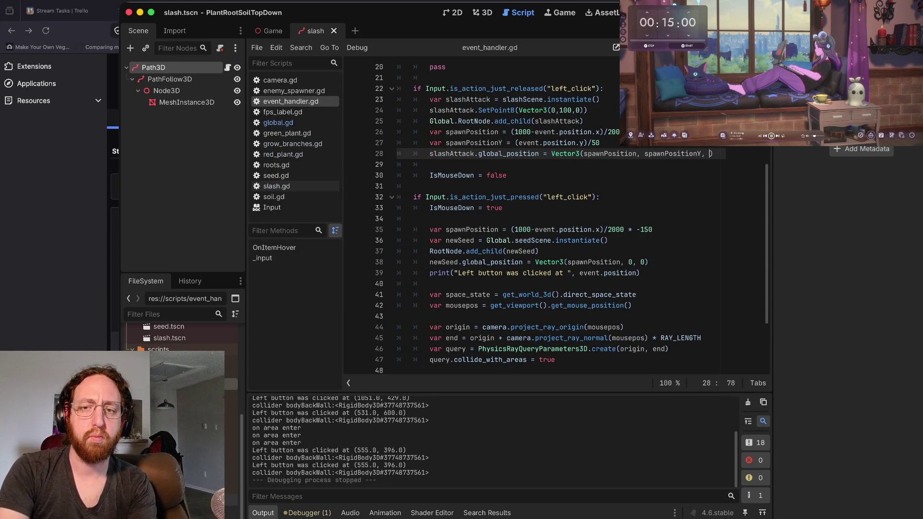
text(0)
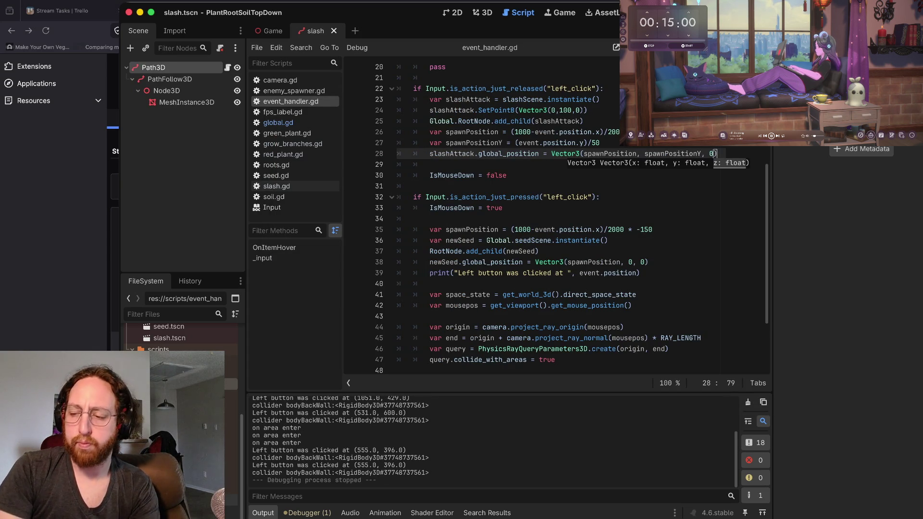
Step: Test the Z change by running the game, spawning several slashes, and stopping it
key(super+b)
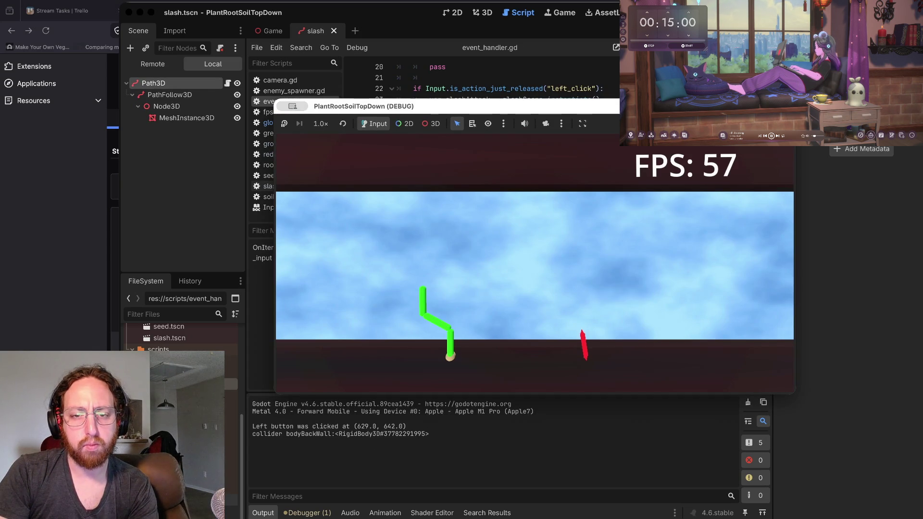
click(584, 194)
double_click(480, 247)
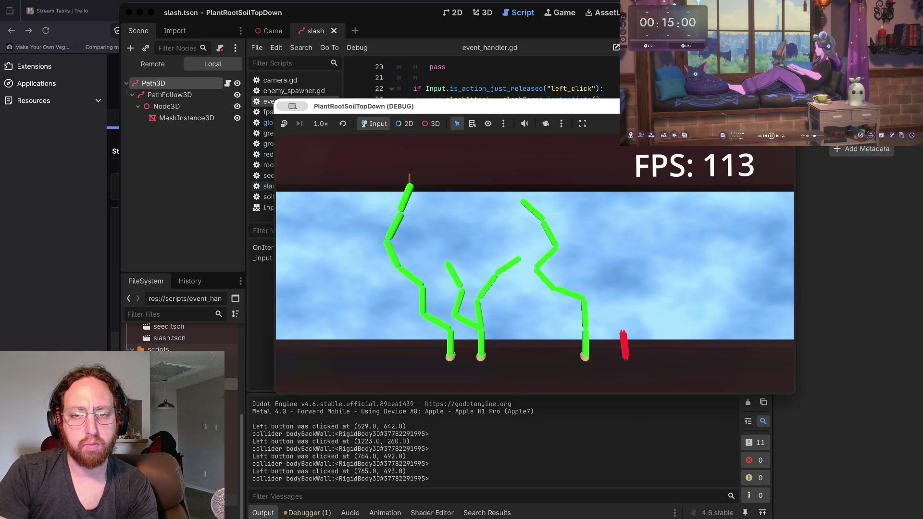
click(611, 228)
double_click(521, 257)
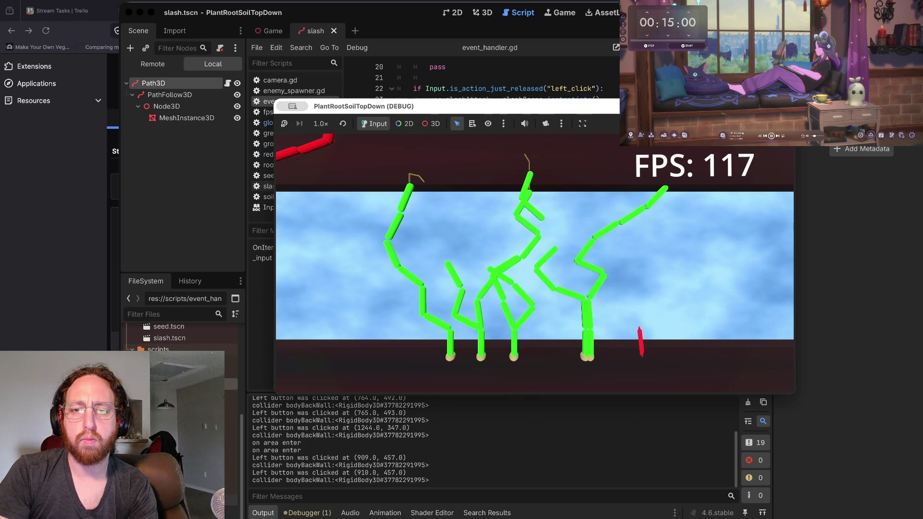
key(super+period)
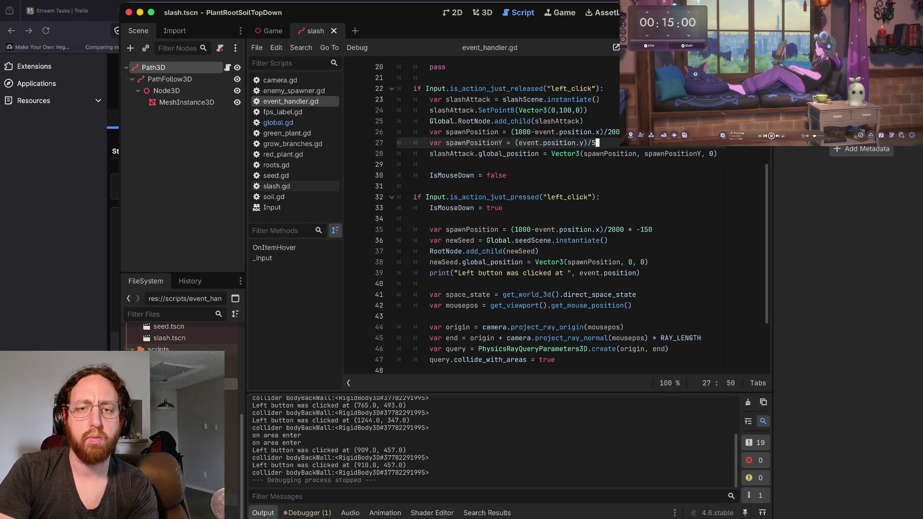
Step: Test the Y divisor of 5 by spawning many slashes among the plants, then stop the game
key(super+b)
click(483, 335)
click(418, 321)
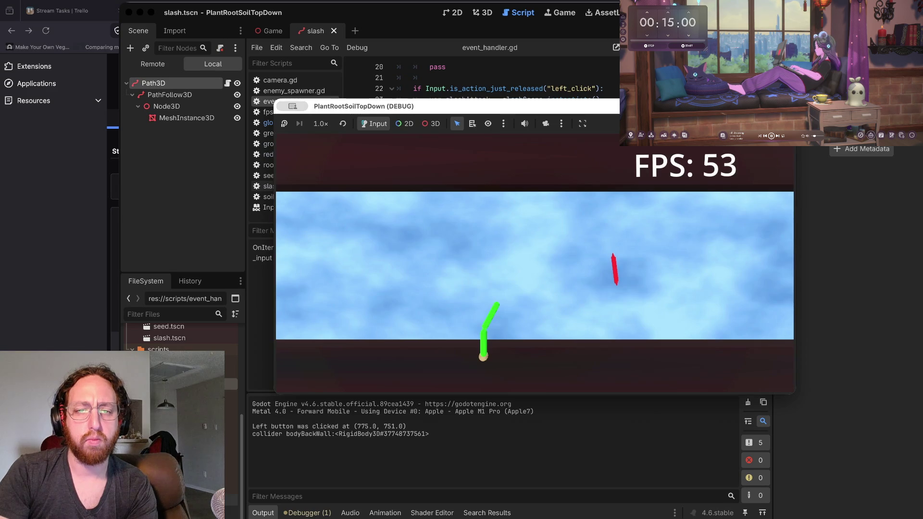
click(514, 258)
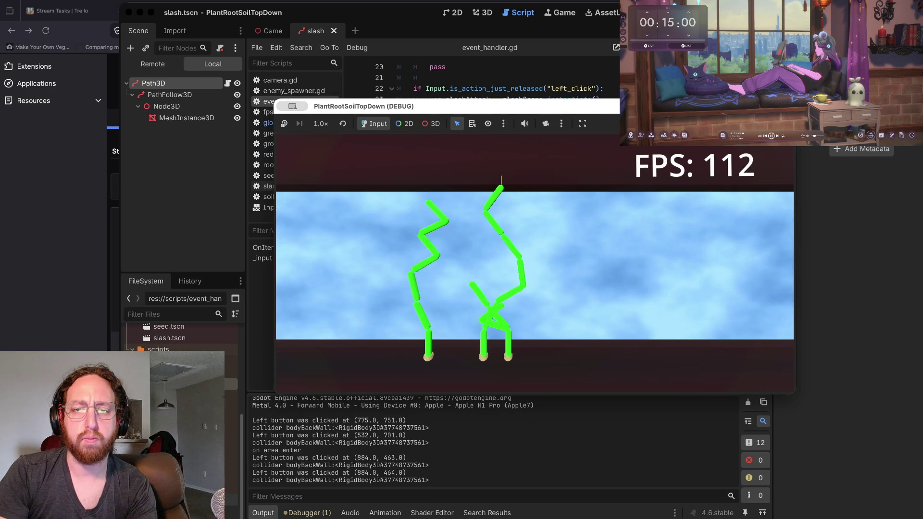
click(580, 270)
click(598, 361)
click(576, 271)
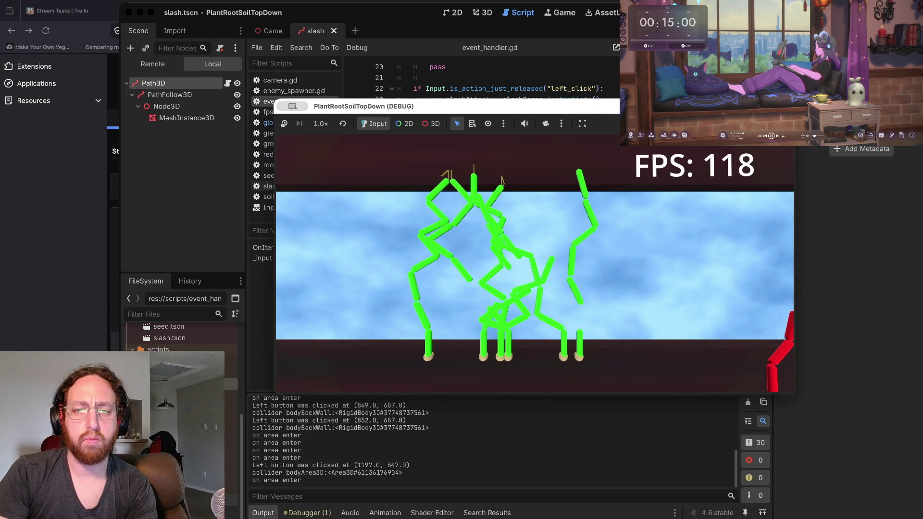
click(575, 271)
click(437, 326)
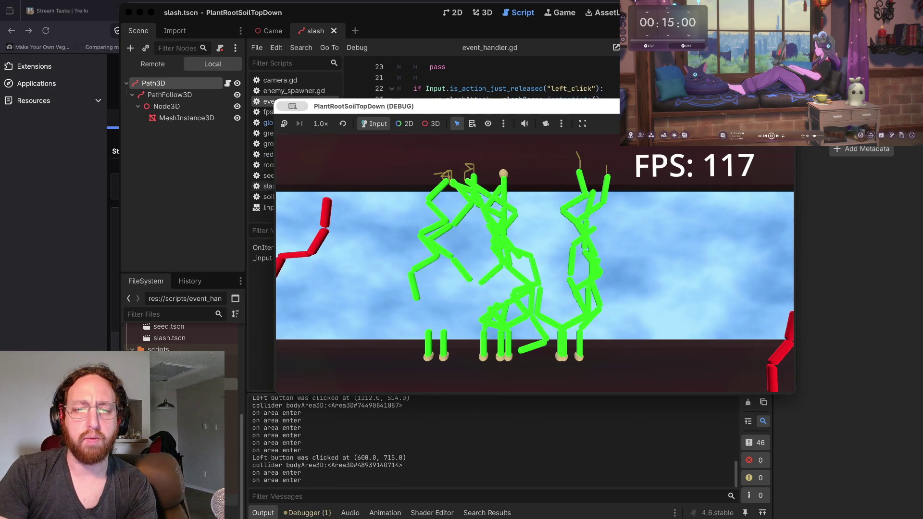
click(584, 264)
click(504, 278)
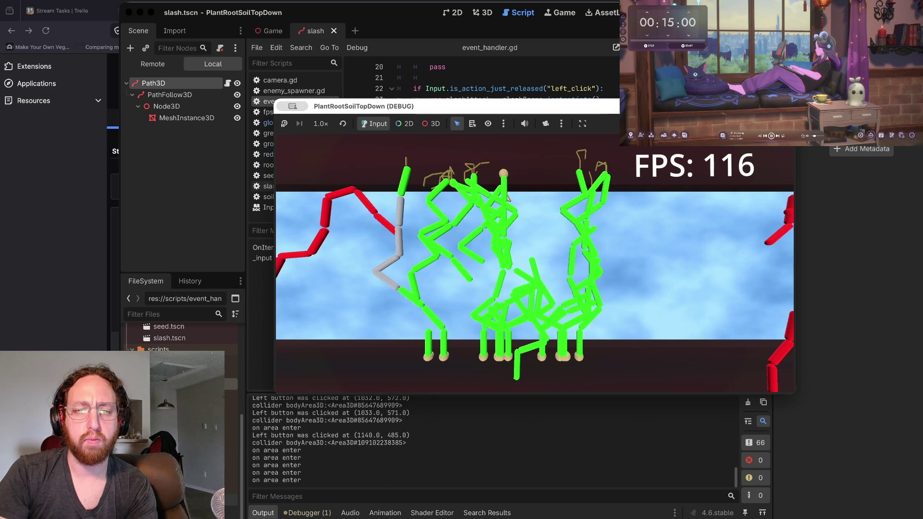
click(505, 278)
click(542, 283)
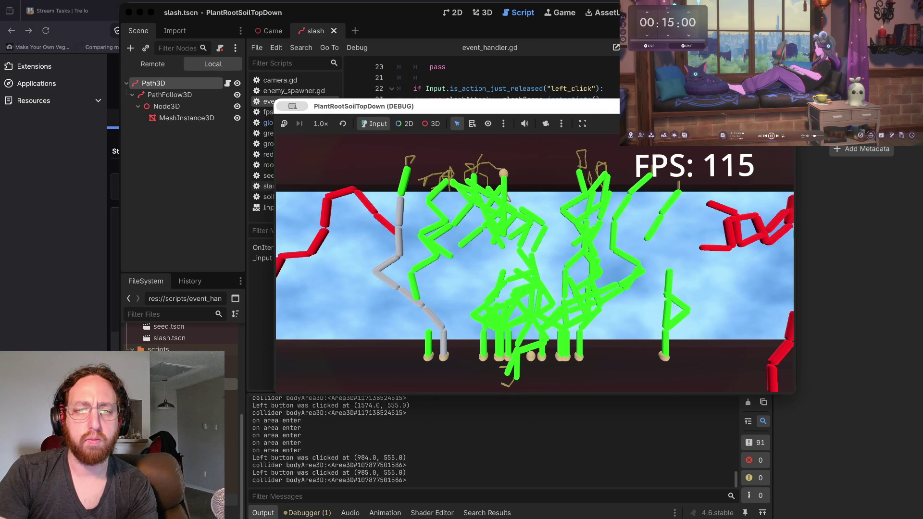
click(555, 283)
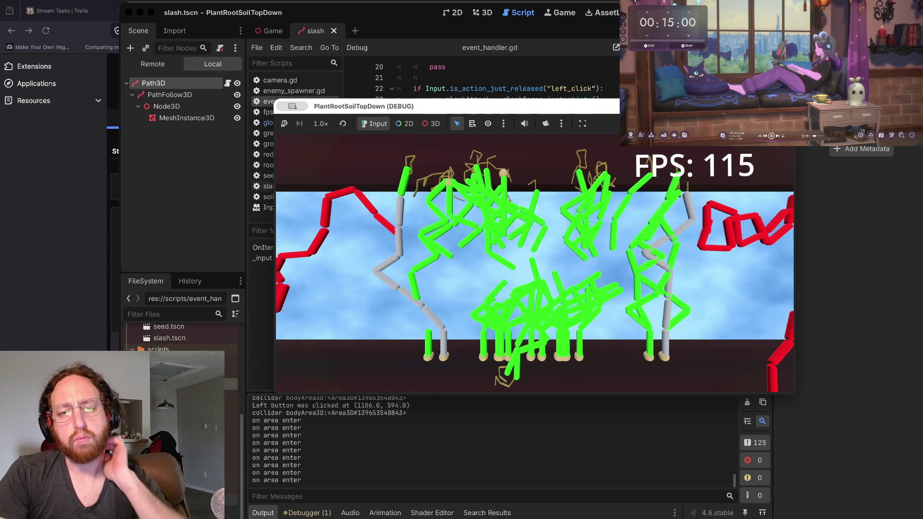
click(495, 295)
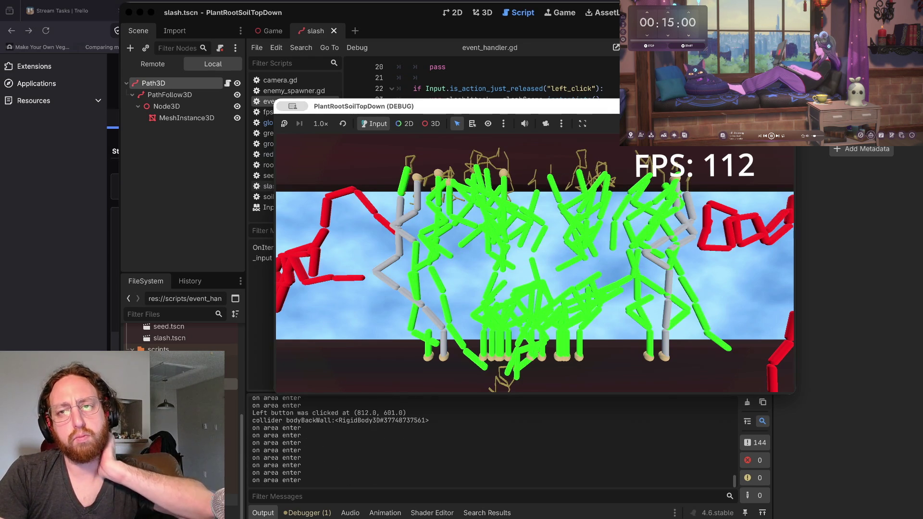
key(super+period)
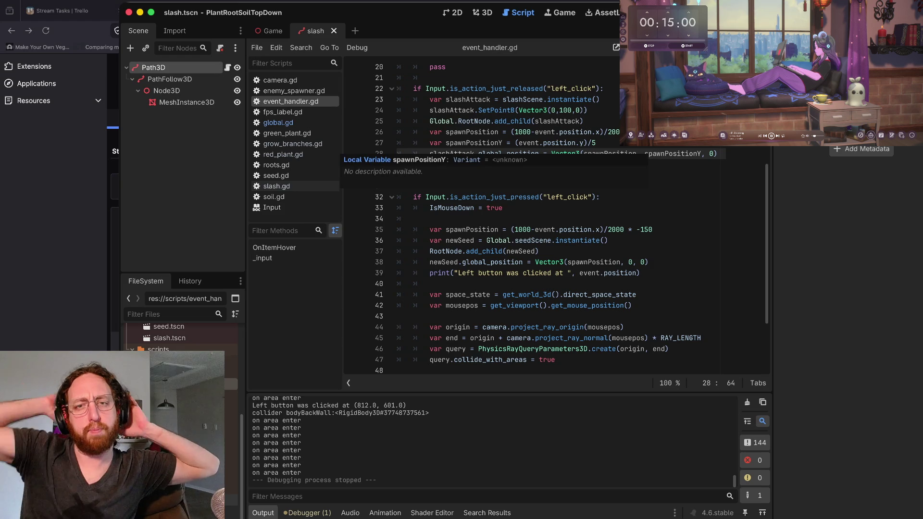